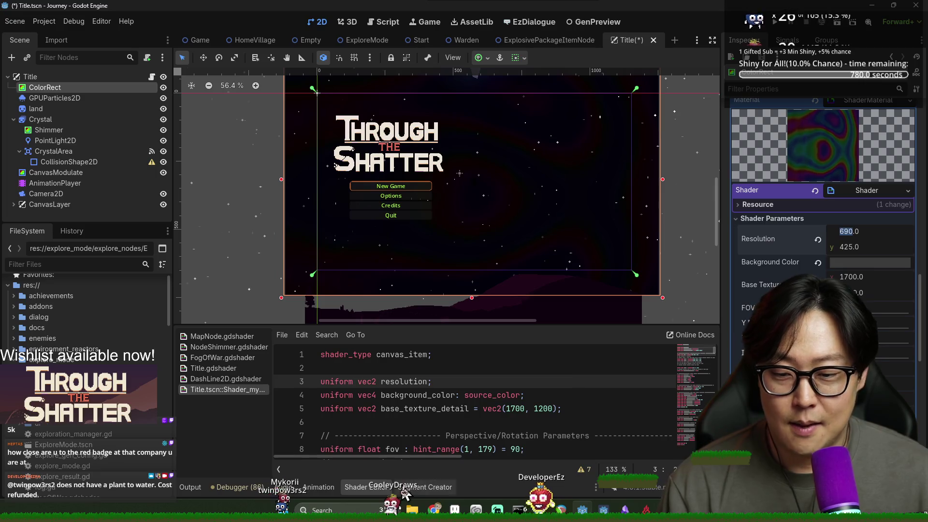
# Collapse the Shader Editor panel so the title scene viewport gets more room, staying in Godot.
pyautogui.click(381, 488)
pyautogui.scroll(2, 489, 418)
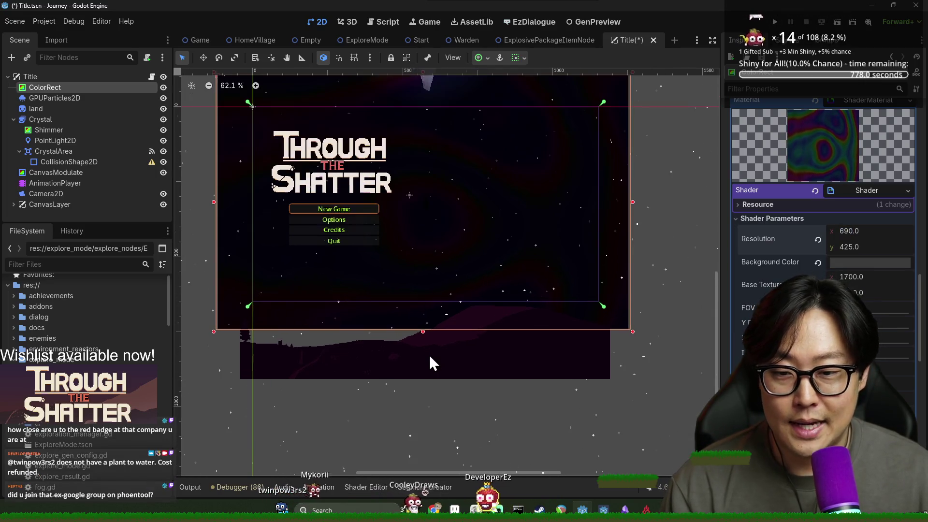
pyautogui.scroll(-1, 432, 364)
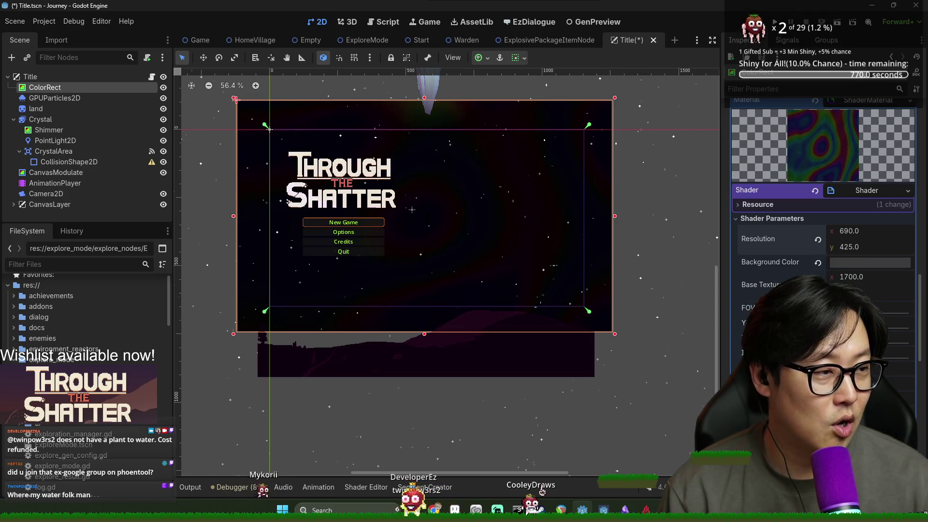
pyautogui.hotkey('alt', 'Tab')
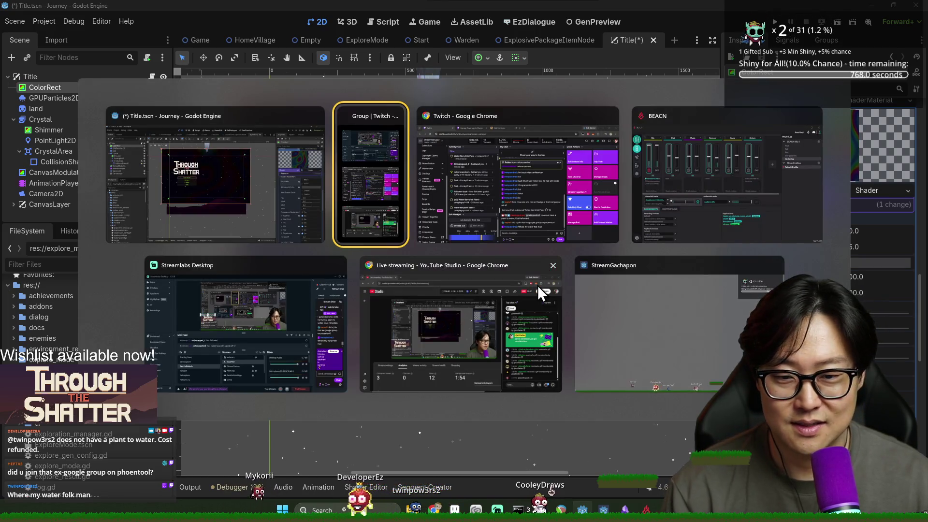
pyautogui.press('Escape')
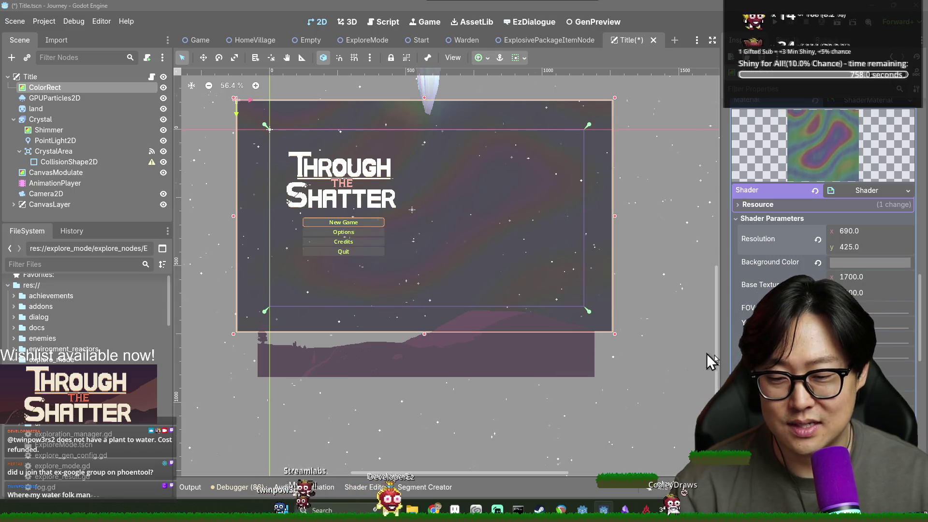
pyautogui.hotkey('alt', 'Tab')
pyautogui.hotkey('alt', 'Tab')
pyautogui.hotkey('alt', 'Tab')
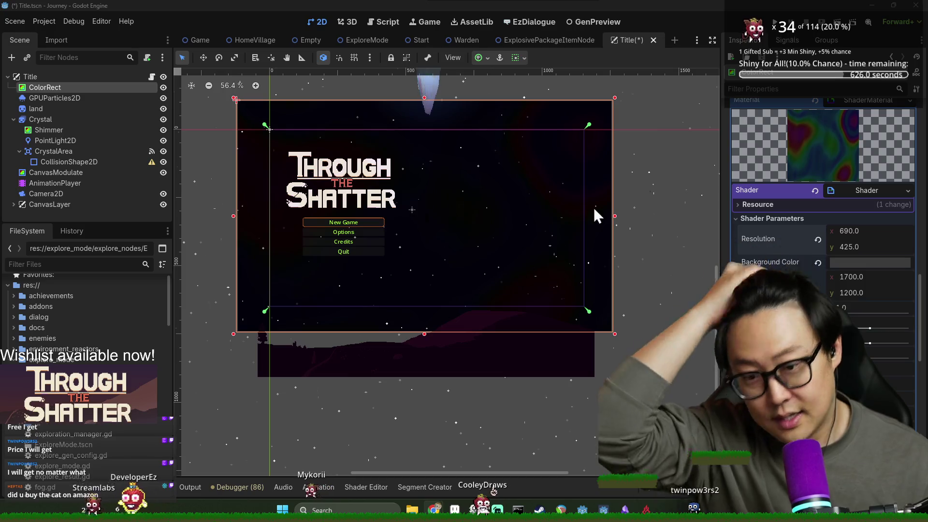
pyautogui.hotkey('alt', 'Tab')
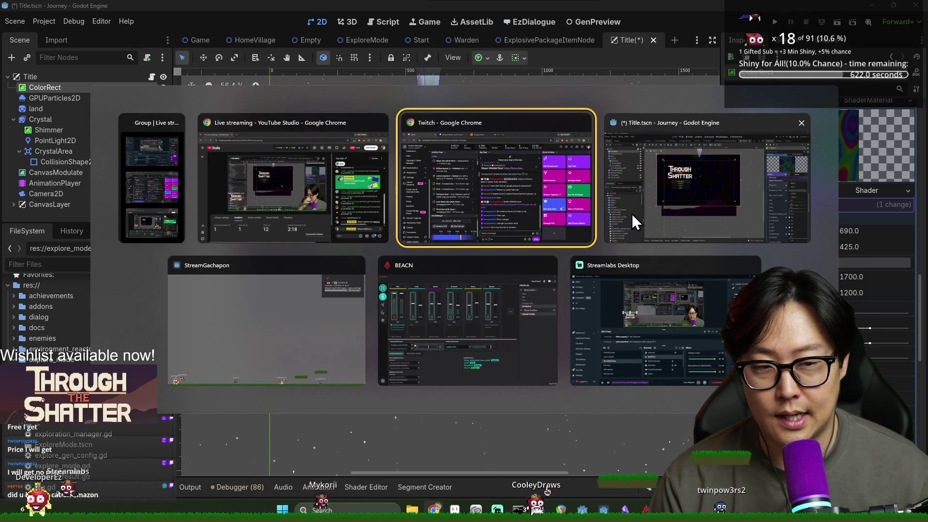
# Save the Title scene, test-run the game, then stop it with F8.
pyautogui.click(724, 127)
pyautogui.click(775, 21)
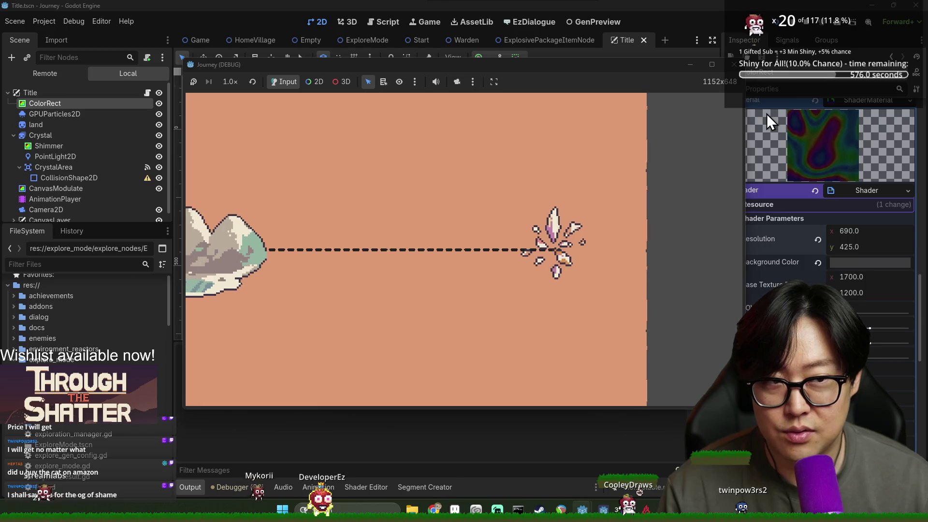
pyautogui.press('F8')
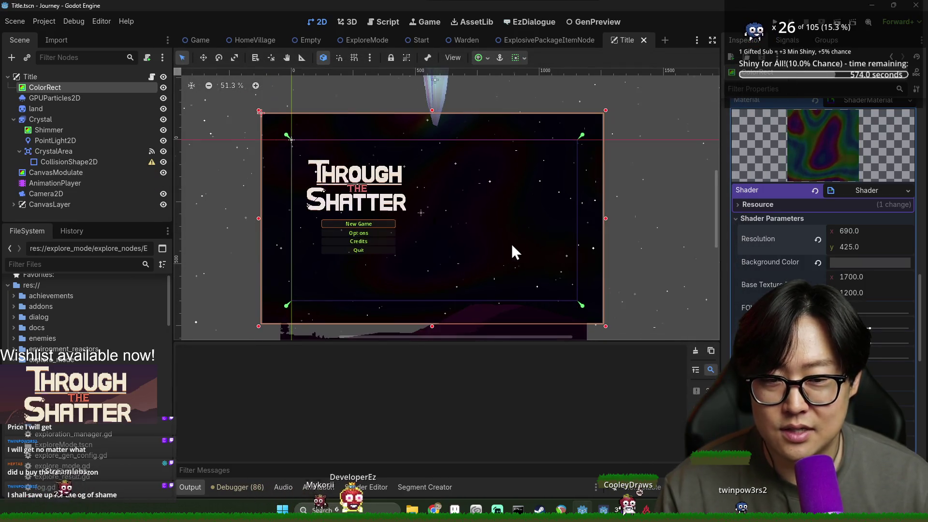
pyautogui.scroll(-1, 541, 242)
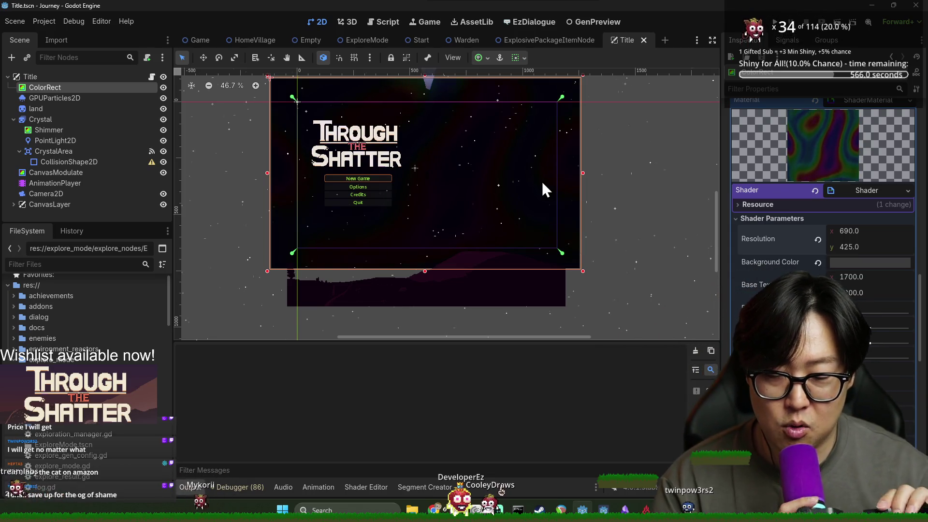
# Switch from the Godot editor over to Aseprite.
pyautogui.hotkey('alt', 'Tab')
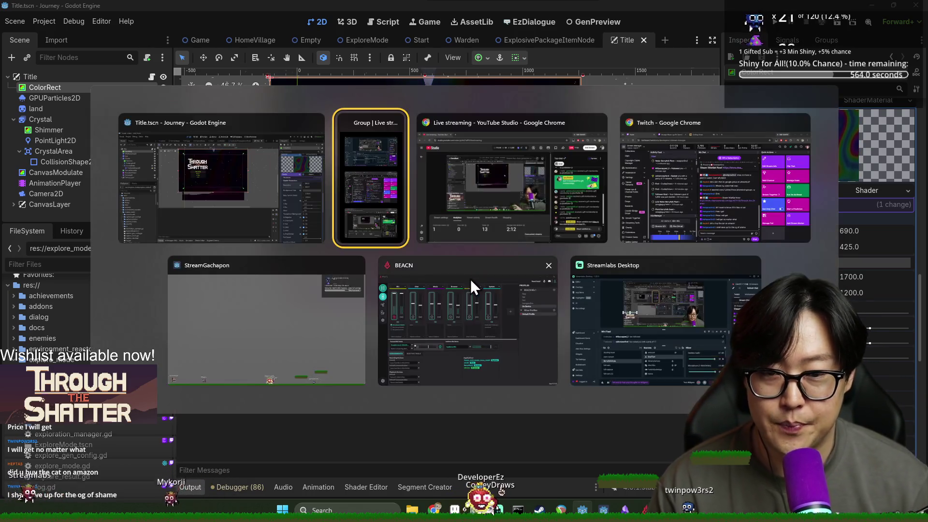
pyautogui.click(357, 227)
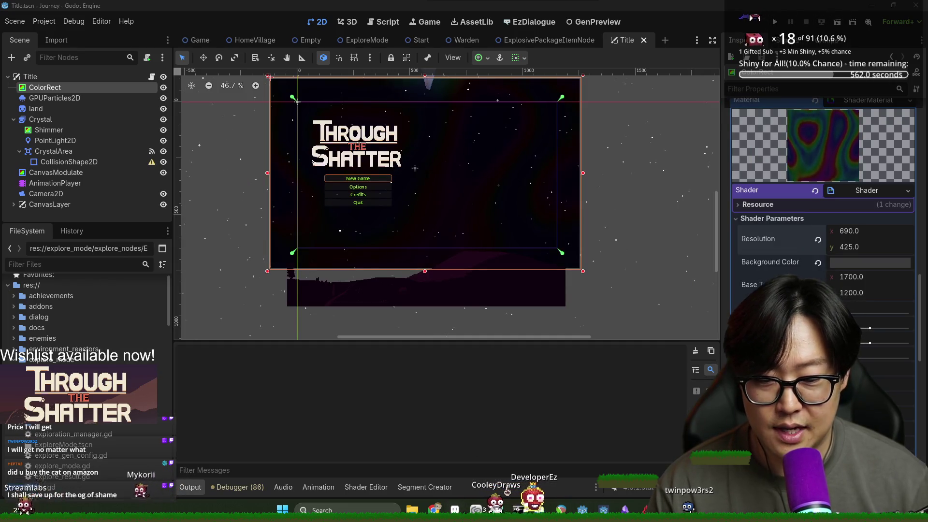
pyautogui.hotkey('alt', 'Tab')
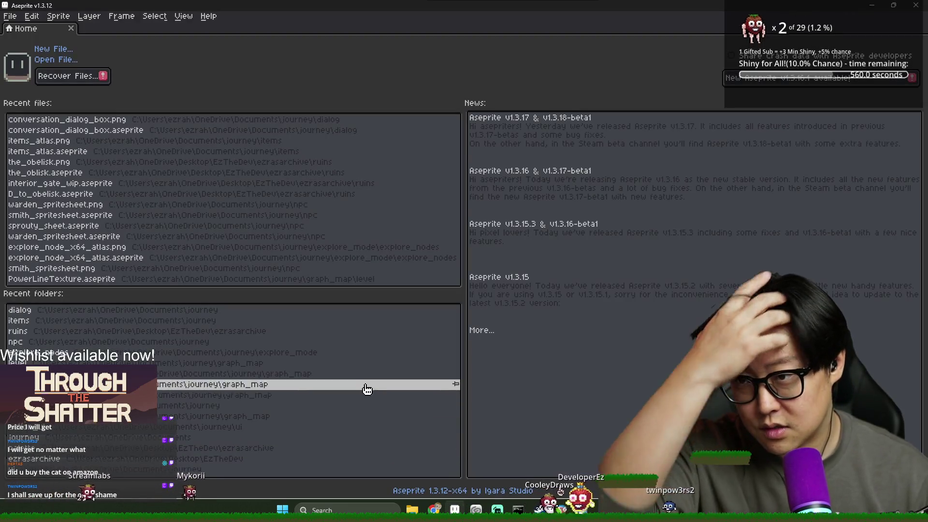
# In the Open dialog, go up to the journey project folder and enter title.
pyautogui.click(9, 18)
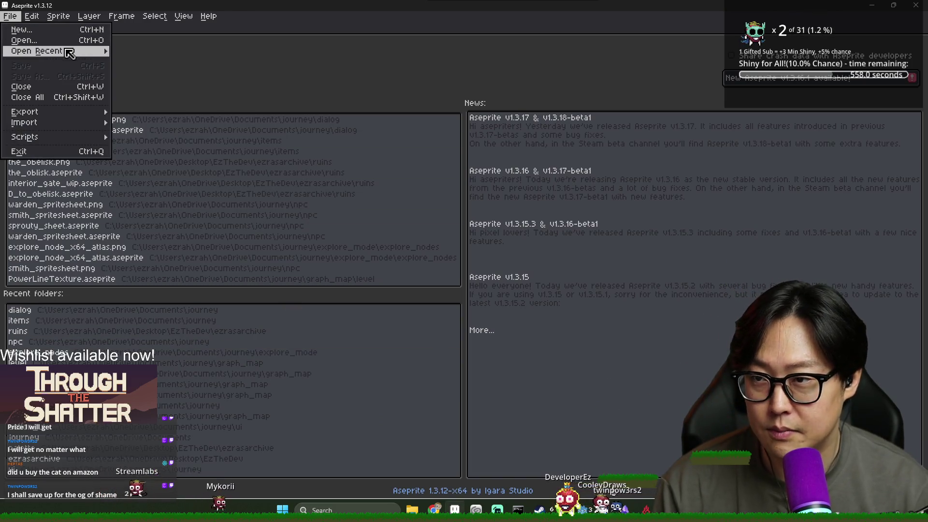
pyautogui.click(48, 37)
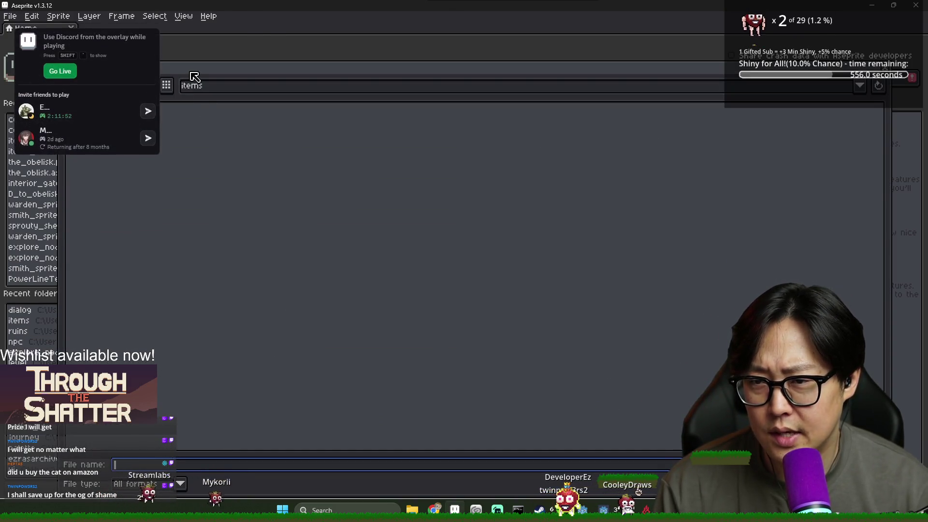
pyautogui.press('Escape')
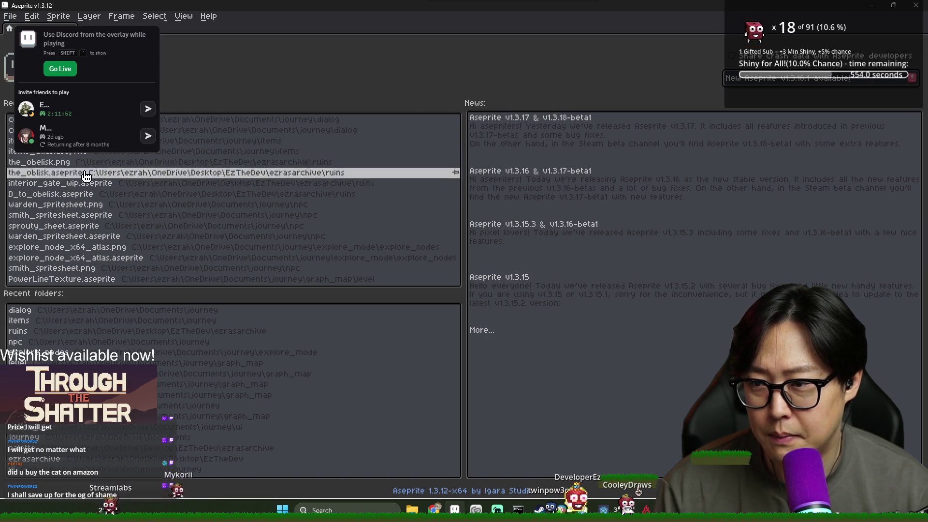
pyautogui.click(10, 19)
pyautogui.click(48, 37)
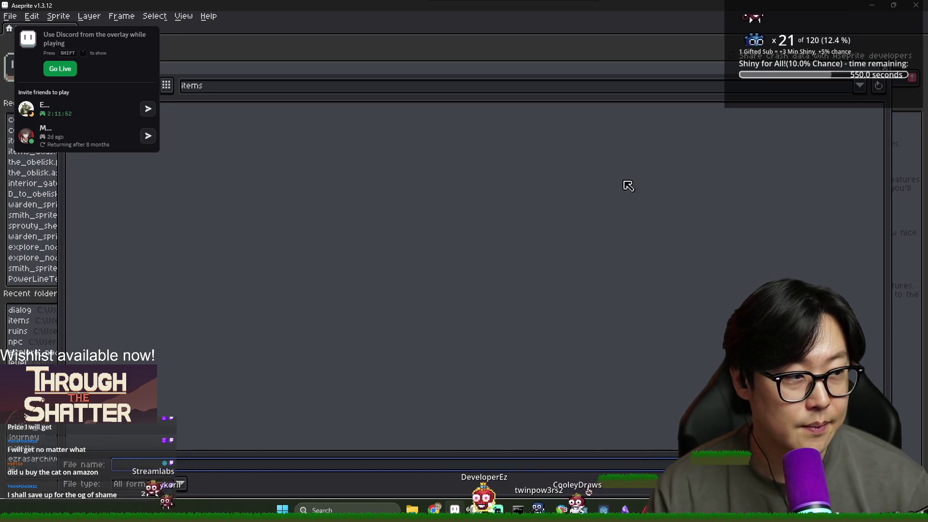
pyautogui.click(481, 87)
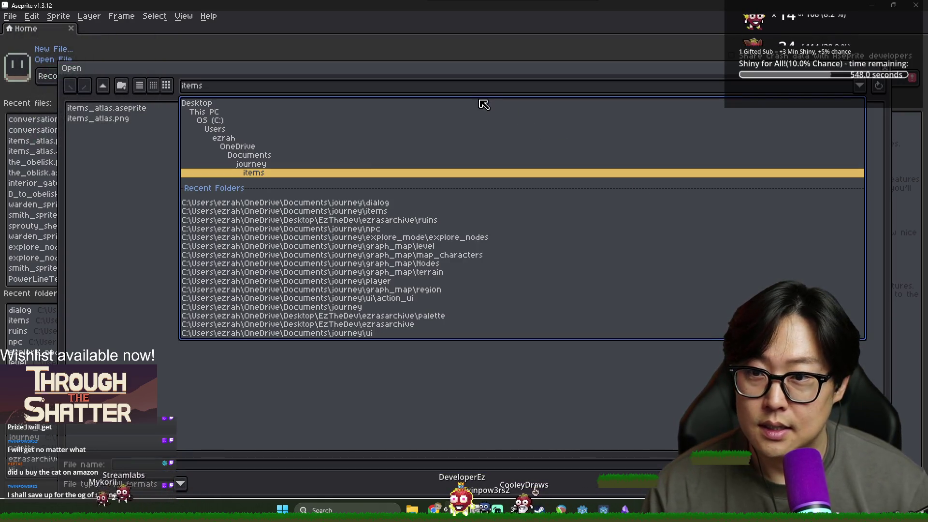
pyautogui.click(396, 238)
pyautogui.click(105, 87)
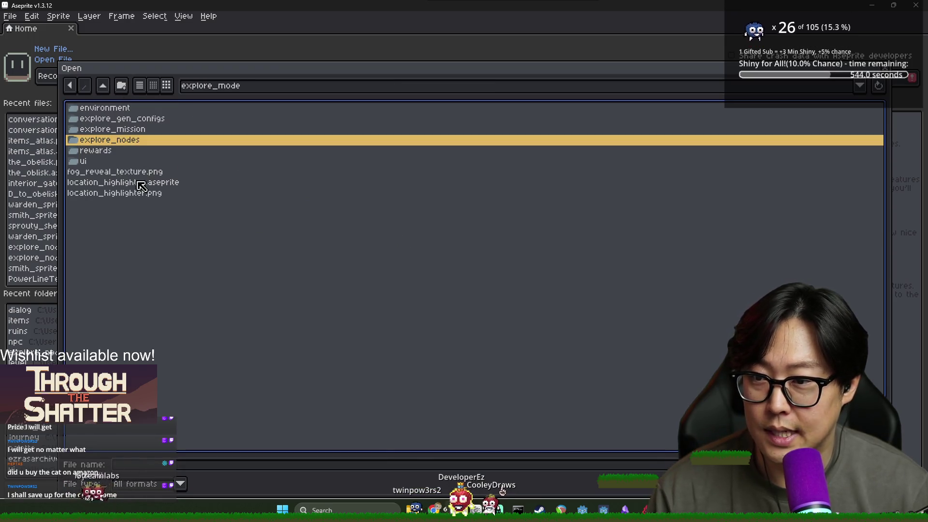
pyautogui.click(105, 87)
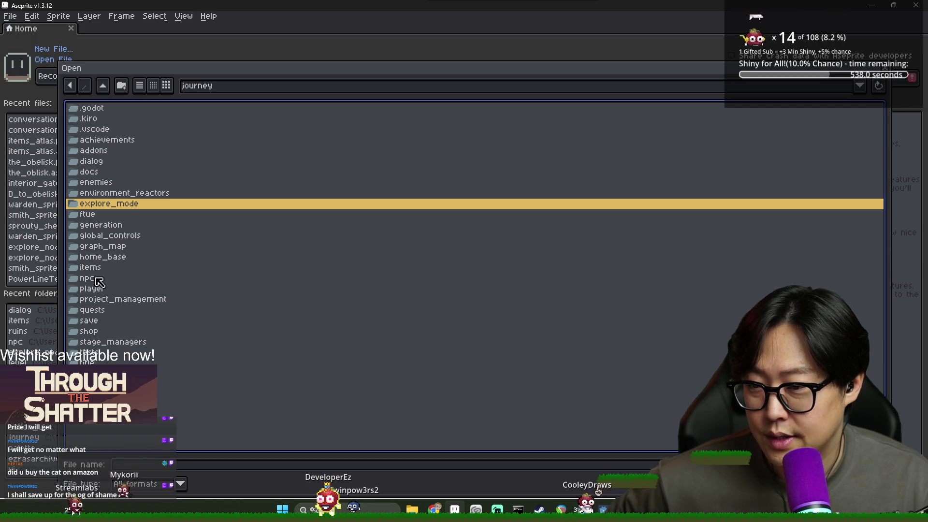
pyautogui.doubleClick(111, 359)
# Preview the title folder's files and open the_world_landscape.aseprite.
pyautogui.click(117, 108)
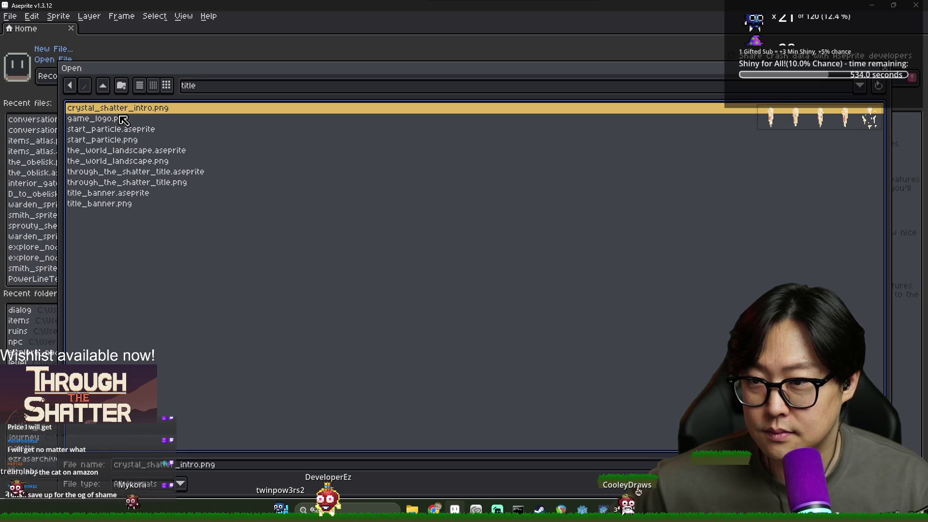
pyautogui.click(126, 121)
pyautogui.click(131, 129)
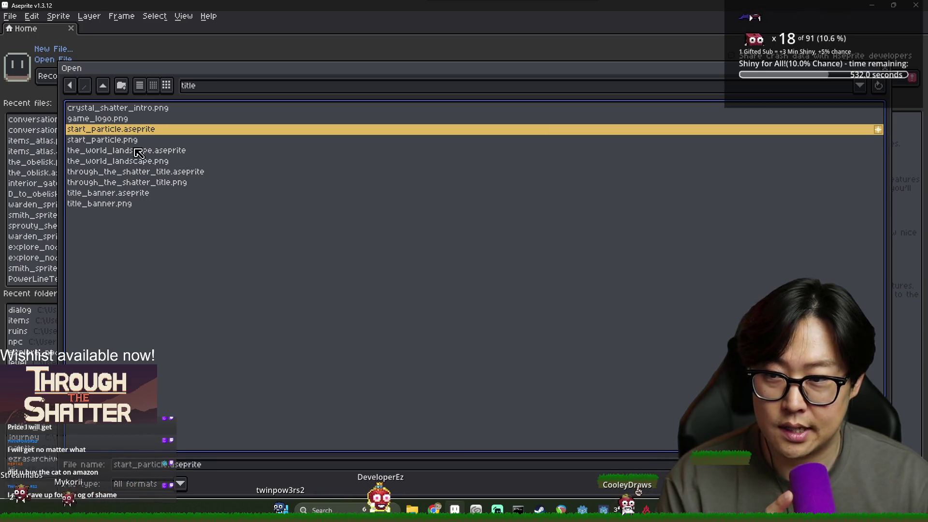
pyautogui.click(138, 141)
pyautogui.click(143, 151)
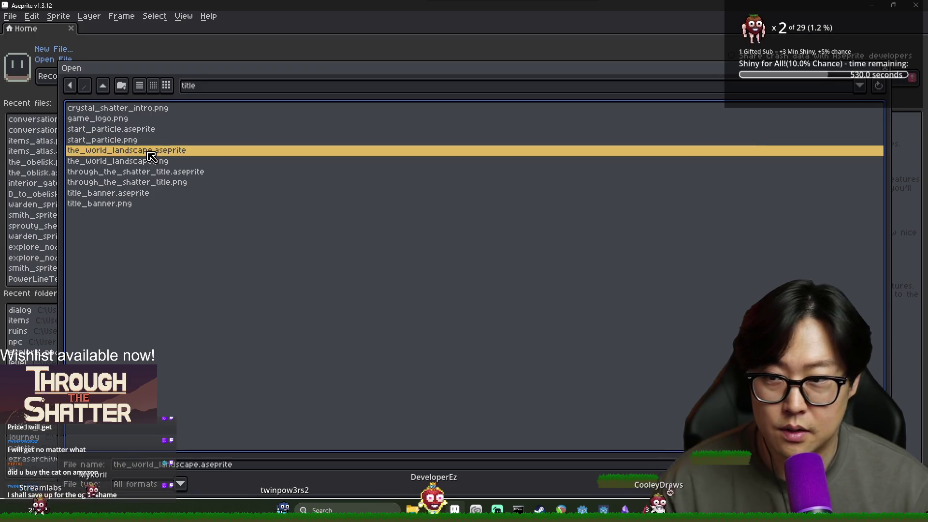
pyautogui.click(150, 163)
pyautogui.doubleClick(165, 151)
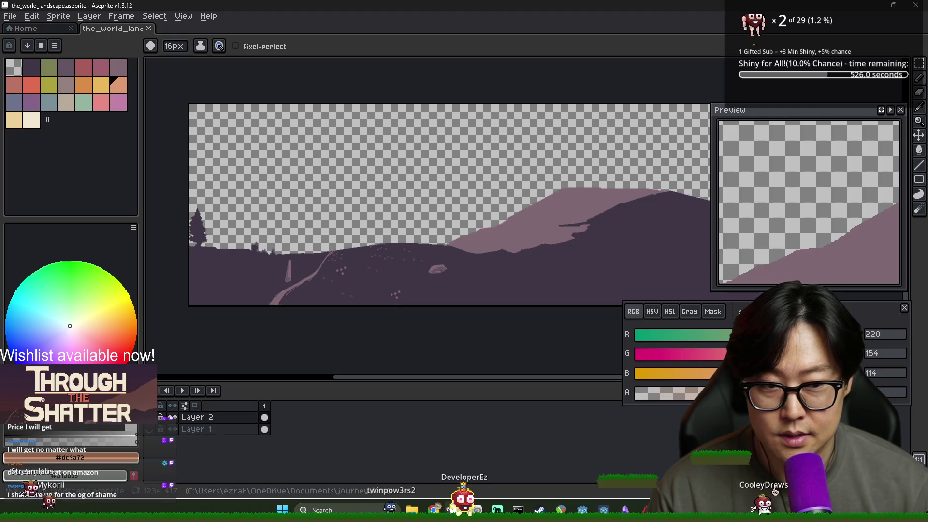
# Toggle Layer 1's visibility off and back on to check what it holds.
pyautogui.scroll(3, 516, 306)
pyautogui.scroll(-2, 456, 276)
pyautogui.scroll(2, 456, 276)
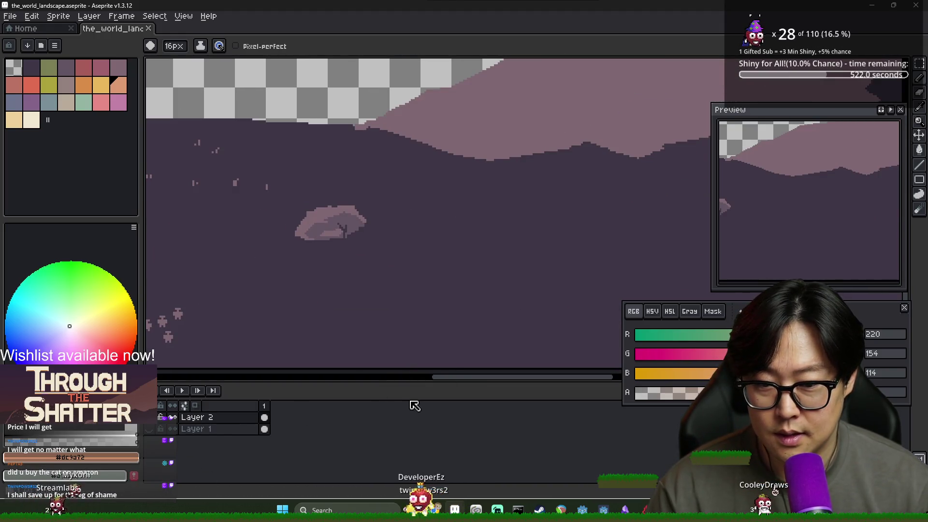
pyautogui.click(150, 428)
pyautogui.click(150, 429)
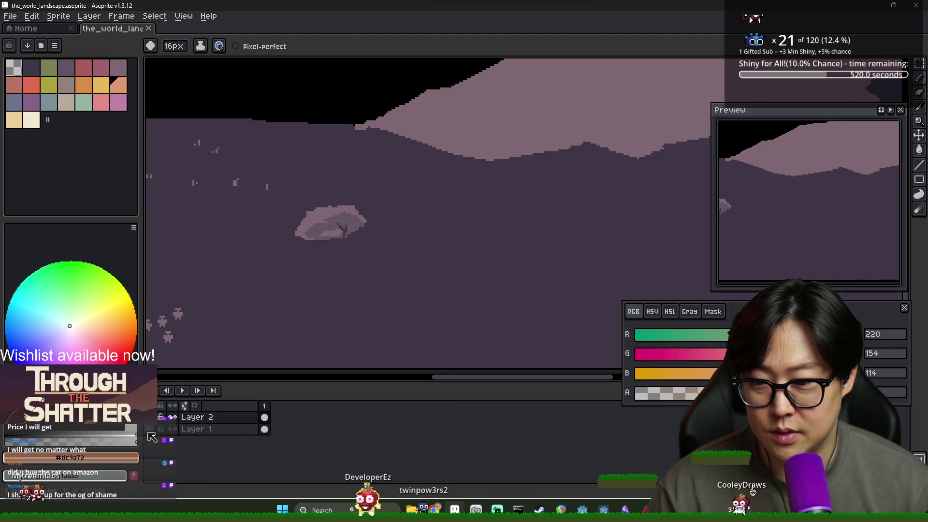
# Narrow the colour panel and move the Preview window higher, then return to Godot.
pyautogui.scroll(-3, 303, 328)
pyautogui.scroll(2, 304, 328)
pyautogui.scroll(-1, 303, 329)
pyautogui.hscroll(-2, 435, 339)
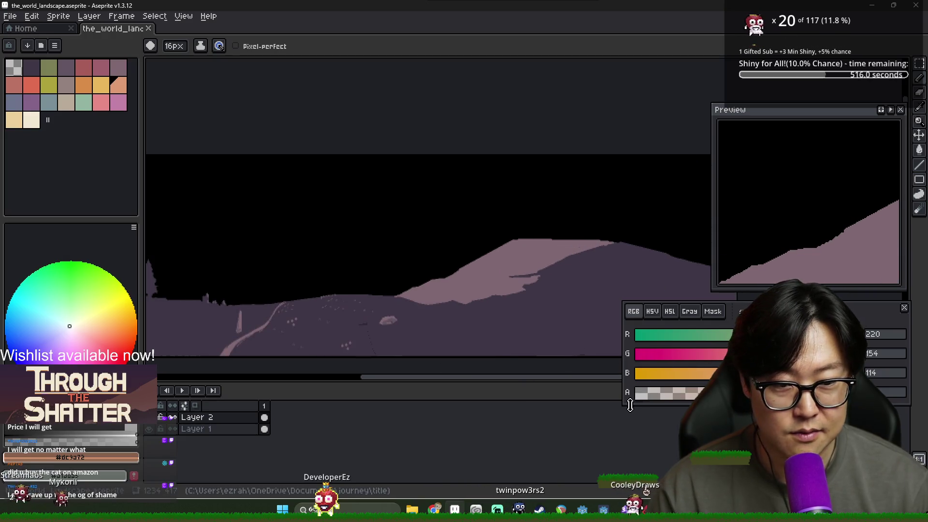
pyautogui.moveTo(625, 405); pyautogui.dragTo(718, 411)
pyautogui.moveTo(751, 108); pyautogui.dragTo(751, 65)
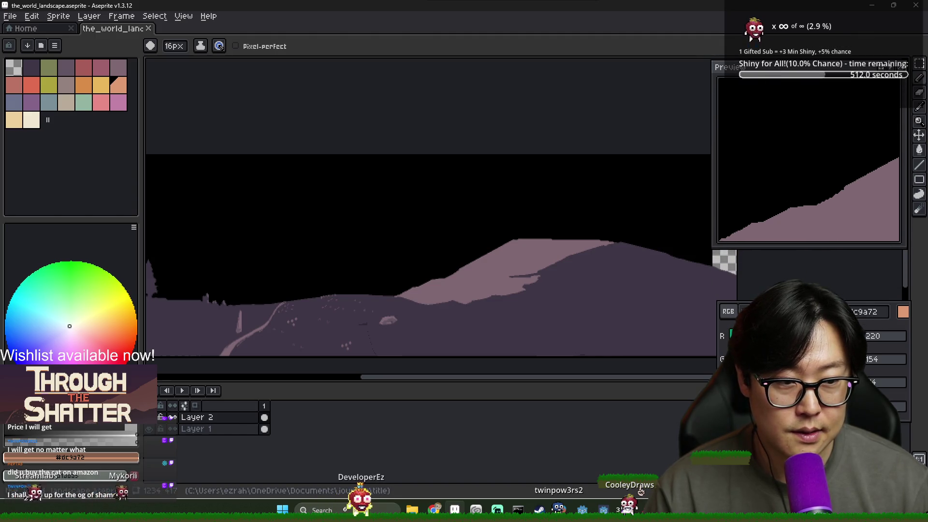
pyautogui.hotkey('alt', 'Tab')
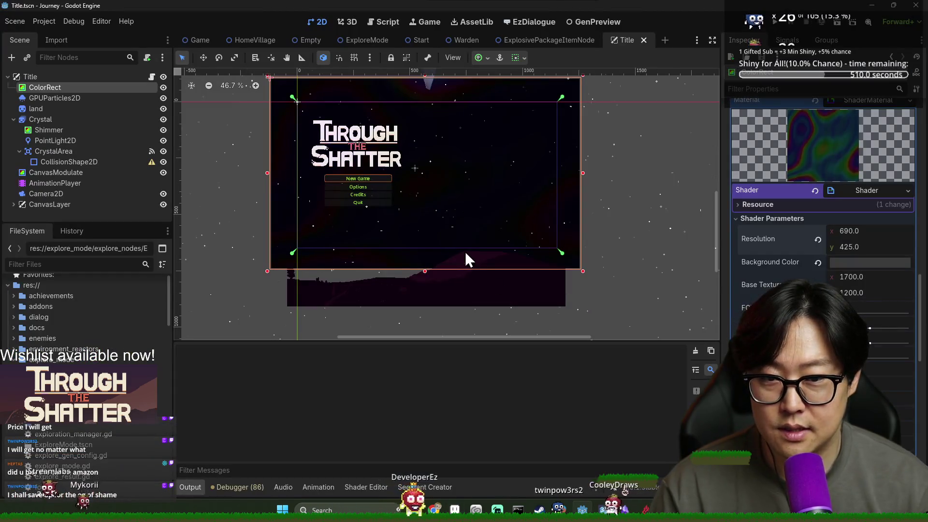
# Back in Aseprite, give the canvas more vertical room and hide the black Layer 1.
pyautogui.scroll(3, 502, 268)
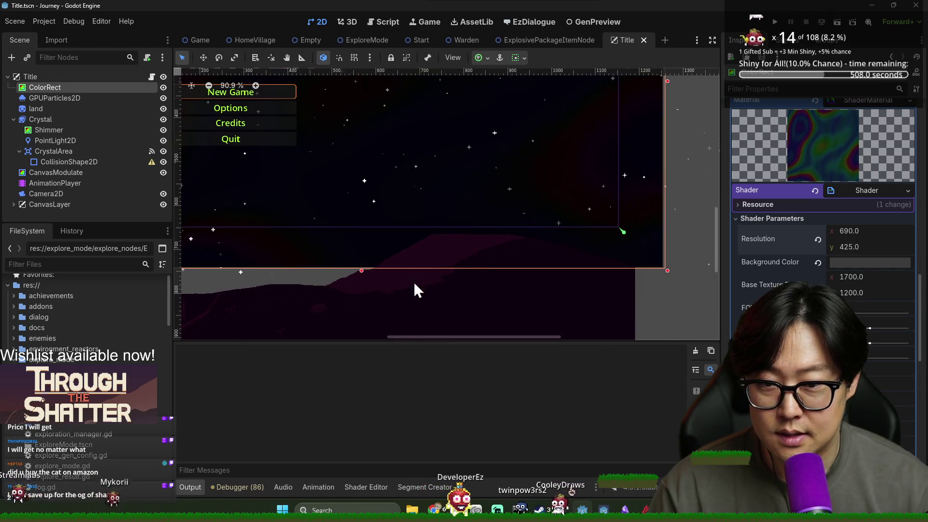
pyautogui.hotkey('alt', 'Tab')
pyautogui.scroll(-2, 463, 259)
pyautogui.moveTo(369, 381); pyautogui.dragTo(374, 403)
pyautogui.click(149, 450)
pyautogui.scroll(3, 416, 287)
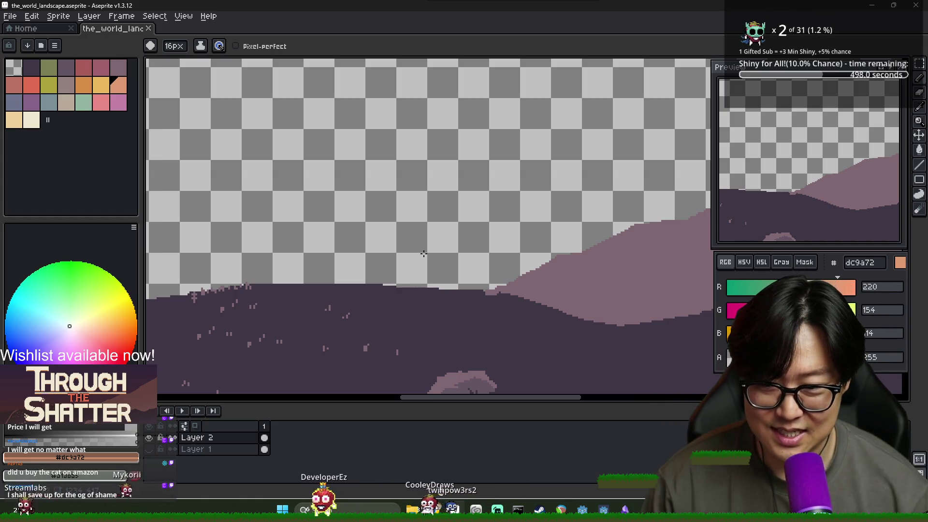
# Zoom in and out around the hill to inspect the path's edge.
pyautogui.scroll(-3, 365, 242)
pyautogui.scroll(-2, 386, 274)
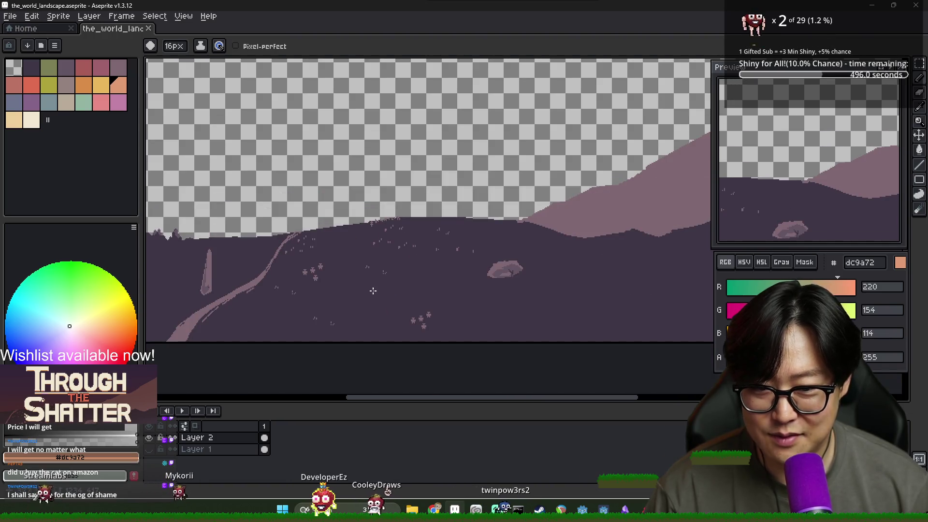
pyautogui.scroll(-3, 374, 290)
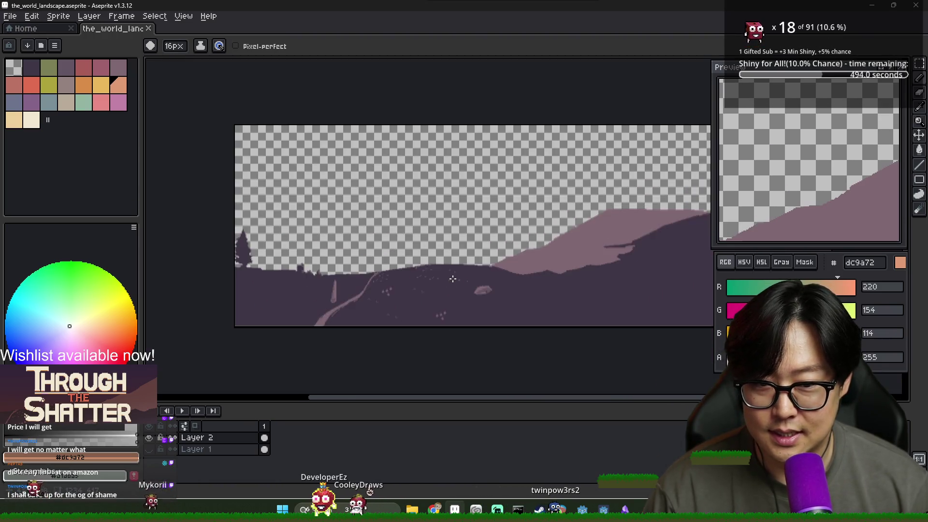
pyautogui.scroll(1, 452, 279)
pyautogui.scroll(1, 432, 285)
pyautogui.scroll(-1, 432, 284)
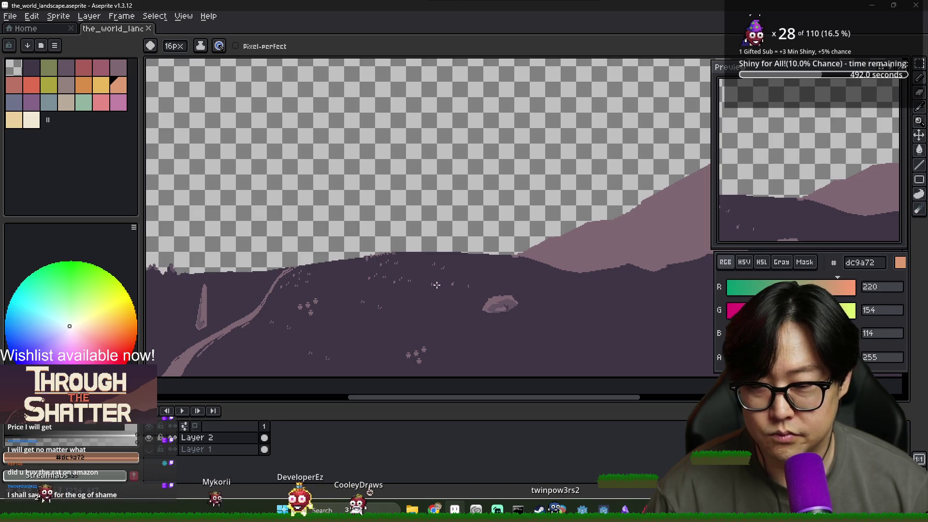
pyautogui.scroll(2, 402, 293)
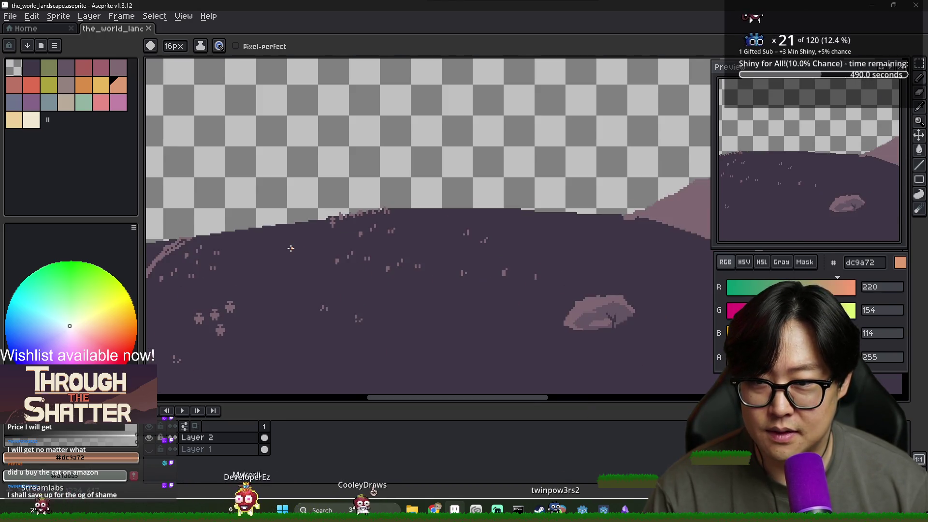
pyautogui.scroll(1, 271, 242)
pyautogui.scroll(1, 302, 221)
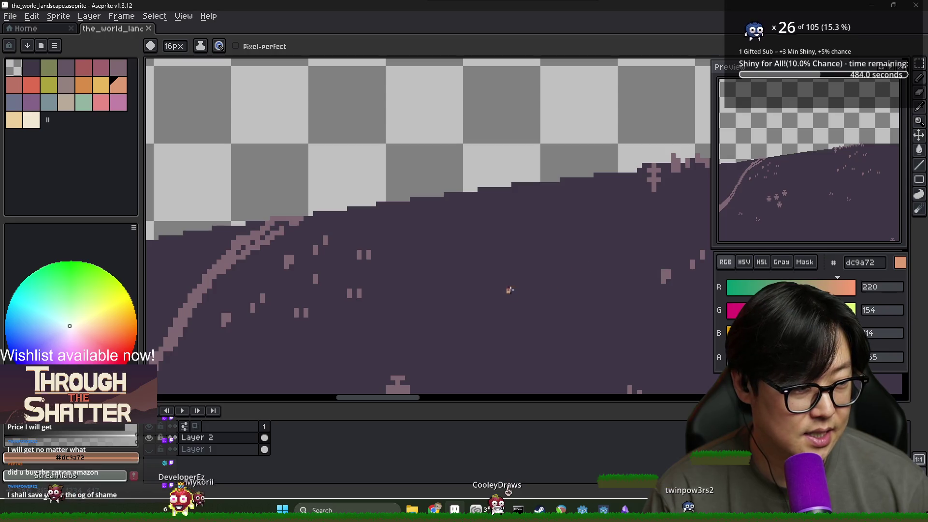
pyautogui.scroll(-3, 428, 263)
# Bring the Godot title scene to the front and pan toward the hill's edge.
pyautogui.hotkey('alt', 'Tab')
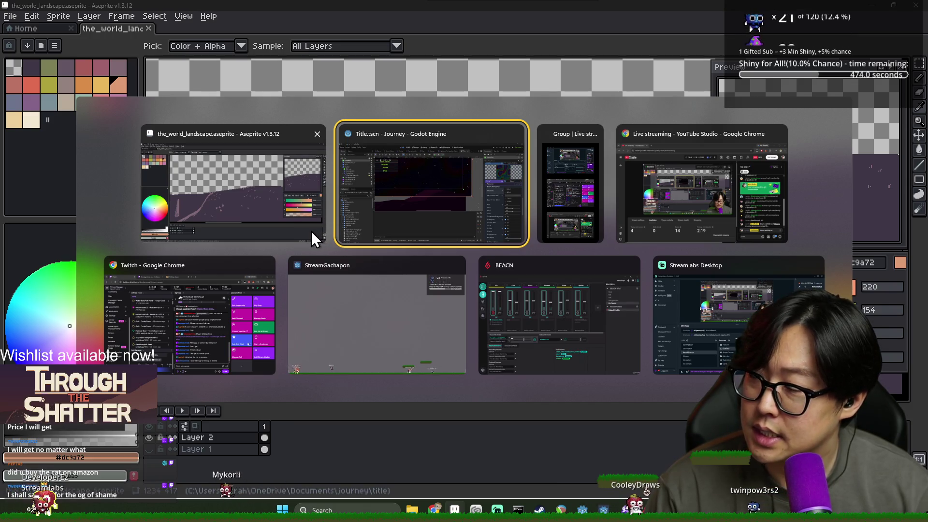
pyautogui.click(303, 220)
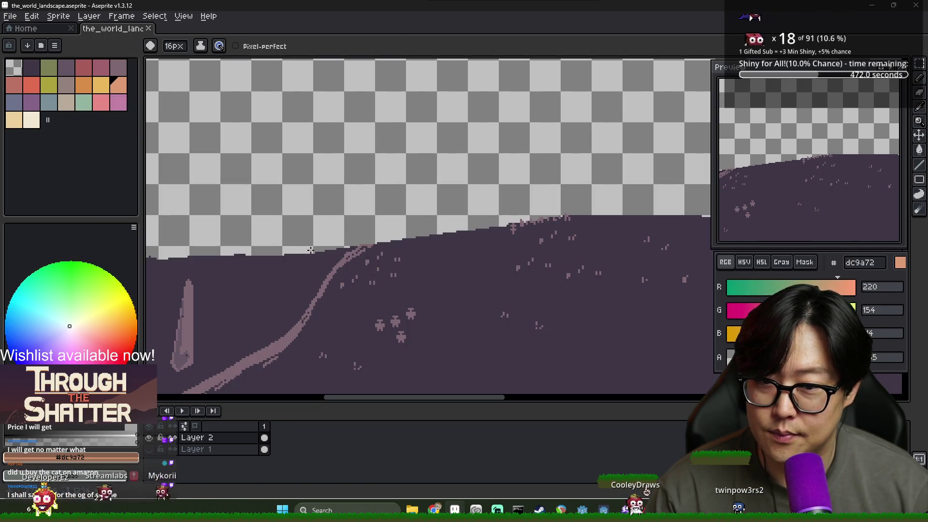
pyautogui.hotkey('alt', 'Tab')
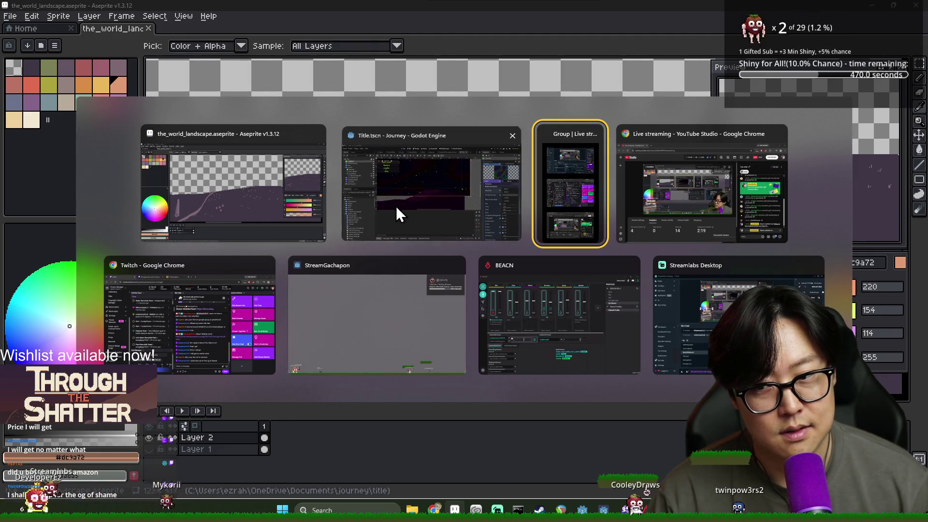
pyautogui.click(396, 206)
pyautogui.scroll(3, 352, 284)
pyautogui.moveTo(349, 285); pyautogui.dragTo(404, 227)
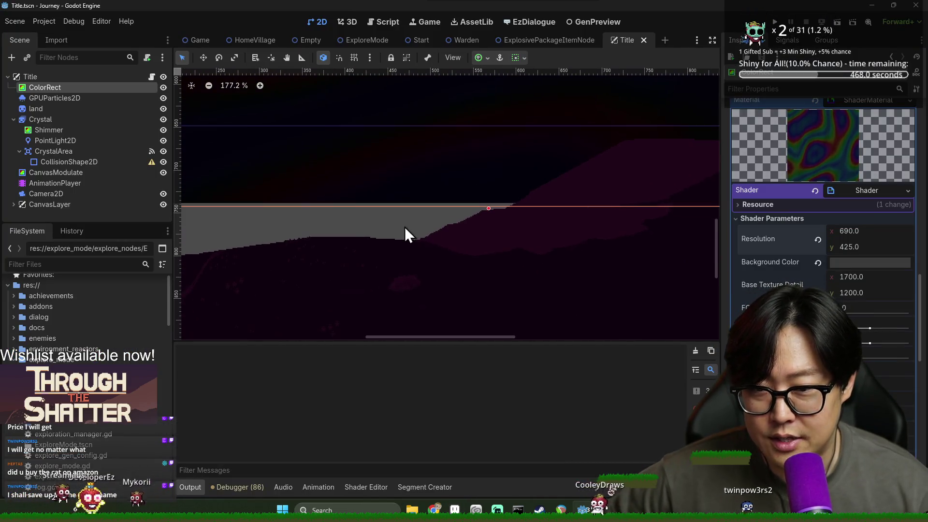
# Enlarge the scene tree panel, zoom in on the hill's edge, then return to Aseprite.
pyautogui.moveTo(109, 228); pyautogui.dragTo(108, 256)
pyautogui.scroll(10, 281, 244)
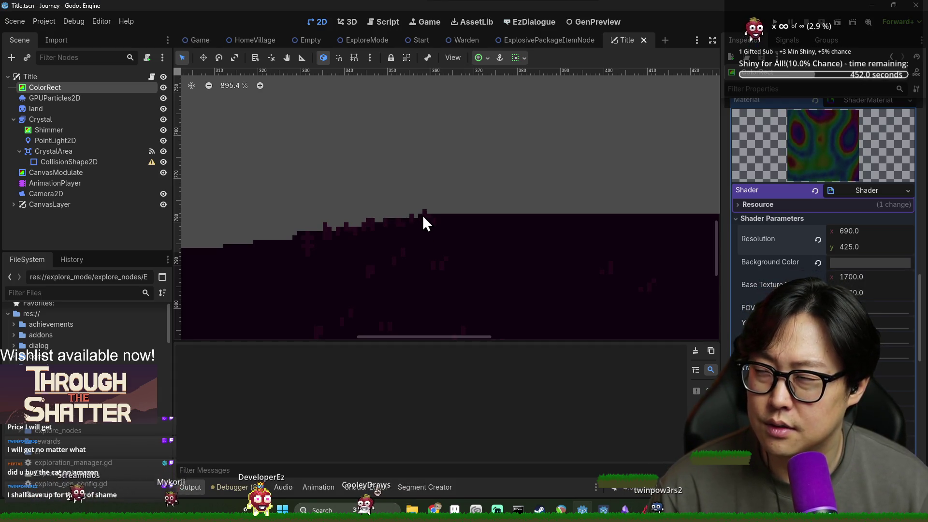
pyautogui.hotkey('alt', 'Tab')
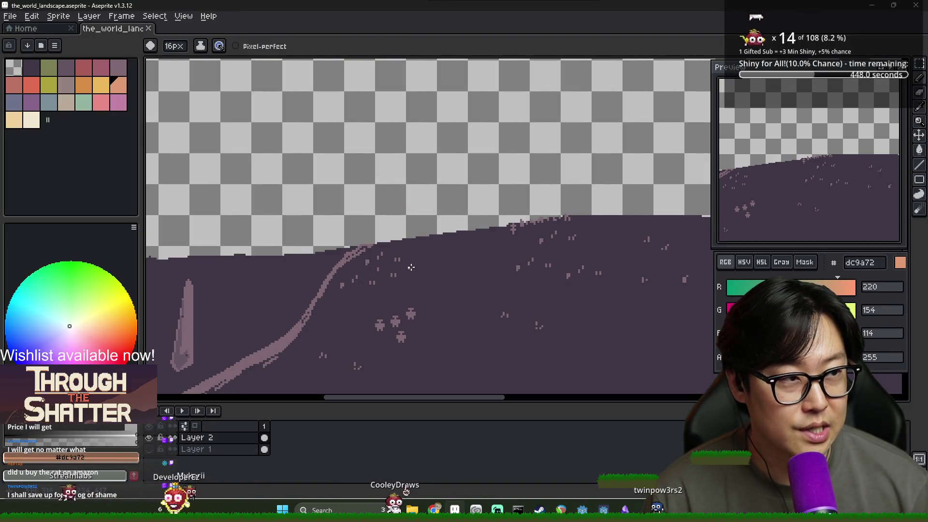
# Sample the hill's dark purple 3f3645 and cover the pink path's top end with a 2px brush.
pyautogui.scroll(-3, 348, 255)
pyautogui.scroll(3, 348, 255)
pyautogui.scroll(-4, 345, 253)
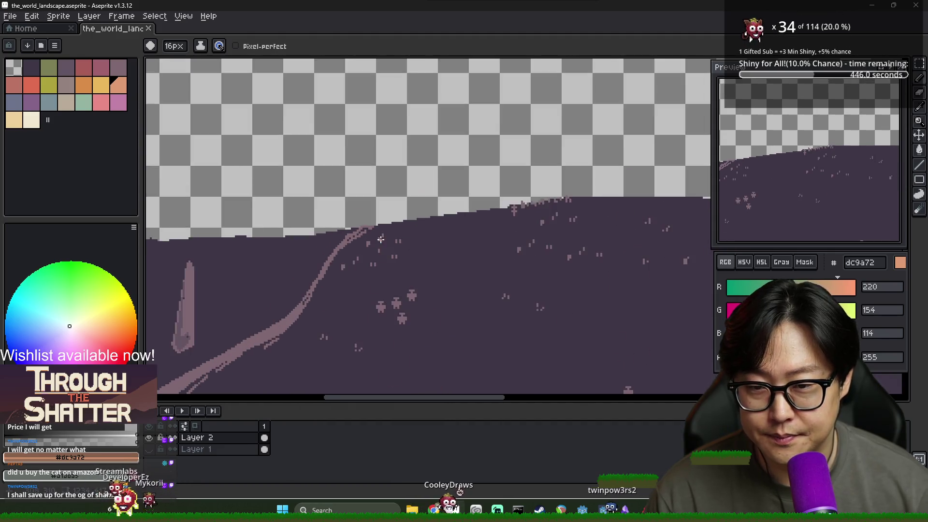
pyautogui.scroll(2, 342, 252)
pyautogui.scroll(-1, 368, 252)
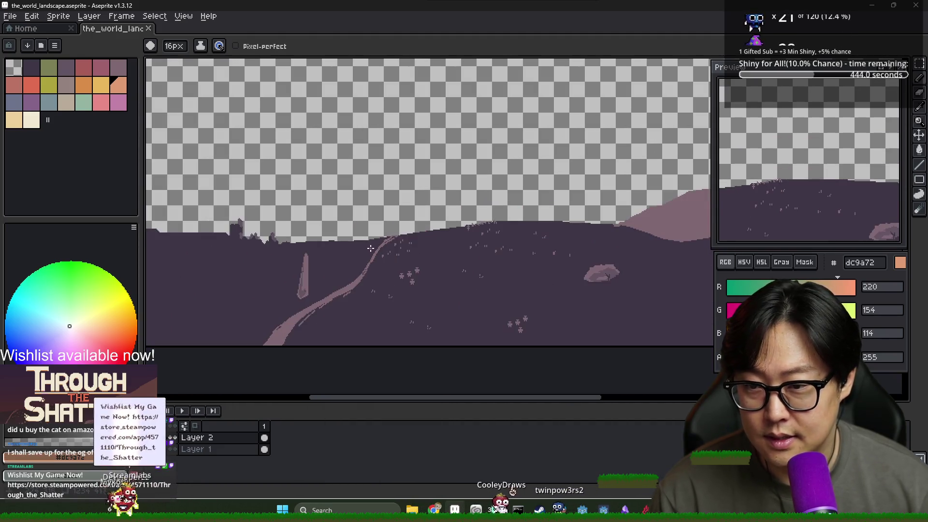
pyautogui.scroll(-1, 394, 253)
pyautogui.scroll(3, 372, 218)
pyautogui.press('alt')
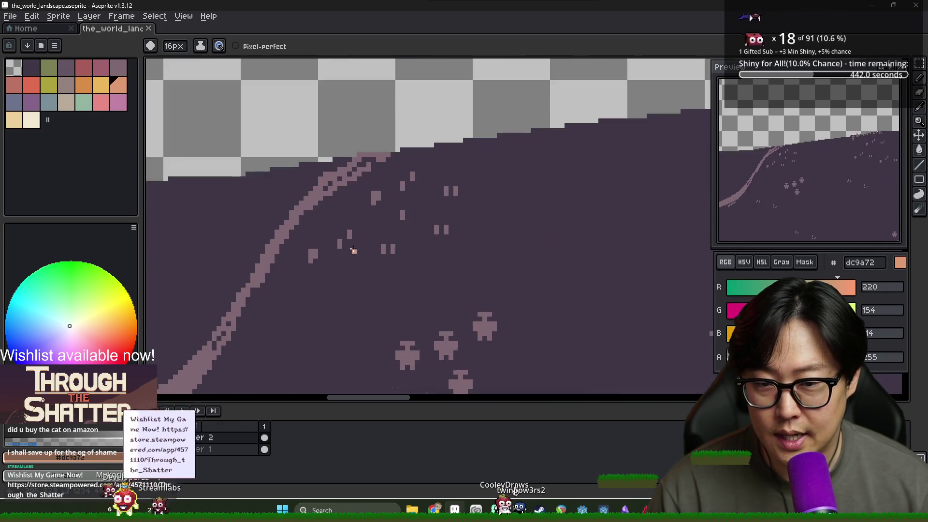
pyautogui.click(370, 189)
pyautogui.click(187, 50)
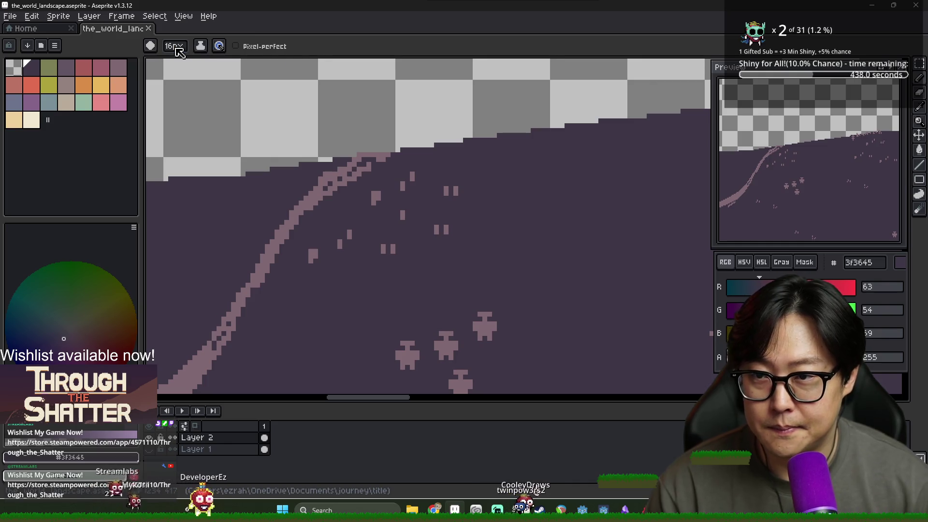
pyautogui.click(180, 52)
pyautogui.write('2')
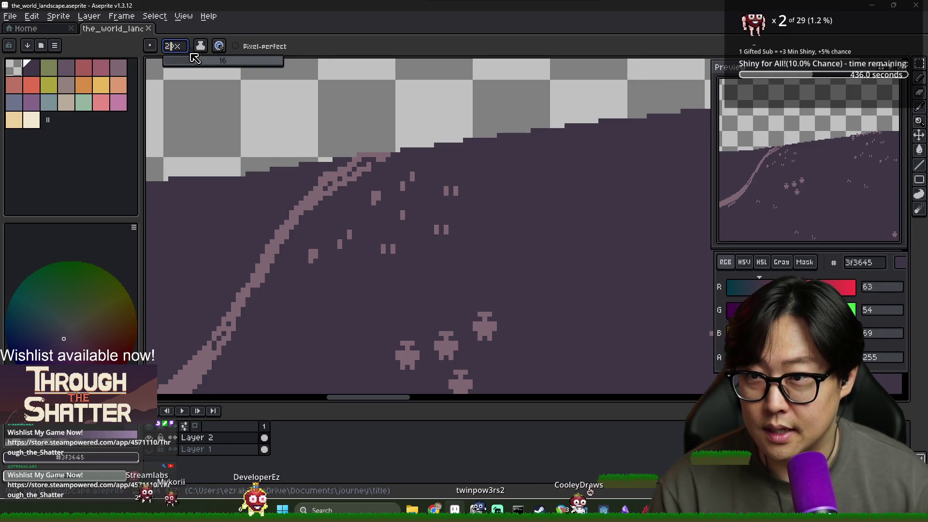
pyautogui.moveTo(322, 191); pyautogui.dragTo(391, 163)
# Redraw the path's top edge in pink 806873 with a 1px brush.
pyautogui.keyDown('alt'); pyautogui.click(319, 187); pyautogui.keyUp('alt')
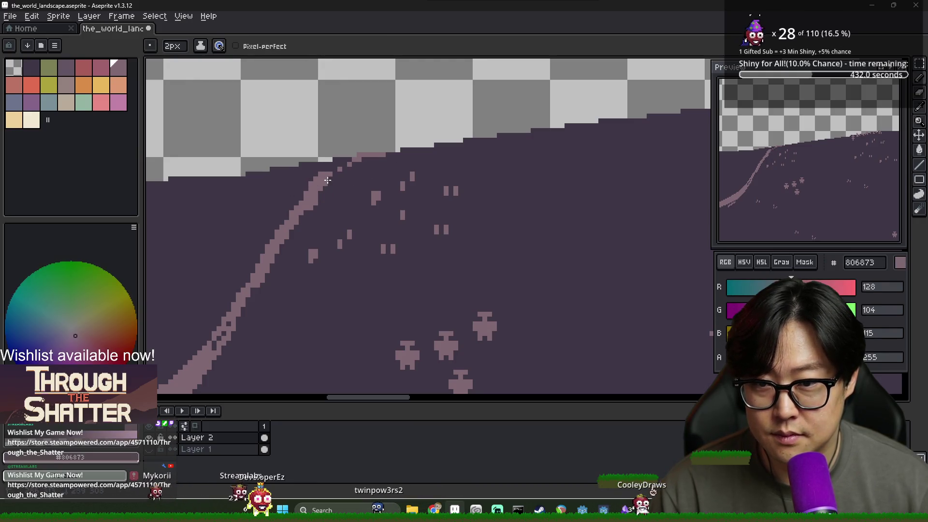
pyautogui.click(172, 46)
pyautogui.click(167, 53)
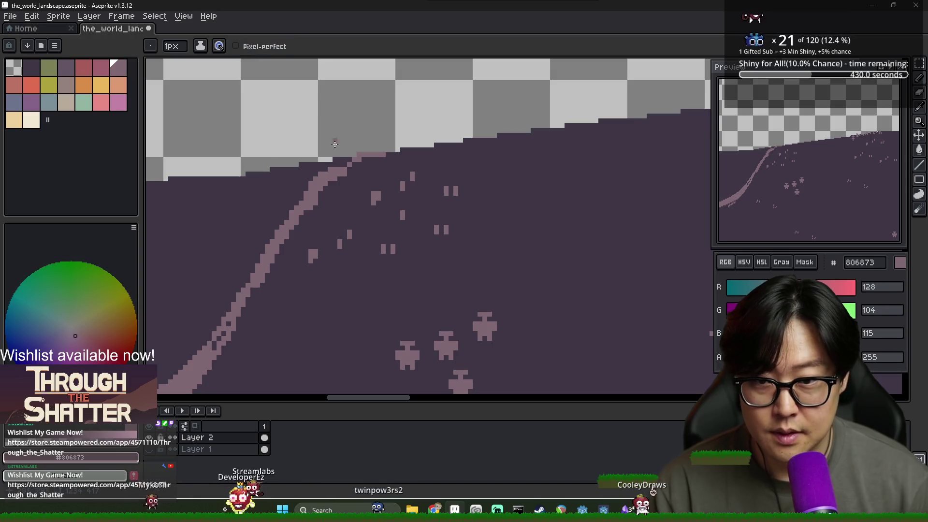
pyautogui.moveTo(345, 168); pyautogui.dragTo(384, 154)
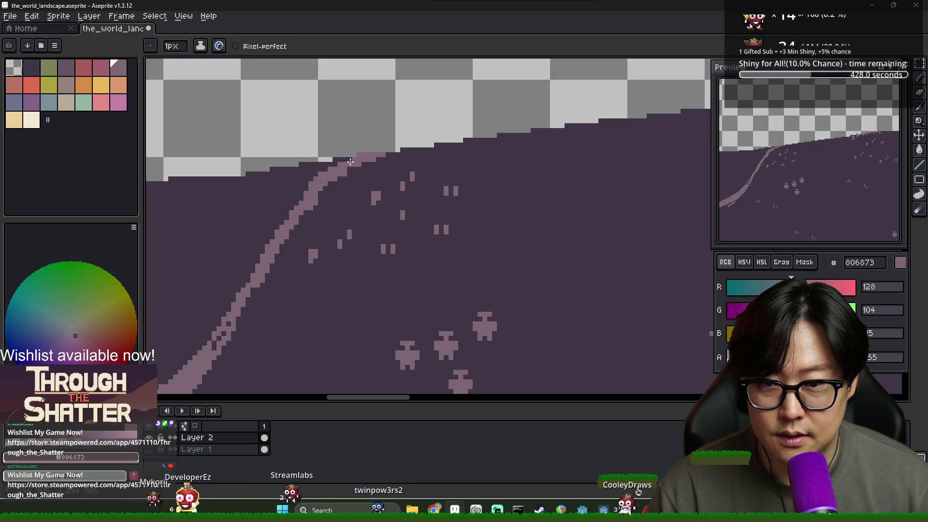
# Paint out the thin light streak beside the path with 3f3645, then bring up the Open dialog.
pyautogui.keyDown('alt'); pyautogui.click(378, 162); pyautogui.keyUp('alt')
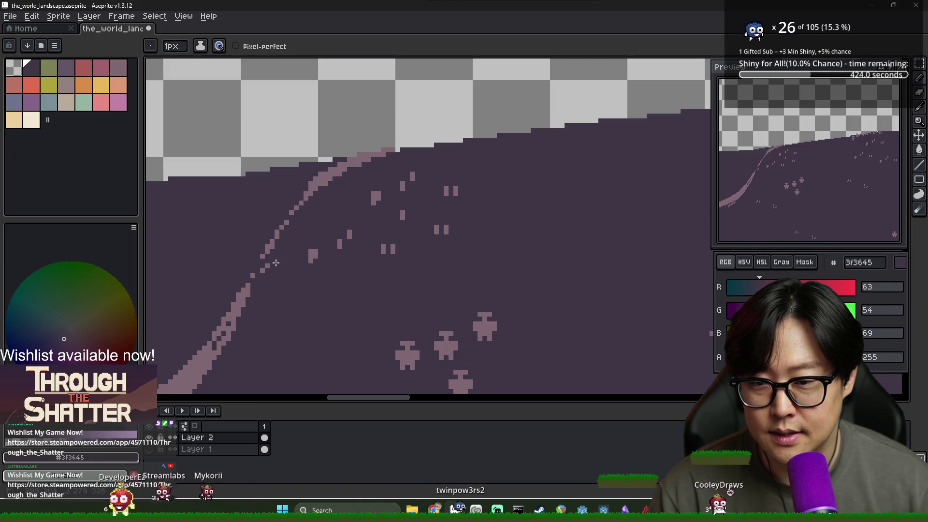
pyautogui.scroll(-5, 275, 267)
pyautogui.scroll(1, 339, 220)
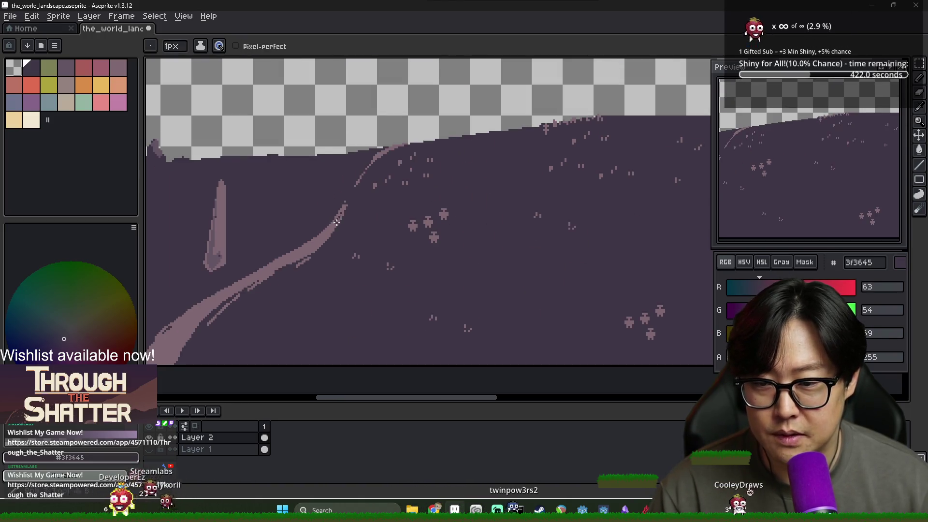
pyautogui.keyDown('alt'); pyautogui.click(332, 226); pyautogui.keyUp('alt')
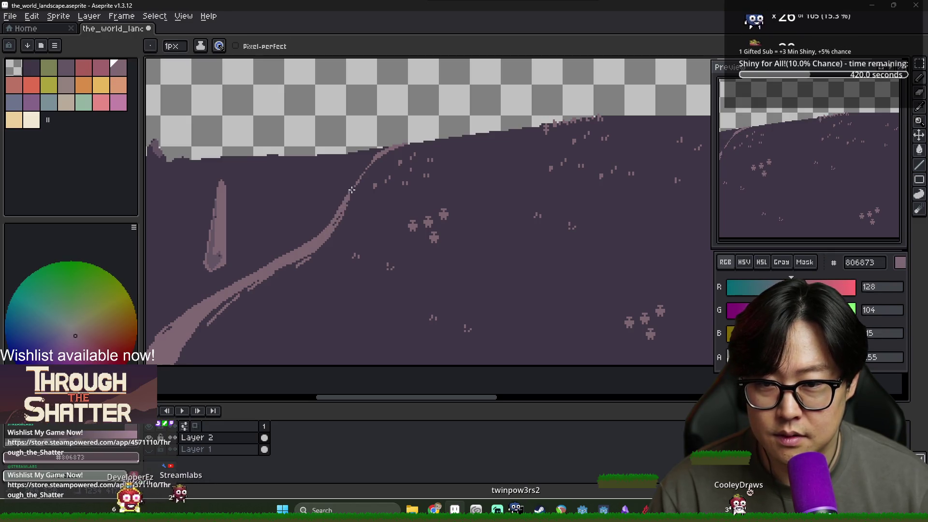
pyautogui.scroll(-3, 336, 217)
pyautogui.scroll(3, 334, 223)
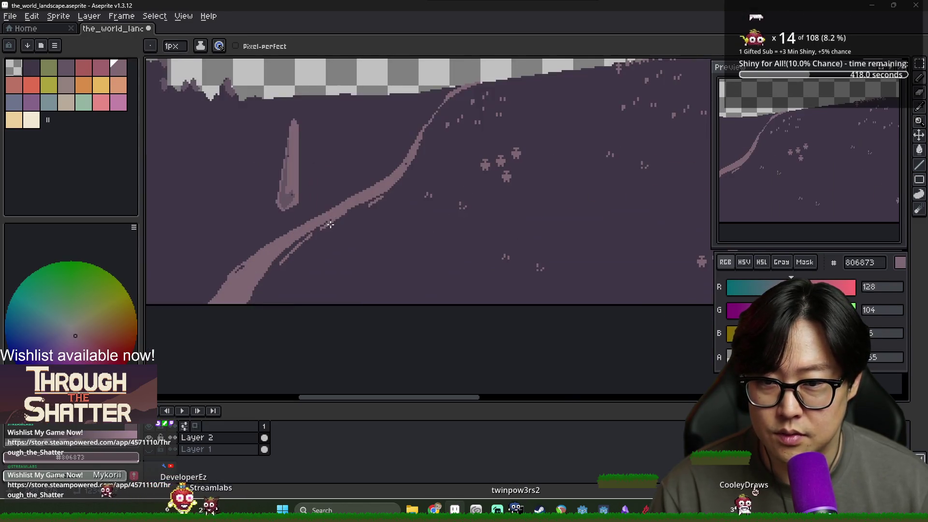
pyautogui.scroll(-3, 329, 228)
pyautogui.scroll(5, 323, 236)
pyautogui.keyDown('alt'); pyautogui.click(323, 237); pyautogui.keyUp('alt')
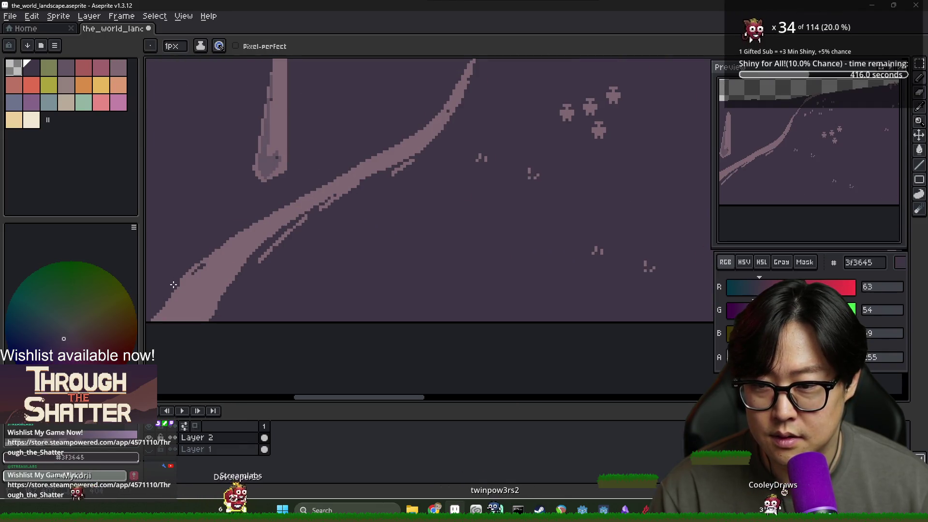
pyautogui.moveTo(260, 265); pyautogui.dragTo(307, 215)
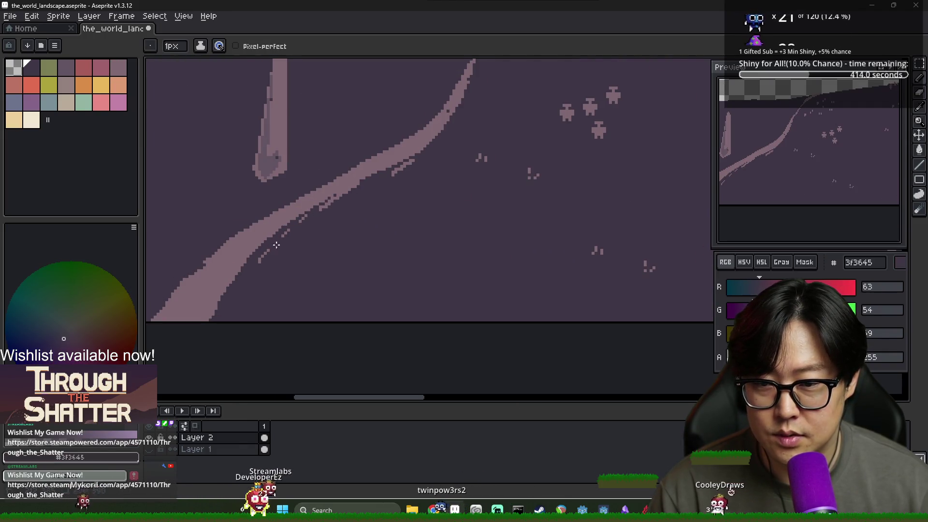
pyautogui.hotkey('ctrl', 'o')
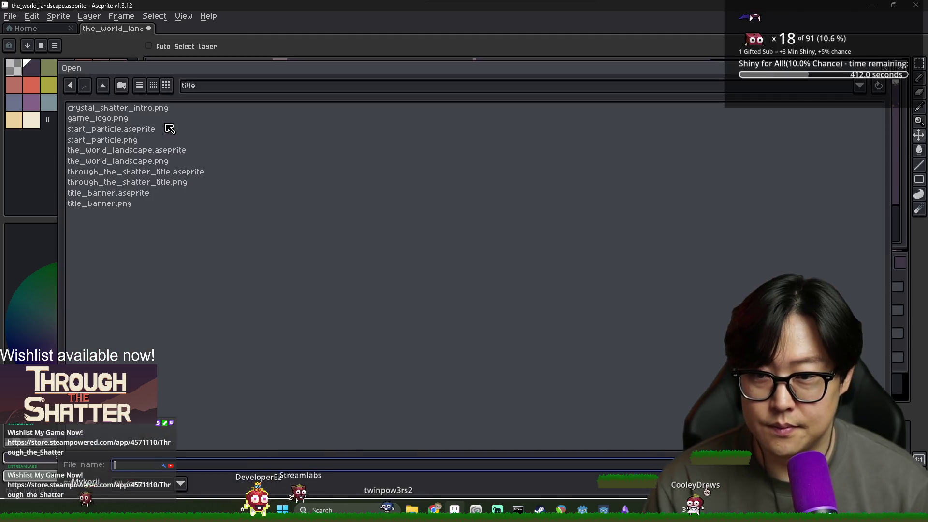
# Open crystal_shatter_intro.png and sample the shards' cream f2e9d3.
pyautogui.doubleClick(97, 109)
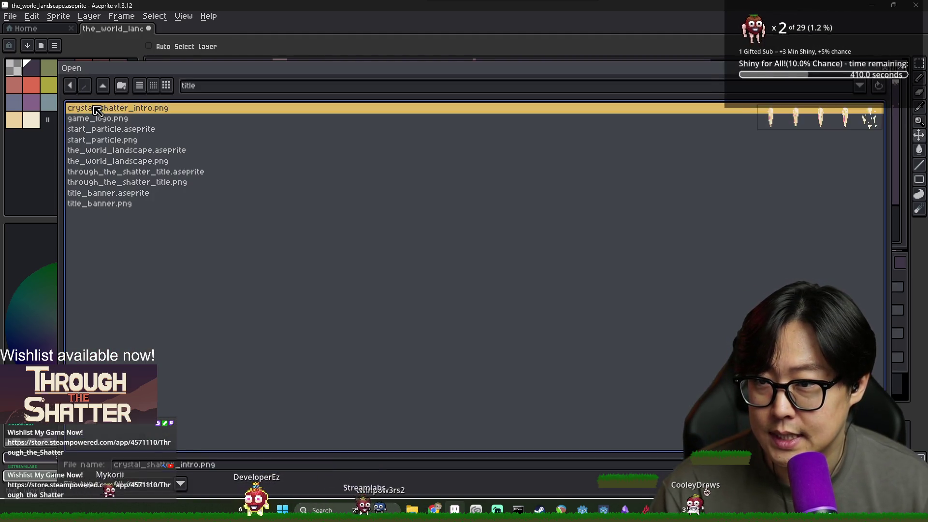
pyautogui.moveTo(558, 165); pyautogui.dragTo(551, 165)
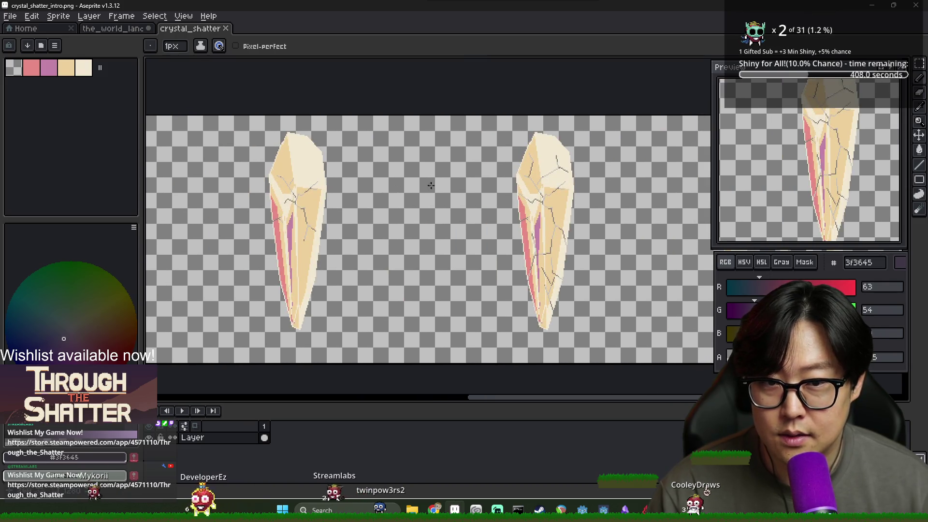
pyautogui.scroll(4, 566, 172)
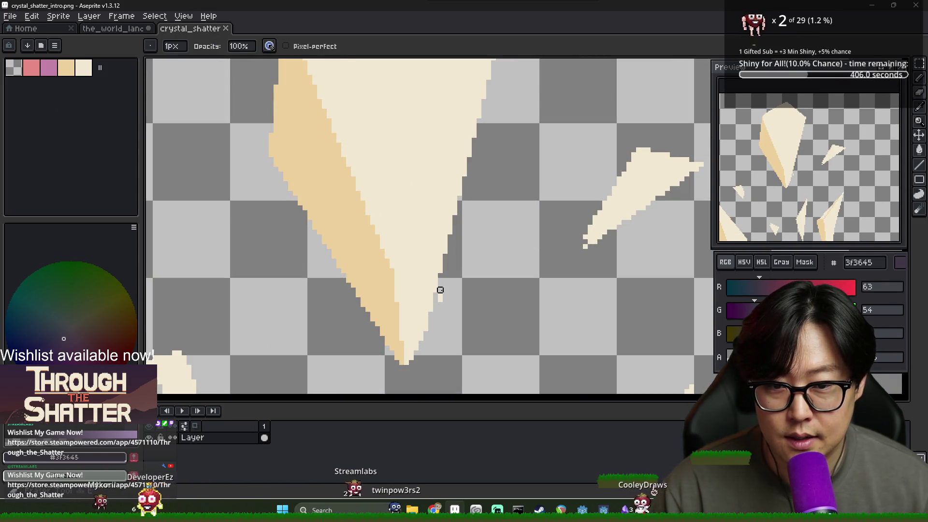
pyautogui.scroll(-3, 479, 290)
pyautogui.scroll(2, 524, 263)
pyautogui.keyDown('alt'); pyautogui.click(545, 248); pyautogui.keyUp('alt')
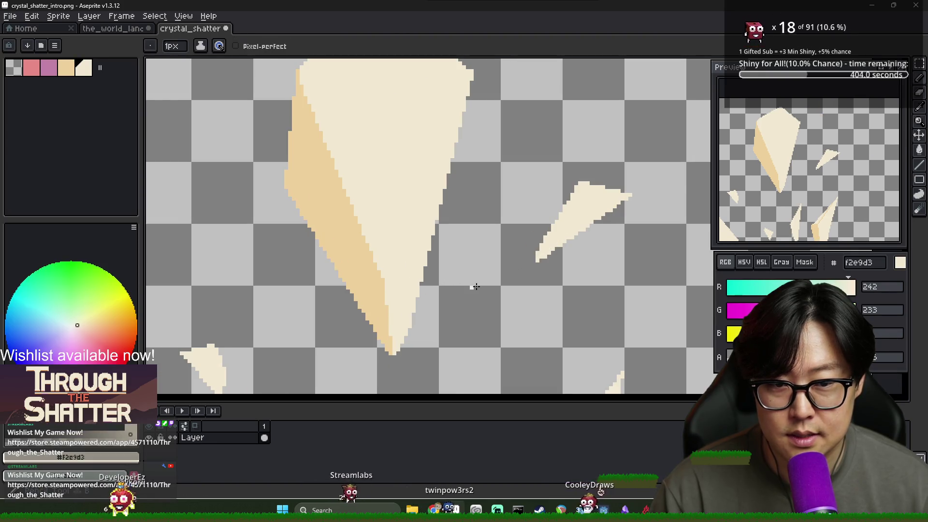
# Switch back to the pencil and close the crystal_shatter sprite.
pyautogui.scroll(-3, 508, 269)
pyautogui.scroll(1, 414, 227)
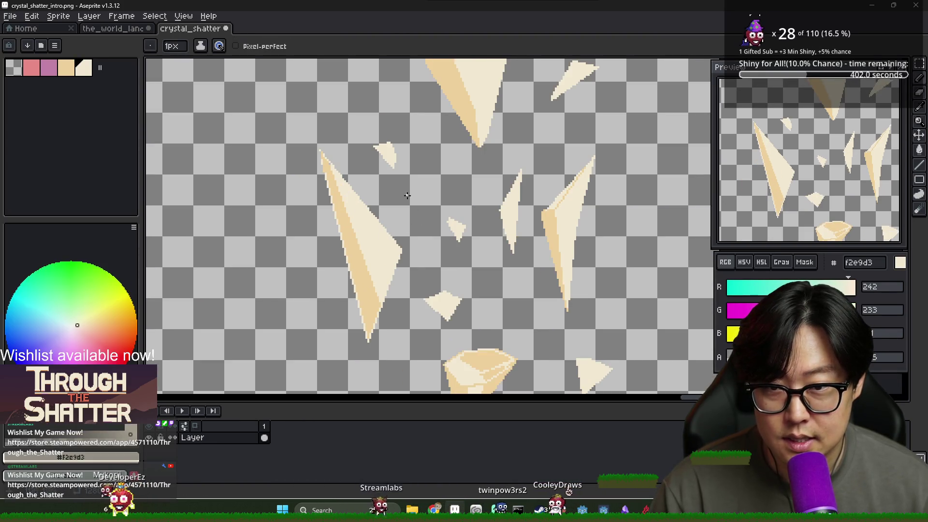
pyautogui.scroll(3, 319, 164)
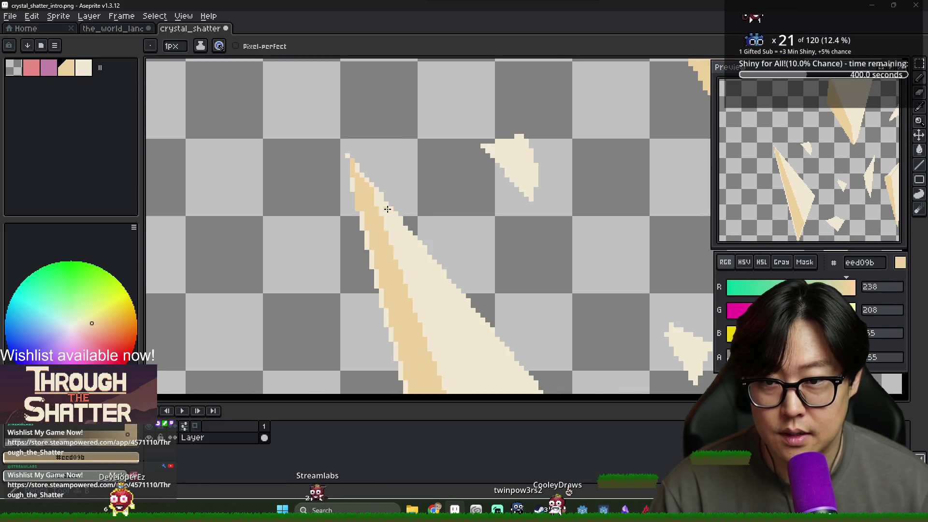
pyautogui.scroll(-2, 408, 222)
pyautogui.scroll(1, 383, 187)
pyautogui.scroll(-1, 405, 208)
pyautogui.scroll(-2, 306, 170)
pyautogui.press('b')
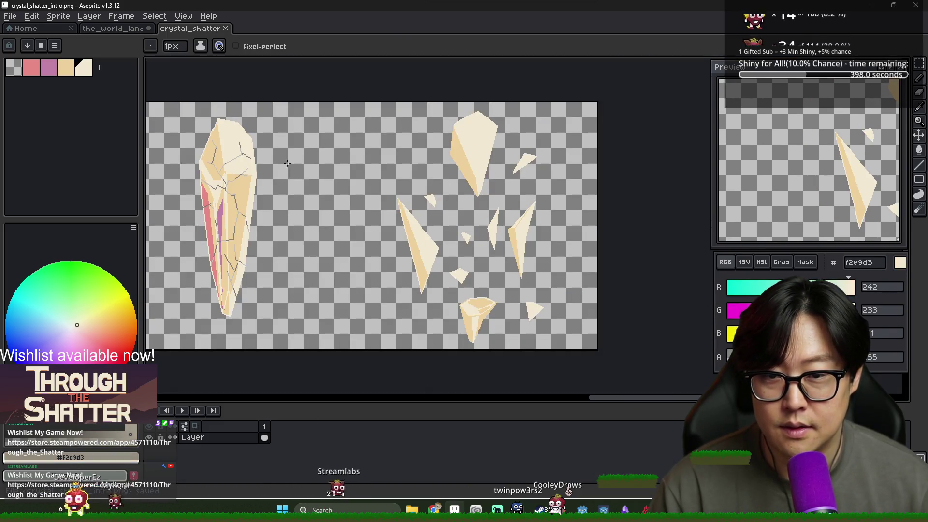
pyautogui.click(225, 28)
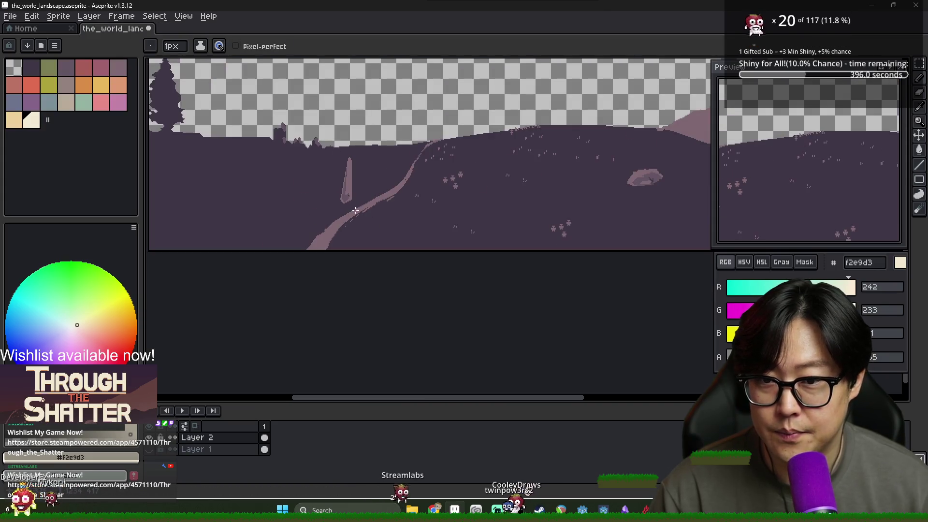
# Sample the path's pink and darken it to 7a5976 in HSV for the lower-edge shading.
pyautogui.scroll(4, 336, 235)
pyautogui.keyDown('alt'); pyautogui.click(290, 218); pyautogui.keyUp('alt')
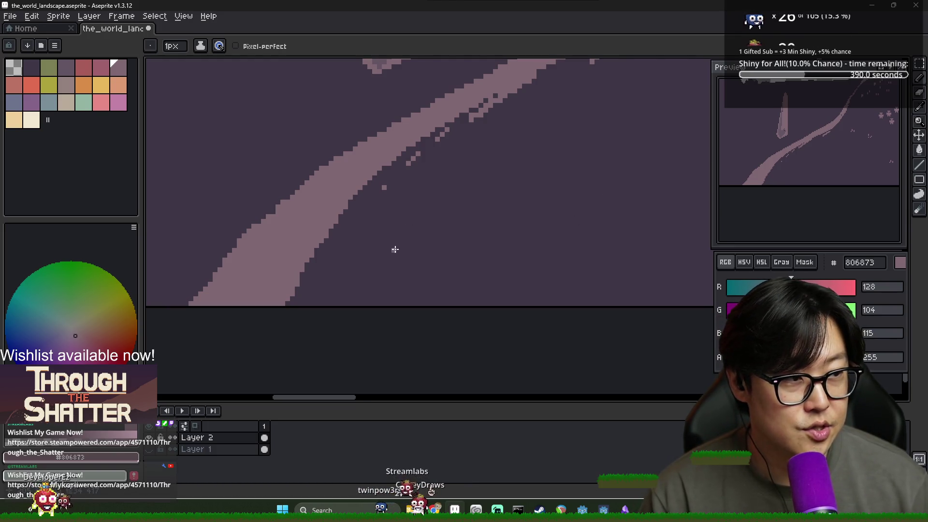
pyautogui.scroll(-2, 292, 231)
pyautogui.keyDown('alt'); pyautogui.click(348, 232); pyautogui.keyUp('alt')
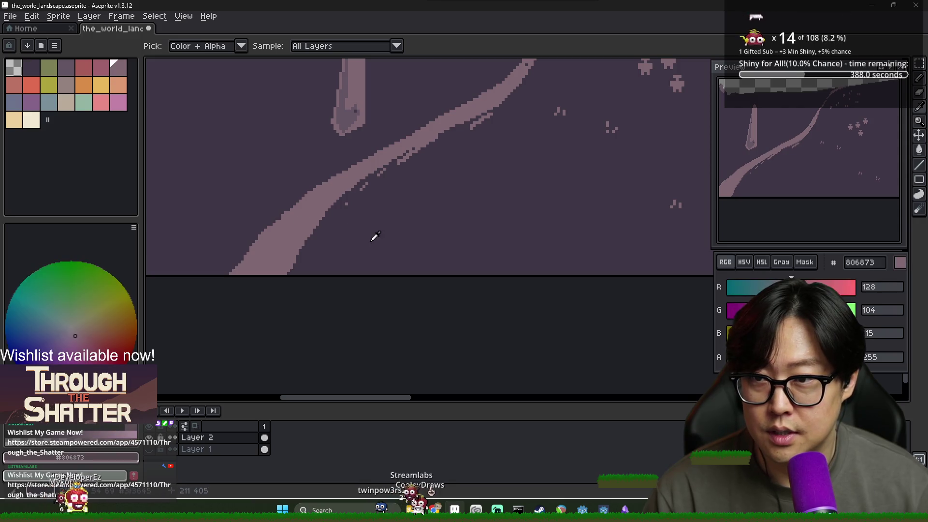
pyautogui.keyDown('alt'); pyautogui.click(278, 222); pyautogui.keyUp('alt')
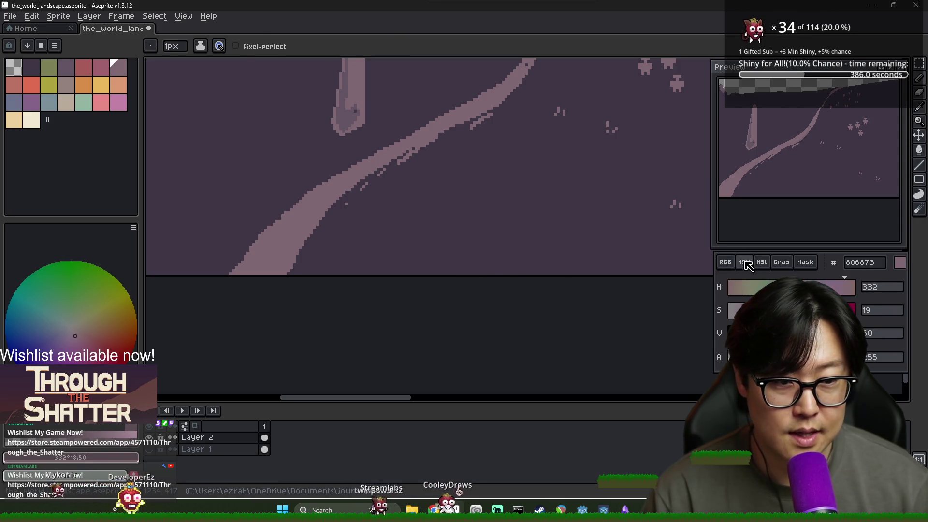
pyautogui.keyDown('alt'); pyautogui.click(369, 230); pyautogui.keyUp('alt')
pyautogui.keyDown('alt'); pyautogui.click(304, 215); pyautogui.keyUp('alt')
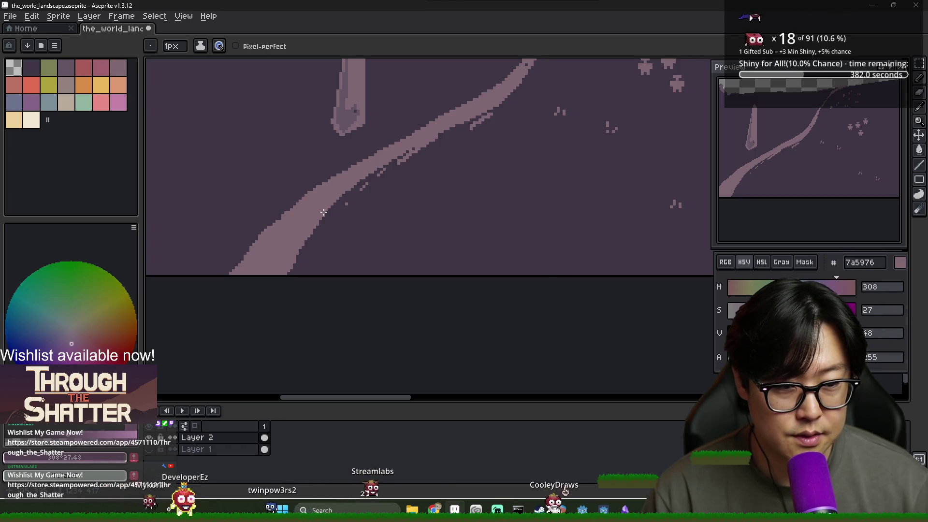
pyautogui.scroll(2, 338, 218)
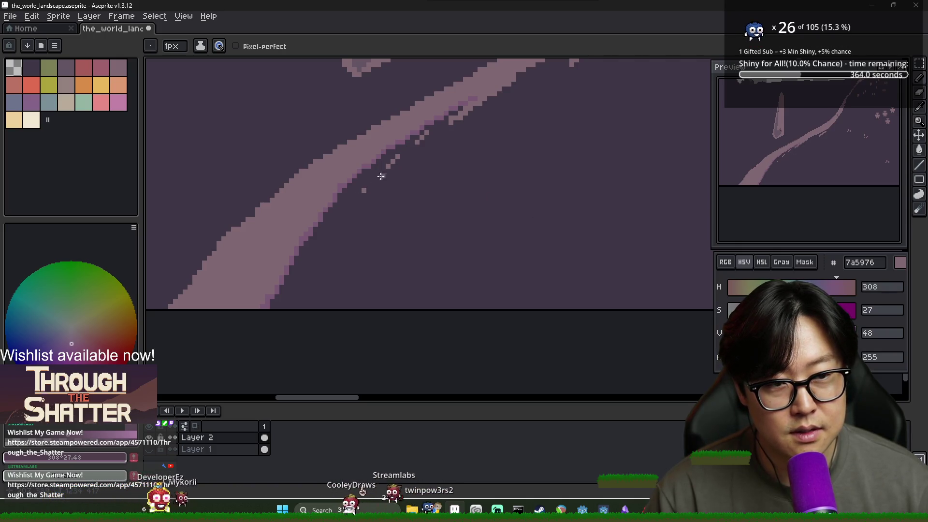
pyautogui.scroll(-1, 378, 184)
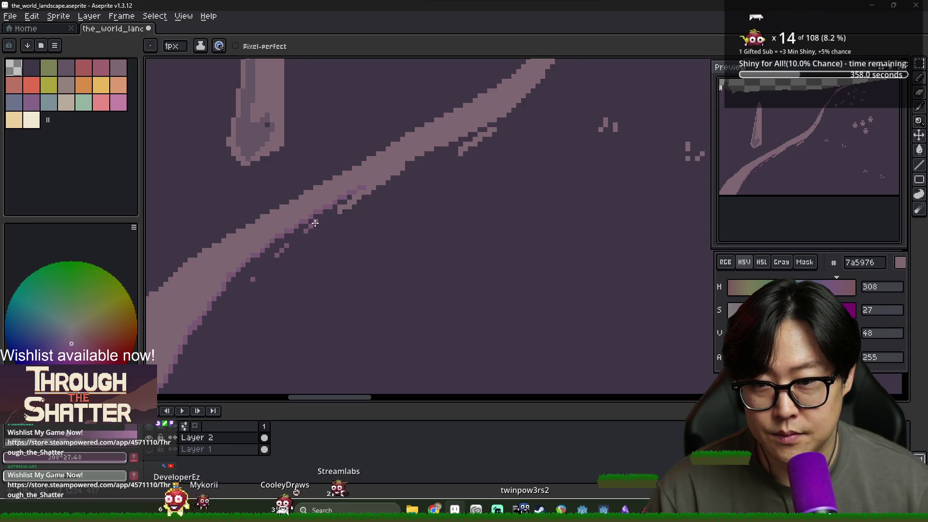
# Paint darker pink shading along the path's lower edge up toward the hilltop.
pyautogui.moveTo(392, 161); pyautogui.dragTo(382, 177)
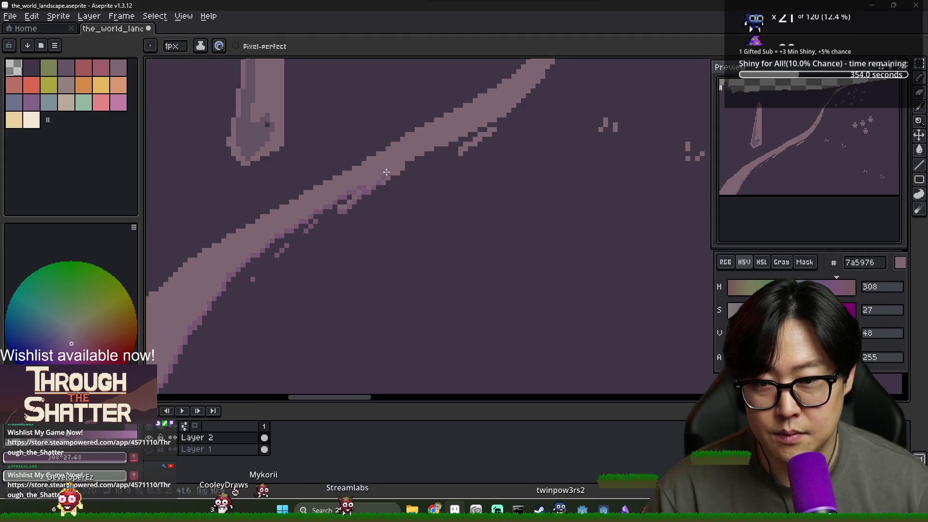
pyautogui.keyDown('alt'); pyautogui.click(375, 203); pyautogui.keyUp('alt')
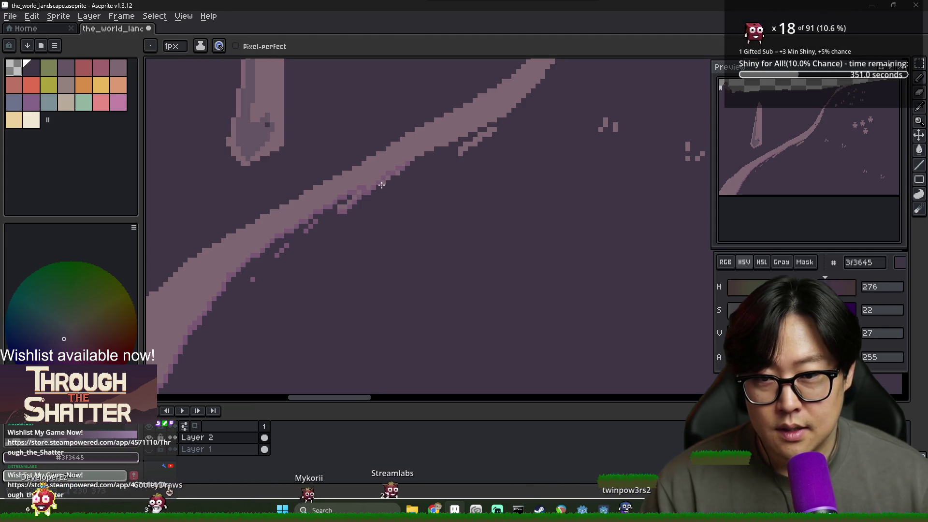
pyautogui.keyDown('alt'); pyautogui.click(355, 202); pyautogui.keyUp('alt')
pyautogui.moveTo(416, 172)
pyautogui.mouseDown()
pyautogui.moveTo(369, 202)
pyautogui.moveTo(377, 204)
pyautogui.mouseUp()
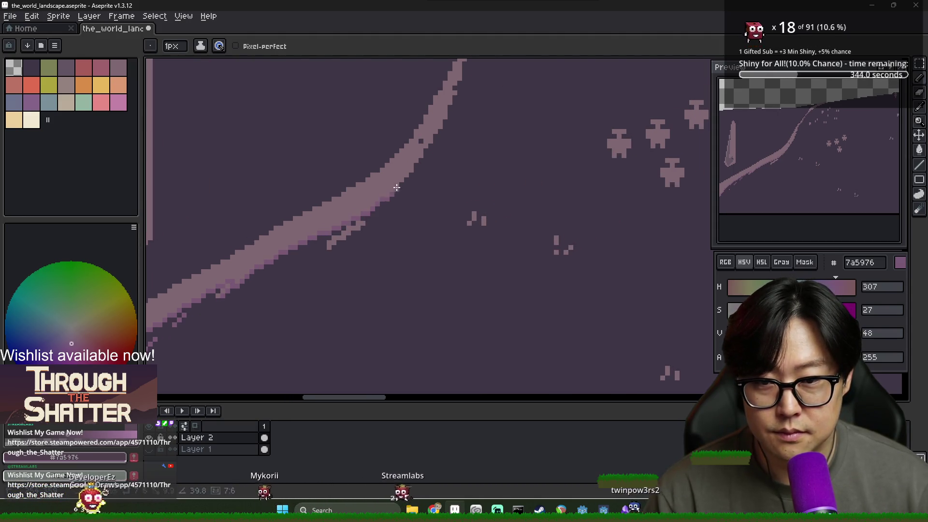
pyautogui.moveTo(421, 155); pyautogui.dragTo(379, 207)
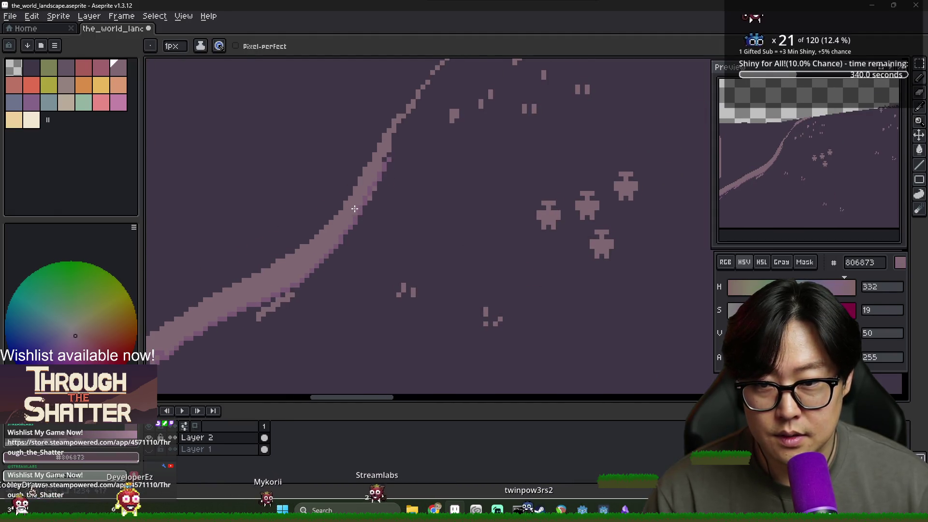
pyautogui.keyDown('alt'); pyautogui.click(368, 198); pyautogui.keyUp('alt')
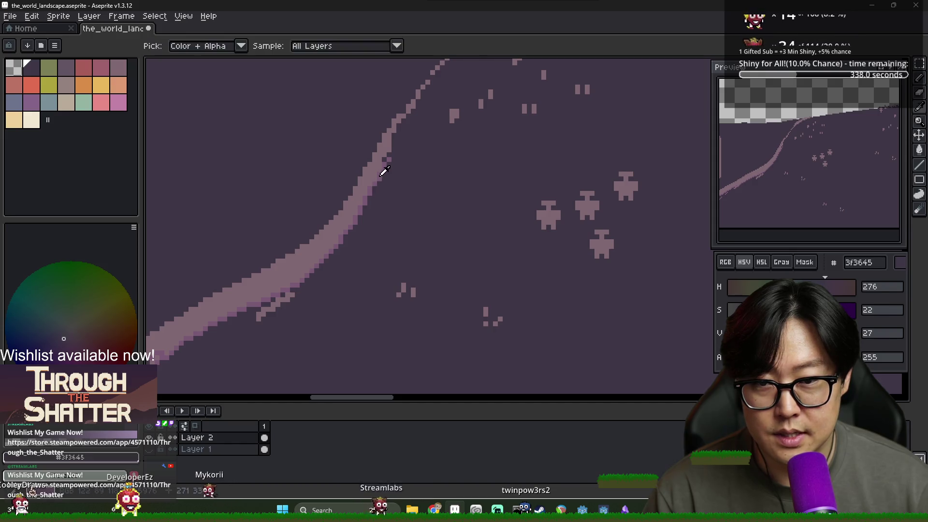
pyautogui.keyDown('alt'); pyautogui.click(385, 159); pyautogui.keyUp('alt')
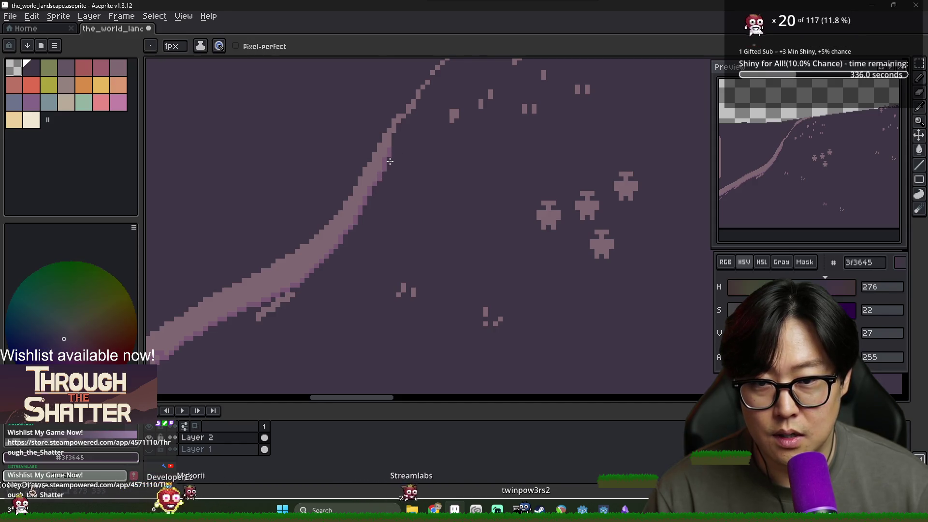
# Check the whole landscape and sample the deeper 635463 purple from the artwork.
pyautogui.scroll(-1, 390, 154)
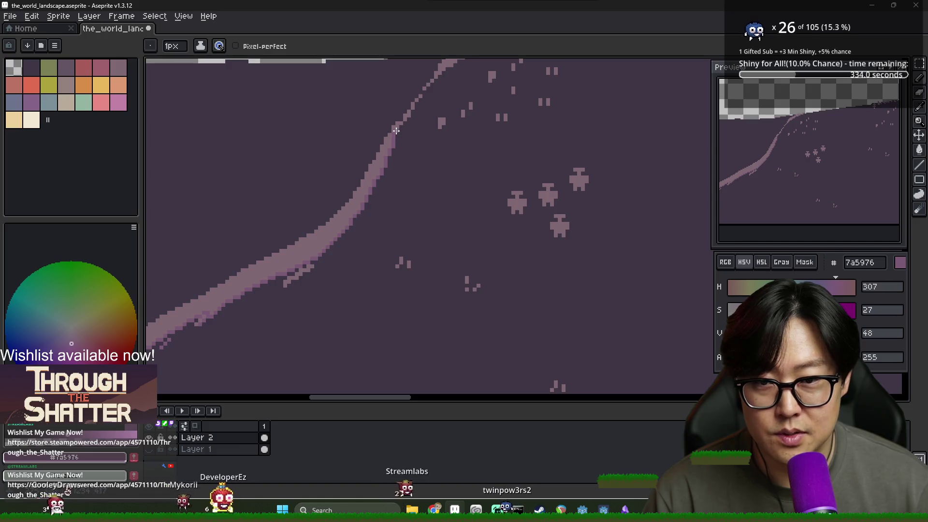
pyautogui.scroll(3, 396, 130)
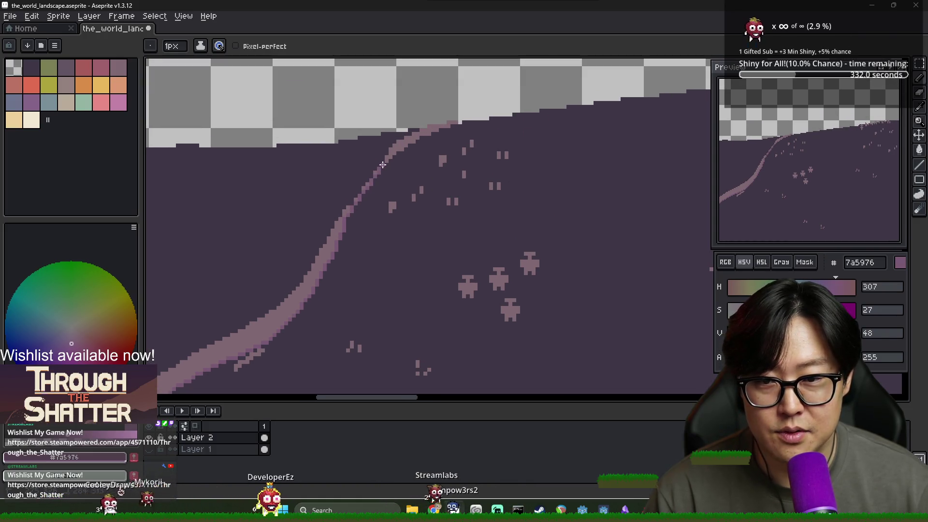
pyautogui.keyDown('alt'); pyautogui.click(388, 157); pyautogui.keyUp('alt')
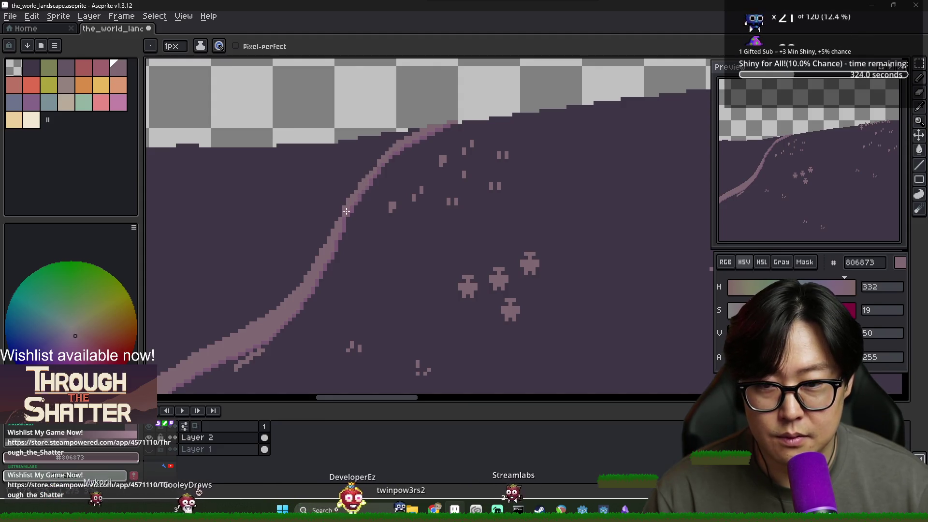
pyautogui.scroll(-1, 367, 210)
pyautogui.scroll(-2, 366, 209)
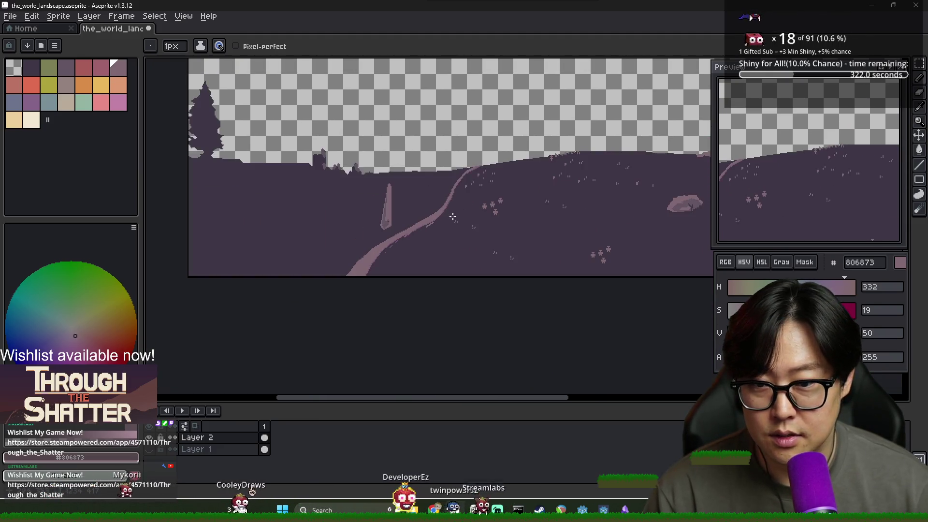
pyautogui.scroll(4, 461, 249)
pyautogui.keyDown('alt'); pyautogui.click(373, 218); pyautogui.keyUp('alt')
pyautogui.scroll(1, 477, 298)
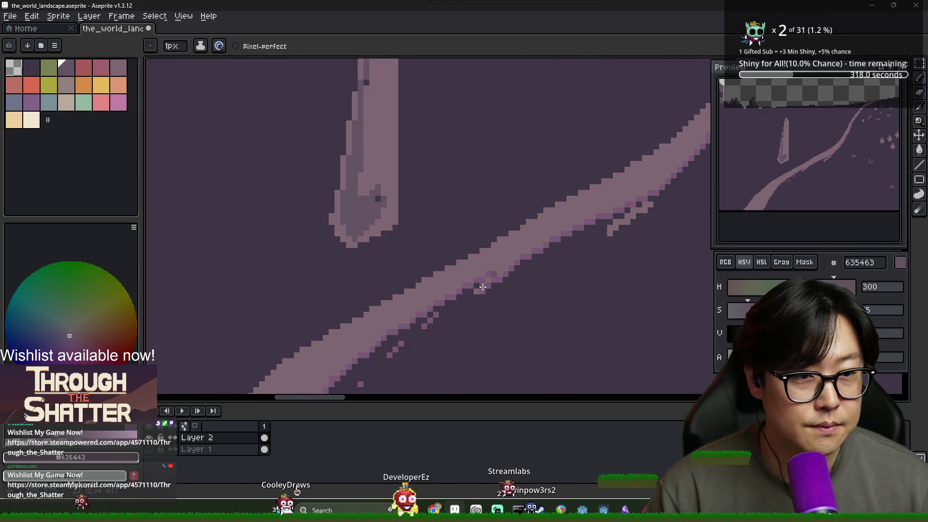
pyautogui.scroll(-3, 492, 274)
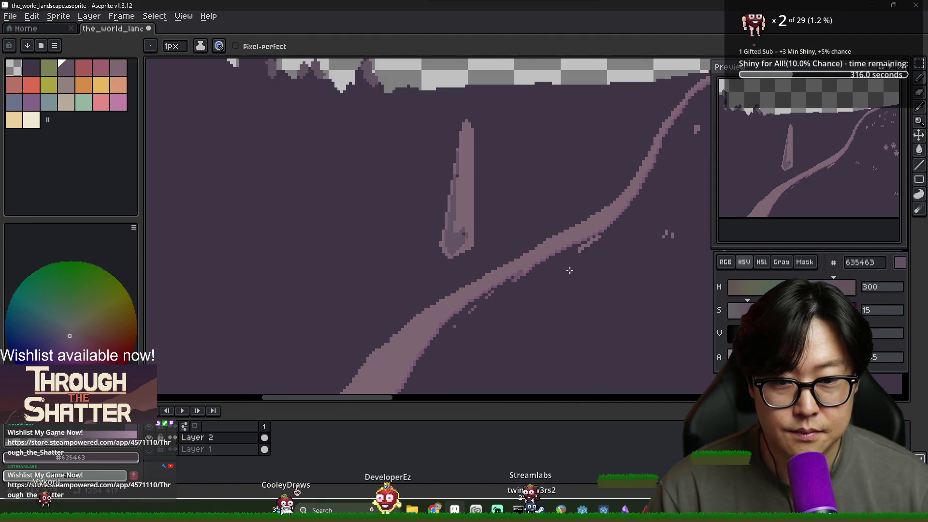
pyautogui.scroll(2, 590, 269)
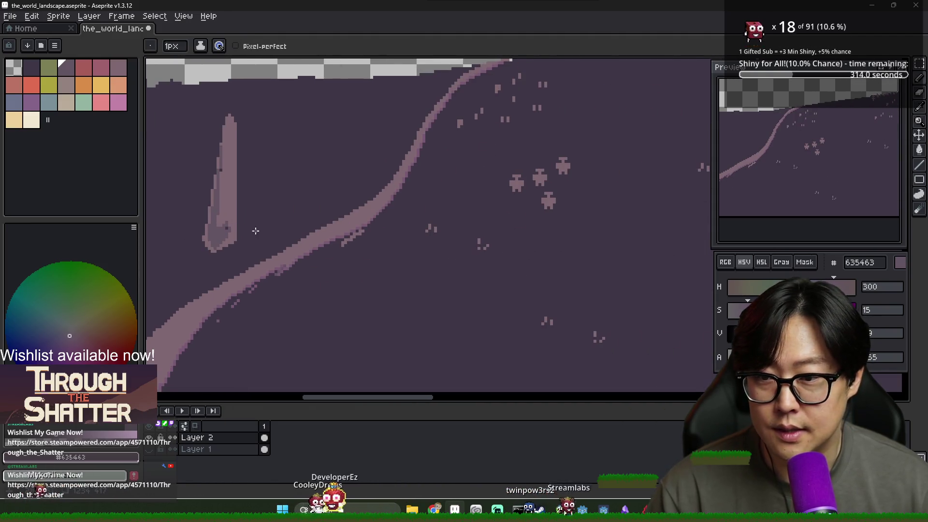
pyautogui.scroll(-2, 415, 222)
pyautogui.scroll(2, 414, 223)
pyautogui.scroll(-2, 414, 223)
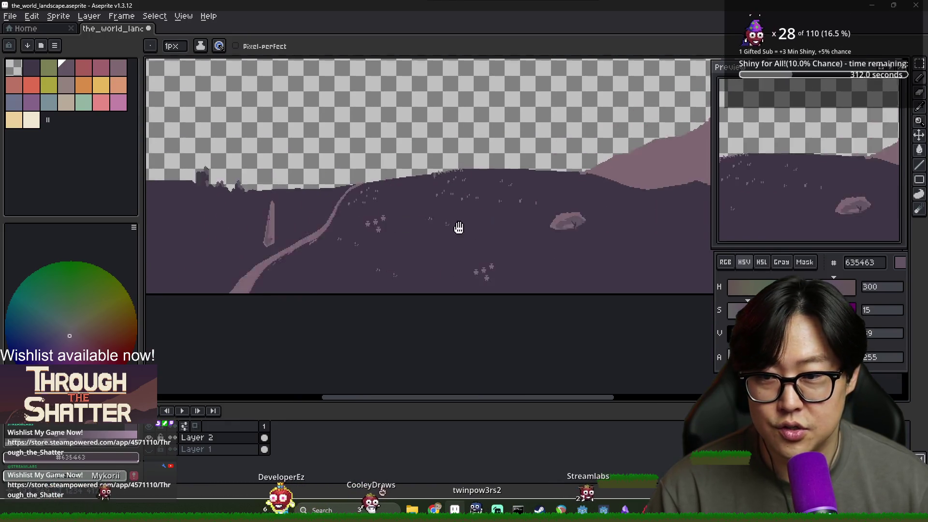
# Close the canopy outline into a loop and fill it with muted purple.
pyautogui.scroll(2, 312, 255)
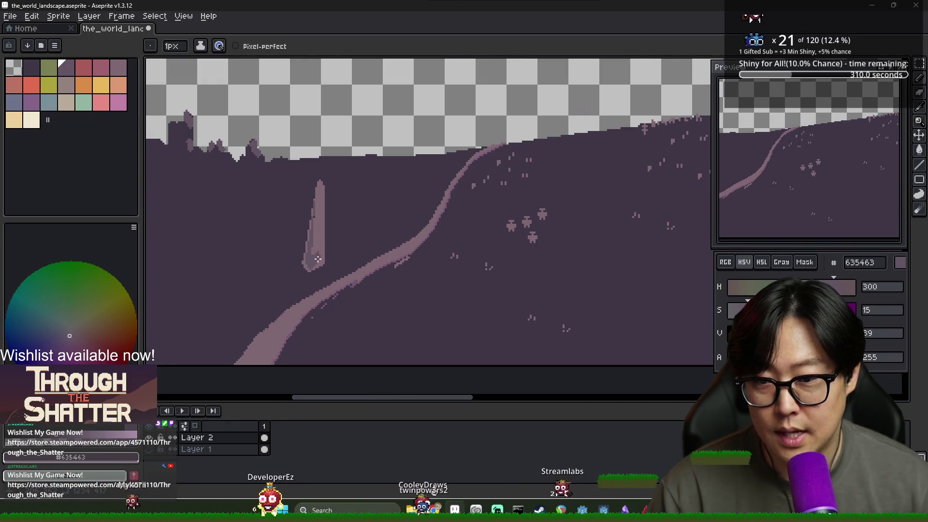
pyautogui.hscroll(-3, 305, 254)
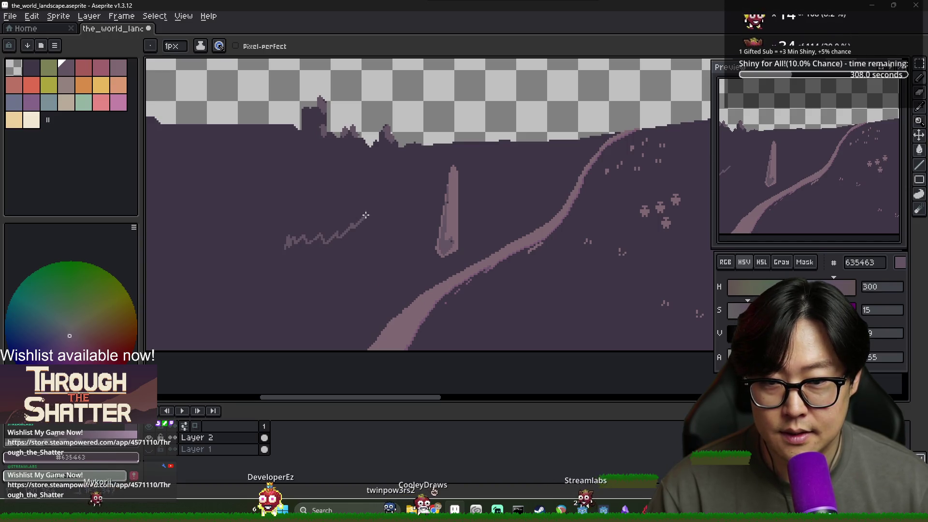
pyautogui.moveTo(350, 304); pyautogui.dragTo(286, 245)
pyautogui.press('g')
pyautogui.click(338, 278)
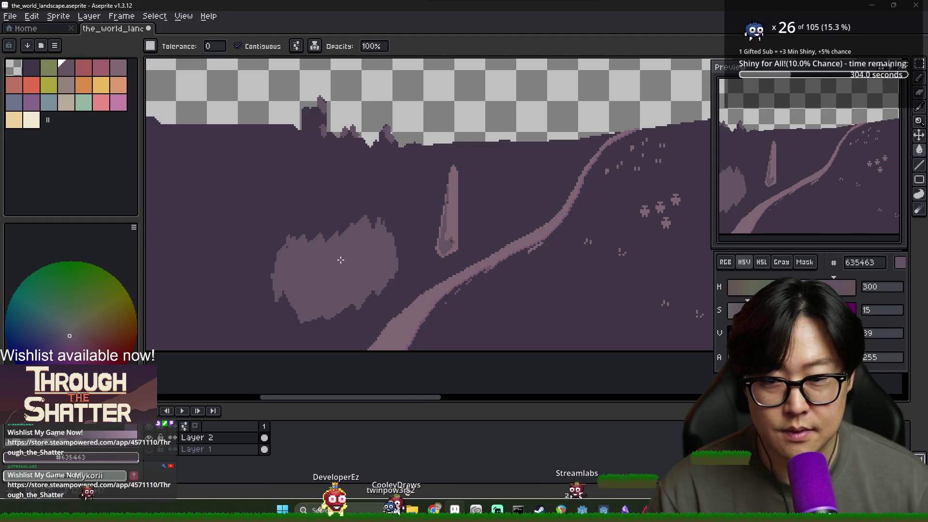
pyautogui.hscroll(-3, 385, 256)
pyautogui.press('b')
# Fill gaps along the canopy's upper-left edge and add spiky leaf tufts on top.
pyautogui.keyDown('alt'); pyautogui.click(432, 272); pyautogui.keyUp('alt')
pyautogui.scroll(-3, 432, 272)
pyautogui.scroll(5, 406, 241)
pyautogui.keyDown('alt'); pyautogui.click(347, 201); pyautogui.keyUp('alt')
pyautogui.moveTo(347, 201)
pyautogui.mouseDown()
pyautogui.moveTo(338, 189)
pyautogui.moveTo(316, 211)
pyautogui.mouseUp()
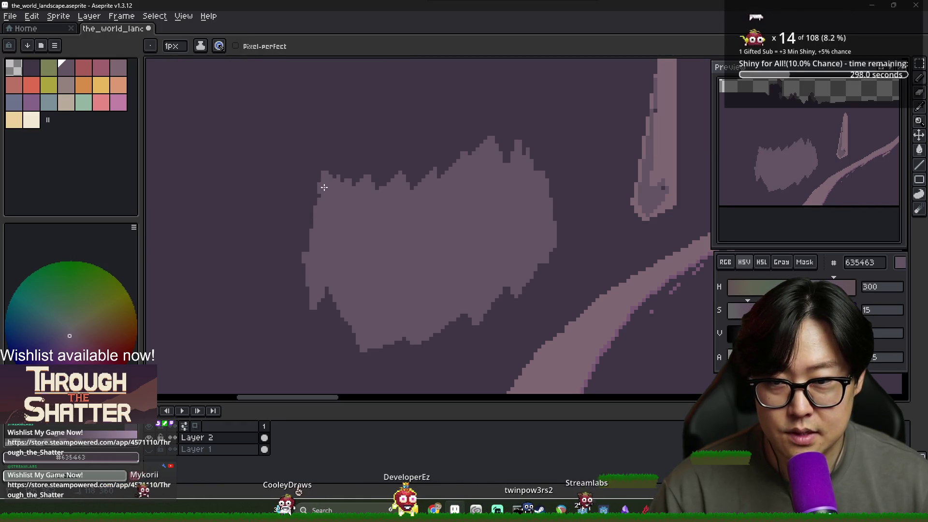
pyautogui.moveTo(356, 183)
pyautogui.mouseDown()
pyautogui.moveTo(363, 159)
pyautogui.moveTo(379, 193)
pyautogui.moveTo(385, 178)
pyautogui.moveTo(419, 175)
pyautogui.mouseUp()
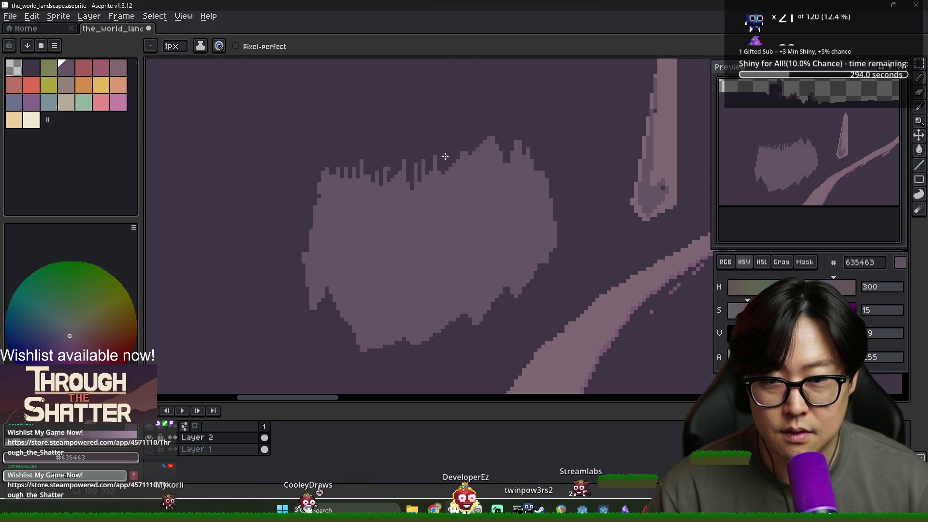
pyautogui.scroll(-1, 517, 204)
pyautogui.scroll(-2, 508, 213)
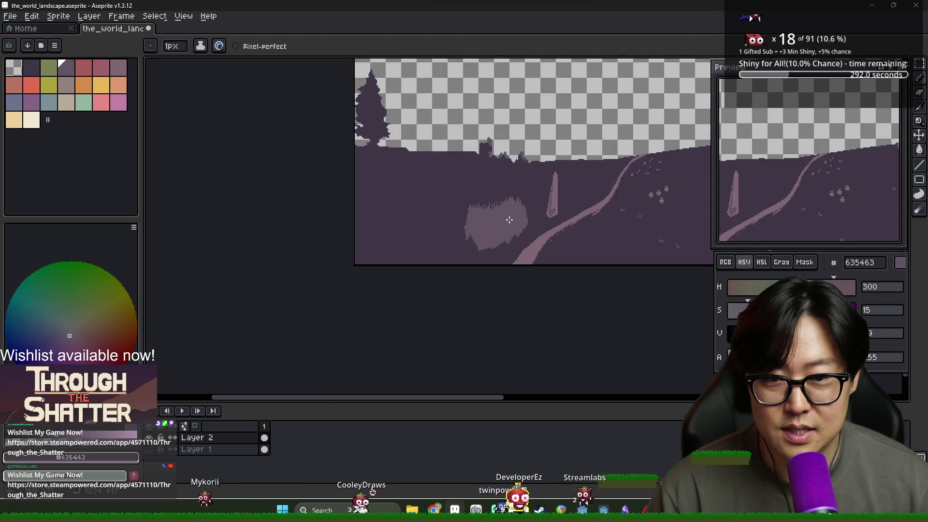
pyautogui.scroll(1, 497, 222)
pyautogui.scroll(-1, 481, 222)
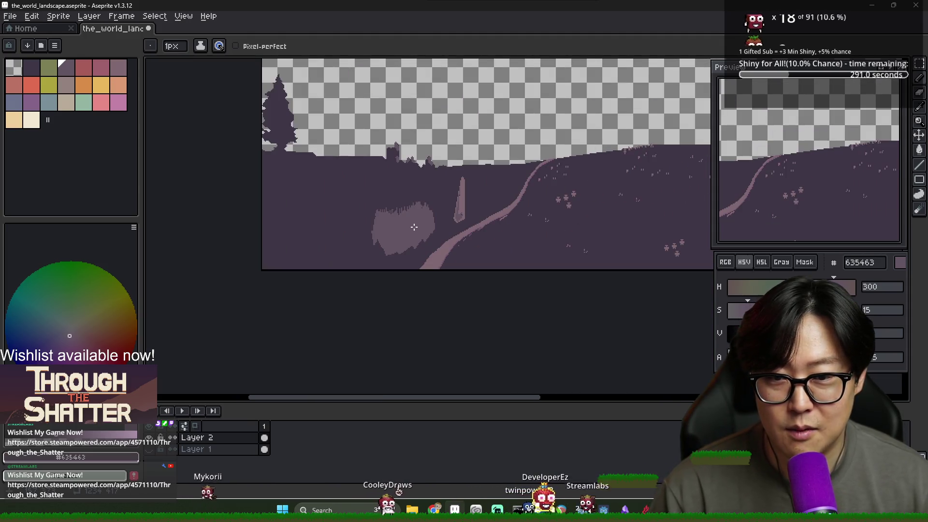
# Extend the pale blob further left by outlining and filling a new area.
pyautogui.keyDown('alt'); pyautogui.click(369, 232); pyautogui.keyUp('alt')
pyautogui.scroll(2, 369, 259)
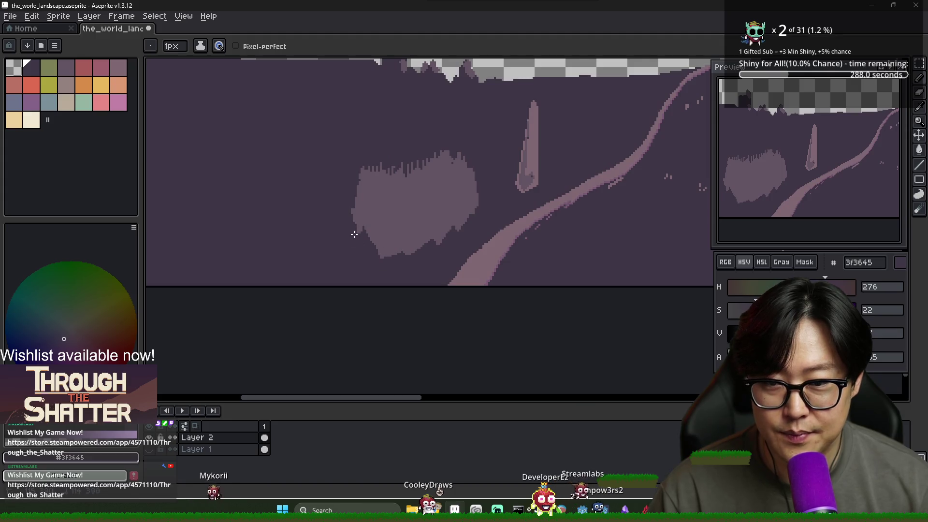
pyautogui.scroll(-3, 390, 256)
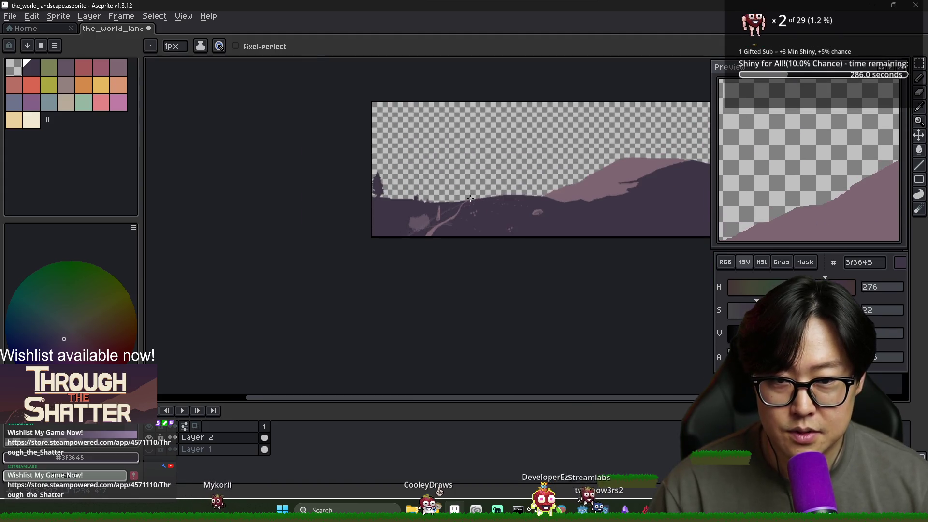
pyautogui.scroll(4, 470, 198)
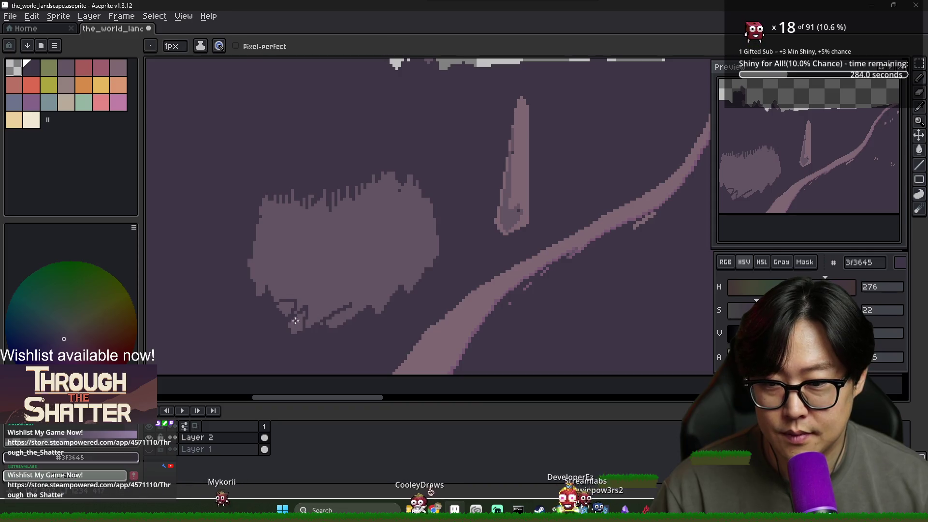
pyautogui.keyDown('alt'); pyautogui.click(311, 248); pyautogui.keyUp('alt')
pyautogui.moveTo(258, 222)
pyautogui.mouseDown()
pyautogui.moveTo(212, 248)
pyautogui.moveTo(244, 302)
pyautogui.moveTo(334, 329)
pyautogui.mouseUp()
pyautogui.press('g')
pyautogui.click(287, 285)
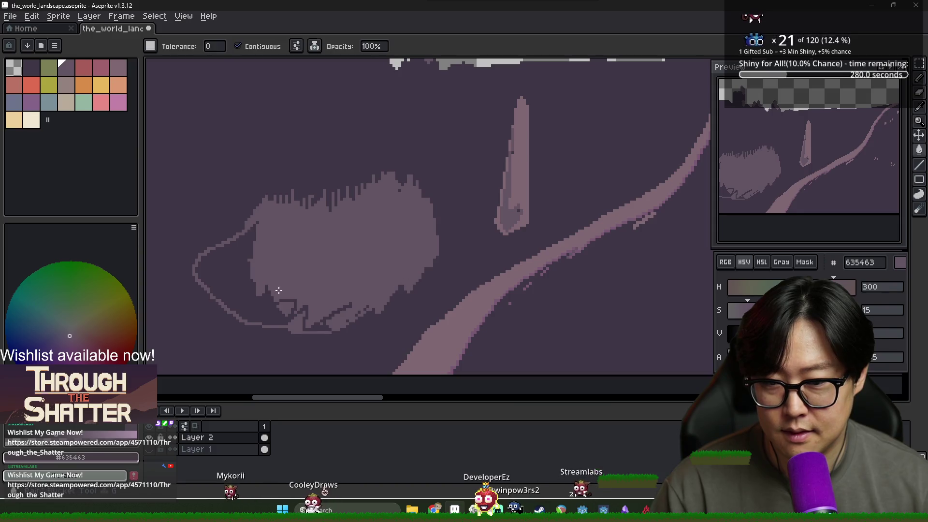
pyautogui.scroll(-3, 287, 286)
pyautogui.press('b')
pyautogui.scroll(3, 275, 279)
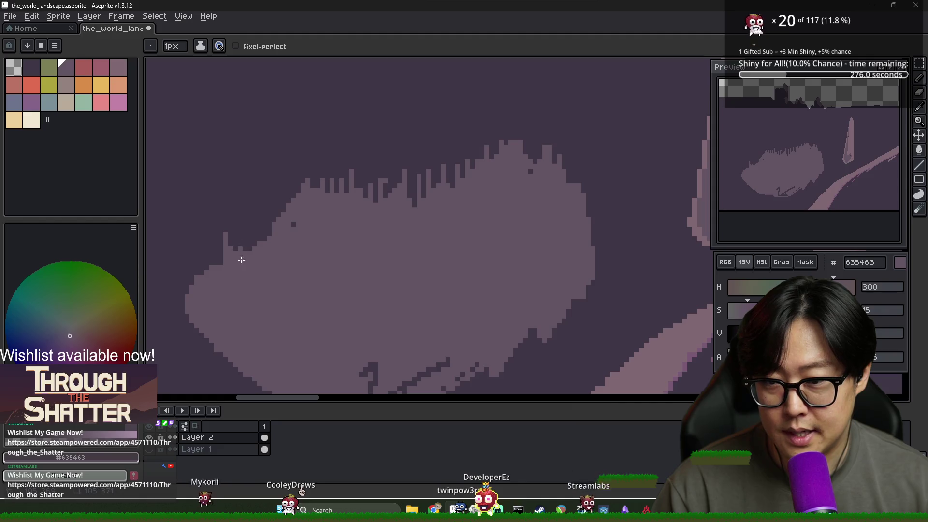
pyautogui.scroll(-3, 261, 271)
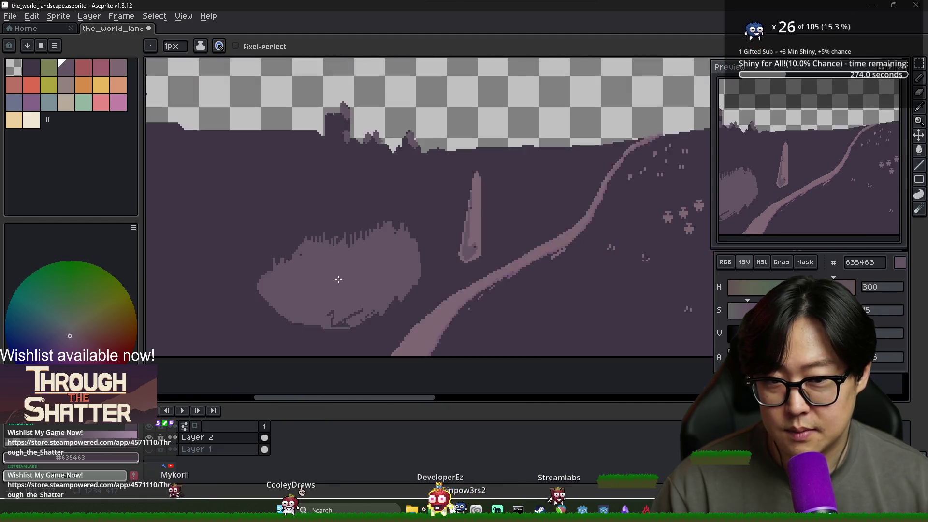
# Smooth the blob's jagged lower edge, then fill the blob with near-black 2a262b.
pyautogui.moveTo(331, 315); pyautogui.dragTo(360, 305)
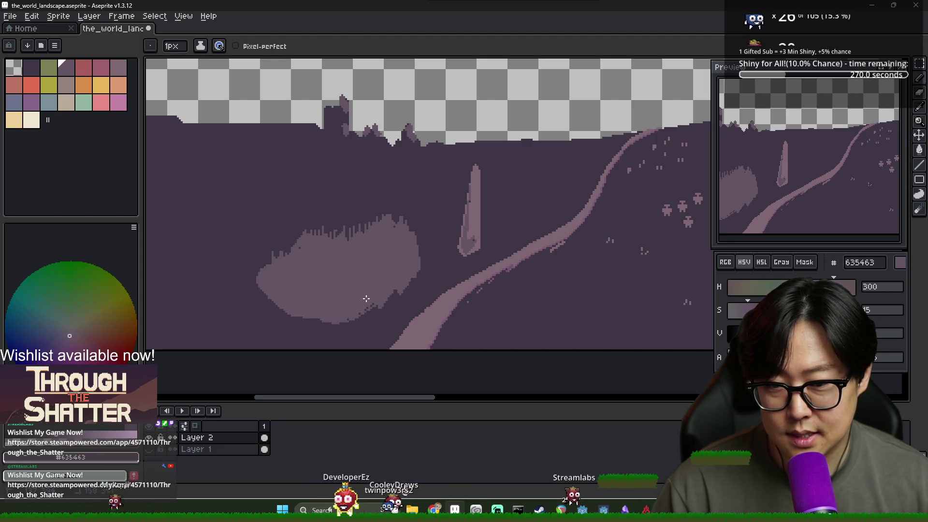
pyautogui.keyDown('alt'); pyautogui.click(438, 270); pyautogui.keyUp('alt')
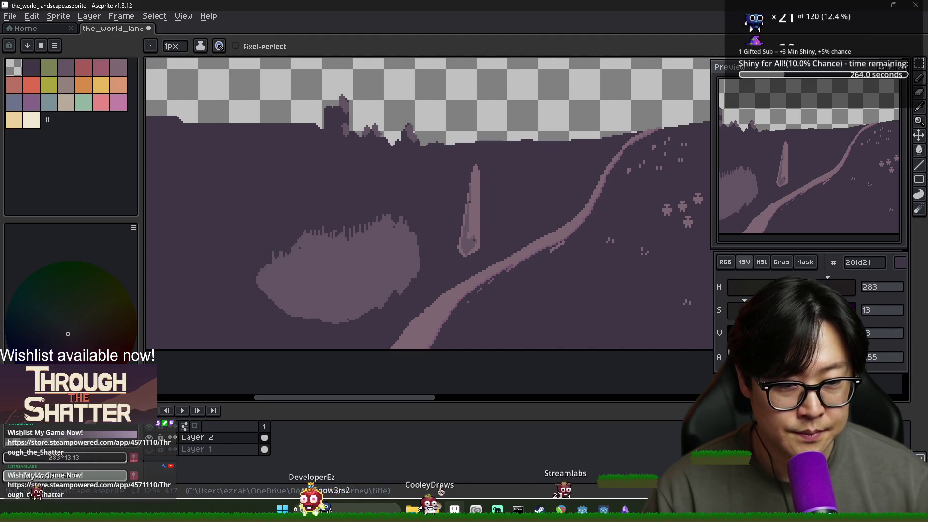
pyautogui.press('g')
pyautogui.click(342, 266)
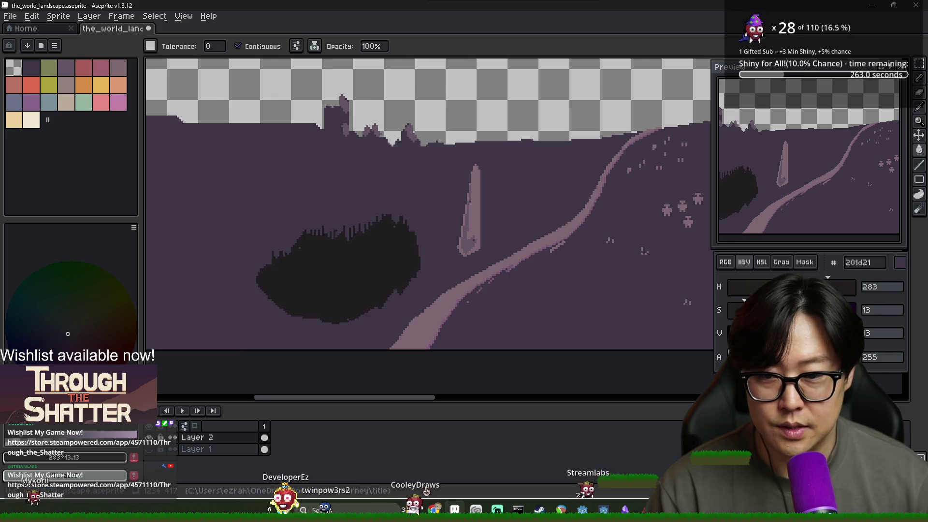
# Refill the blob with a slightly different dark and sample the hill's ground colour.
pyautogui.scroll(-1, 379, 278)
pyautogui.scroll(1, 379, 279)
pyautogui.click(379, 278)
pyautogui.scroll(-1, 349, 275)
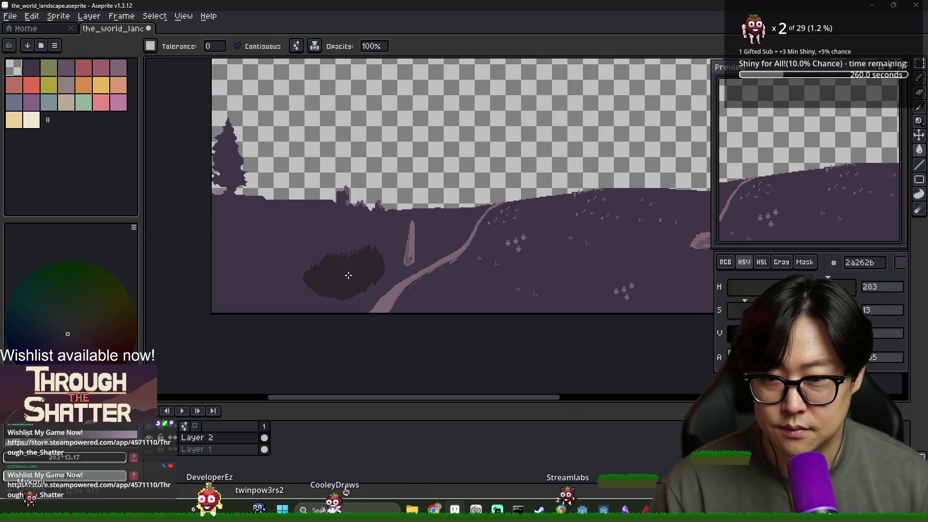
pyautogui.scroll(2, 332, 273)
pyautogui.press('i')
pyautogui.click(311, 214)
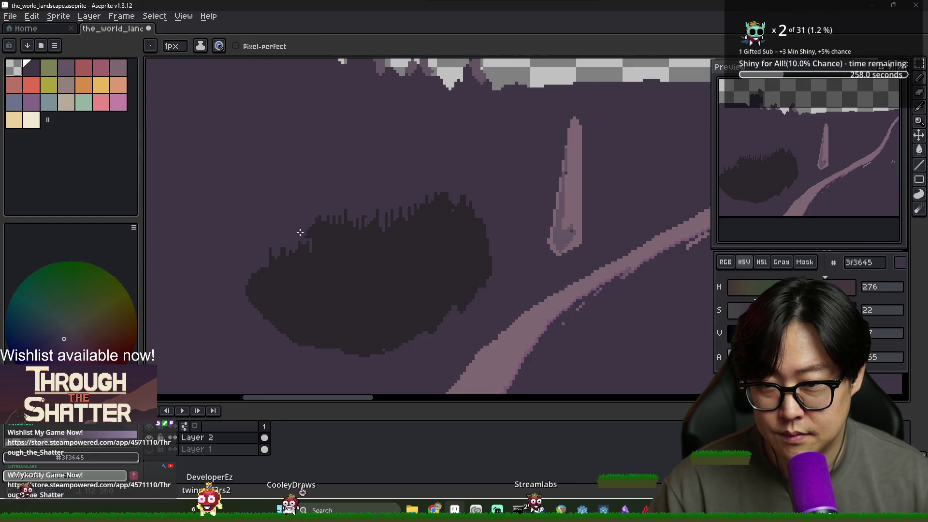
pyautogui.click(323, 244)
pyautogui.press('b')
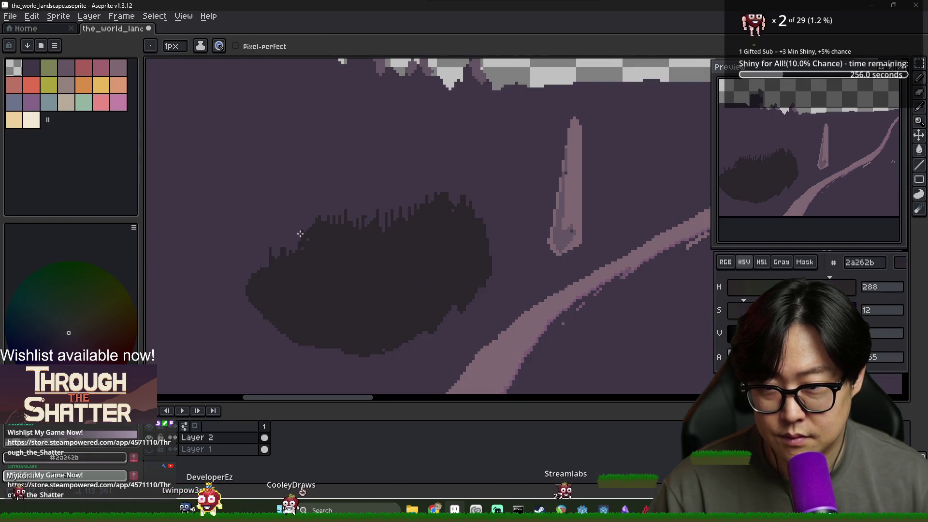
# Bucket-fill the dark blob with the hill's 3f3645 purple so it blends away.
pyautogui.scroll(-2, 310, 261)
pyautogui.scroll(1, 338, 265)
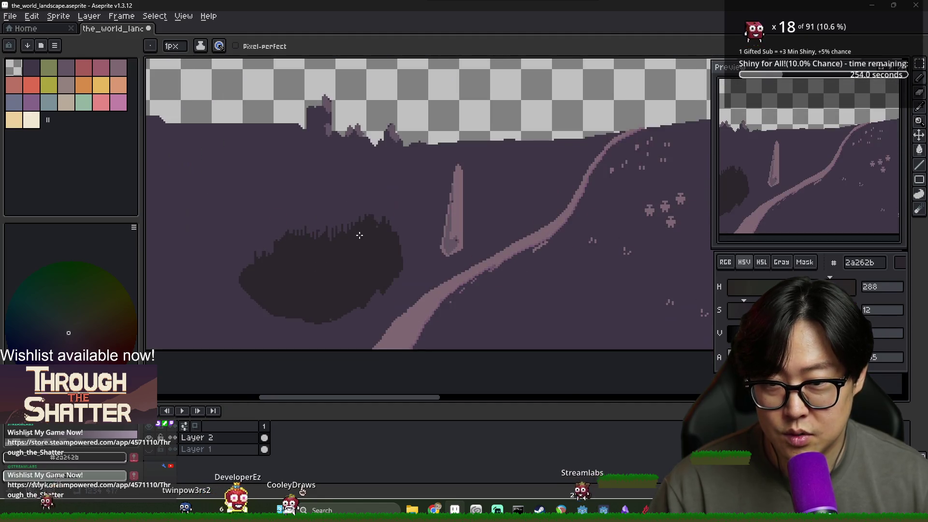
pyautogui.scroll(-2, 310, 269)
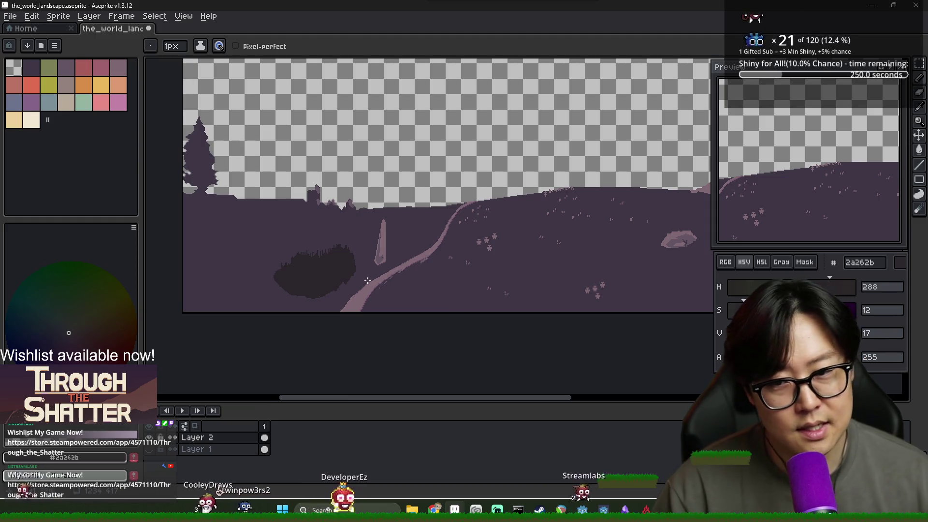
pyautogui.scroll(2, 318, 276)
pyautogui.press('g')
pyautogui.keyDown('alt'); pyautogui.click(348, 270); pyautogui.keyUp('alt')
pyautogui.click(317, 276)
pyautogui.scroll(-2, 339, 271)
pyautogui.scroll(2, 387, 266)
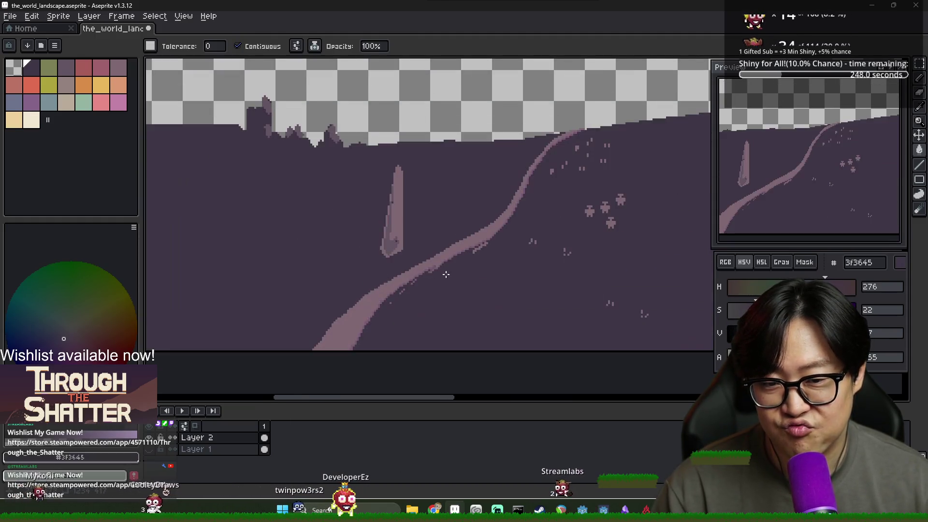
pyautogui.scroll(-1, 424, 260)
pyautogui.scroll(1, 270, 158)
pyautogui.scroll(-1, 300, 203)
pyautogui.scroll(1, 314, 222)
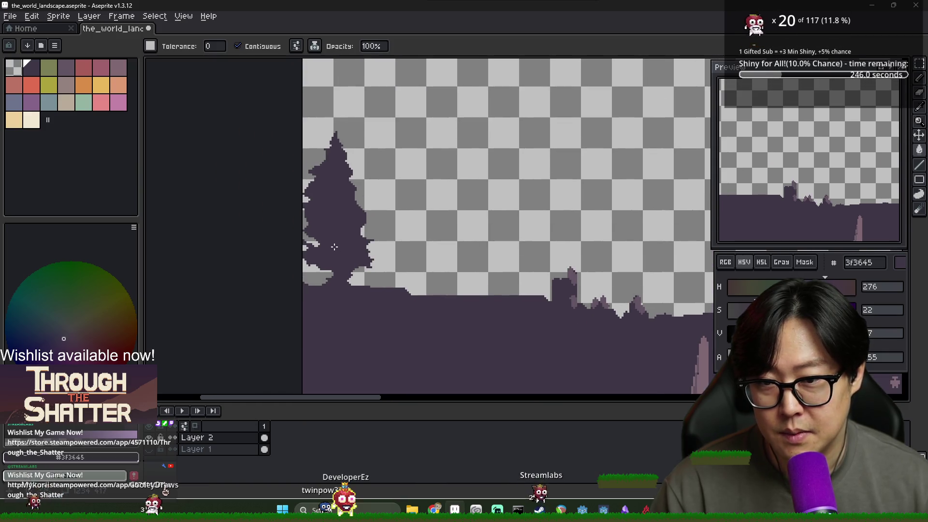
pyautogui.scroll(-2, 339, 247)
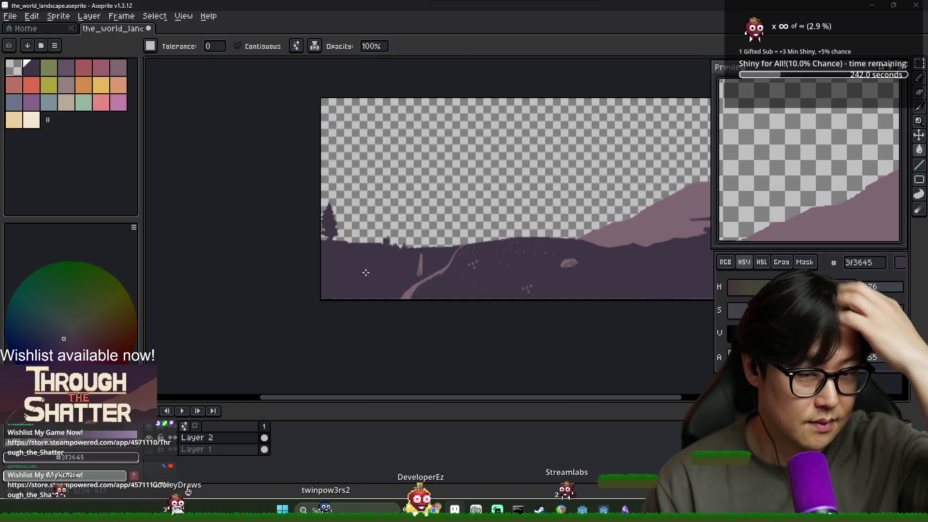
pyautogui.scroll(3, 417, 268)
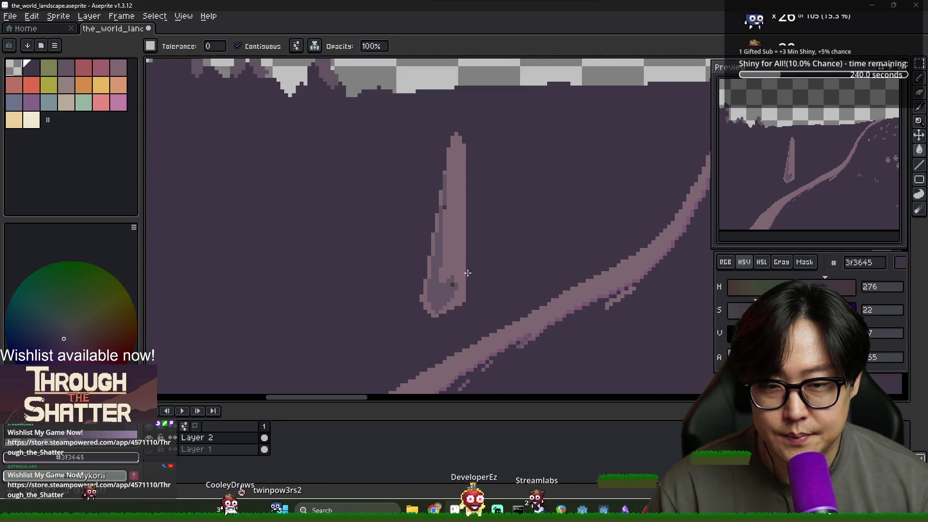
# Inspect the obelisk up close, then choose the very dark 2b2330 purple as the drawing colour.
pyautogui.press('b')
pyautogui.scroll(2, 444, 284)
pyautogui.scroll(-2, 462, 194)
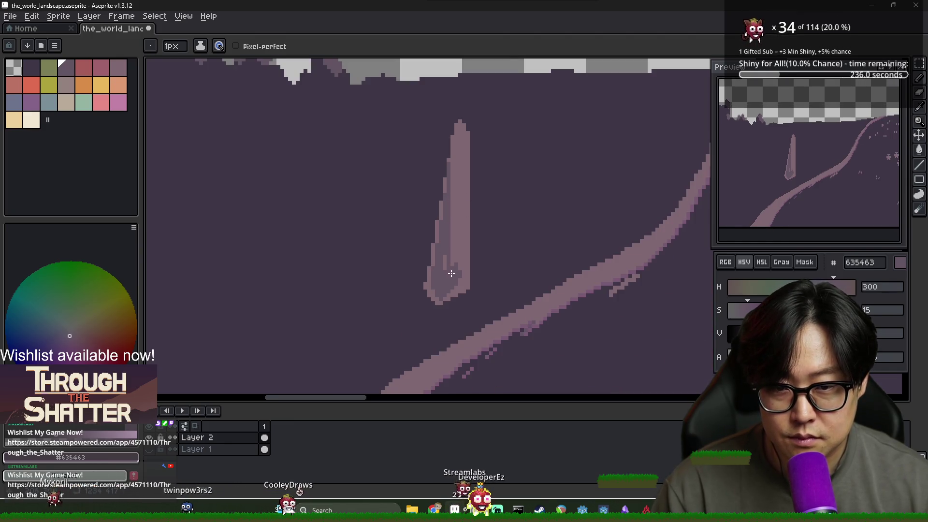
pyautogui.scroll(-2, 450, 274)
pyautogui.scroll(2, 475, 250)
pyautogui.scroll(-2, 465, 242)
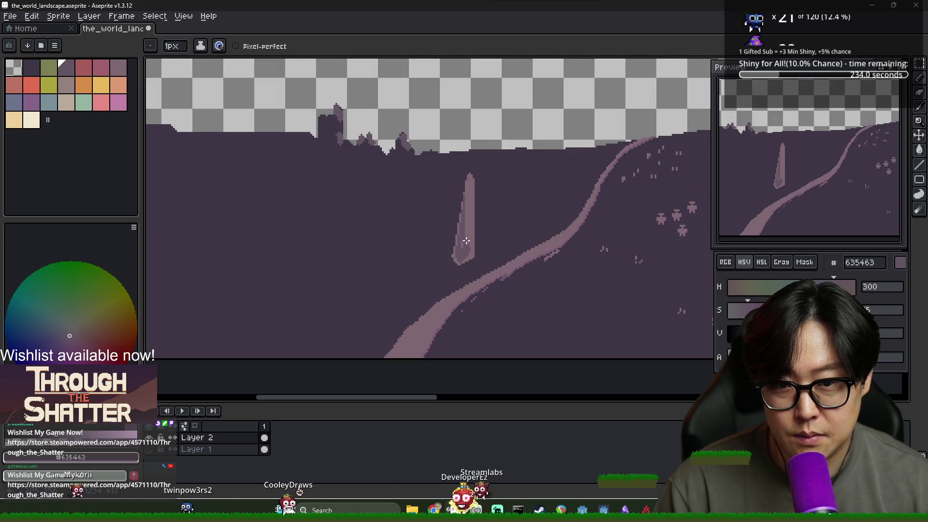
pyautogui.scroll(2, 458, 235)
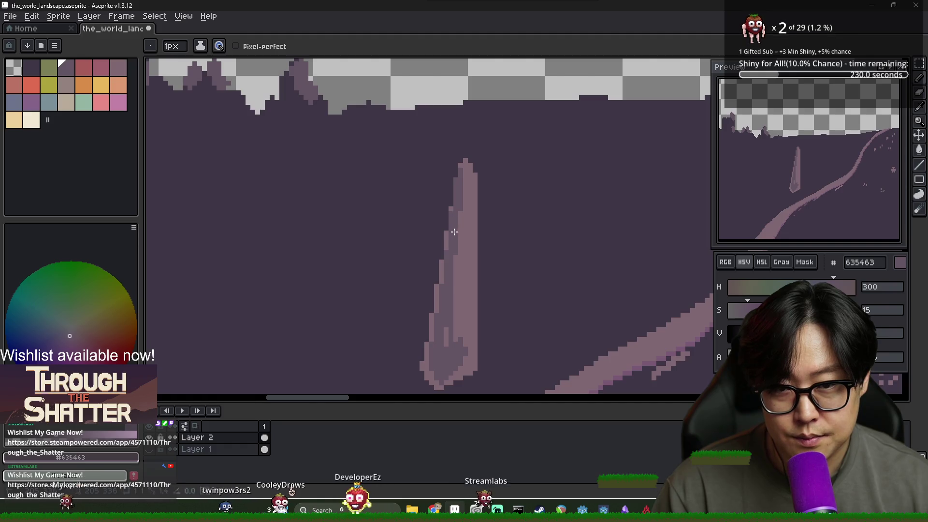
pyautogui.scroll(-2, 478, 270)
pyautogui.scroll(-1, 478, 270)
pyautogui.scroll(3, 484, 276)
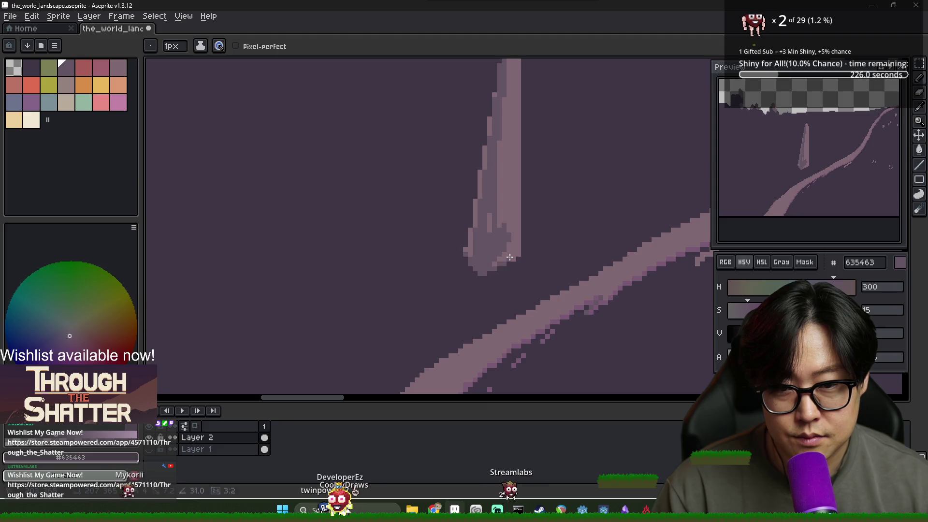
pyautogui.scroll(-3, 520, 254)
pyautogui.scroll(4, 576, 252)
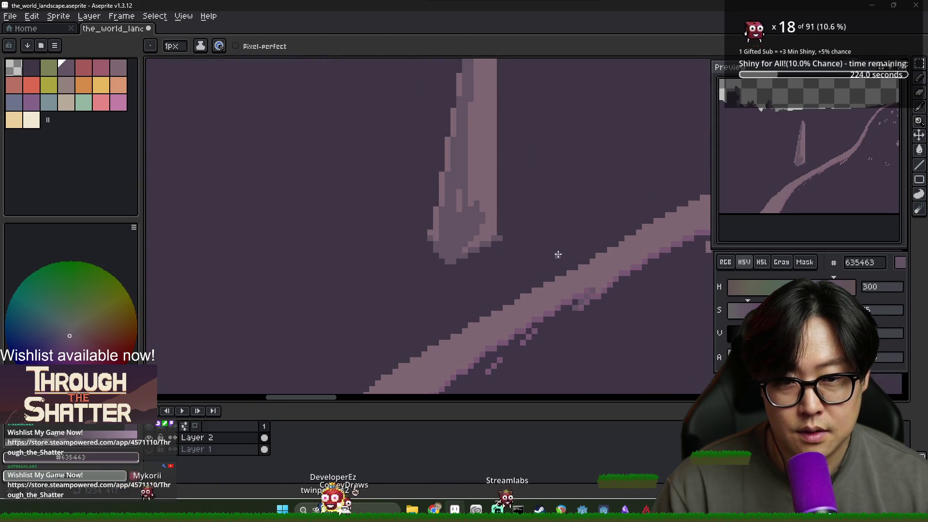
pyautogui.scroll(-1, 446, 260)
pyautogui.scroll(-3, 464, 259)
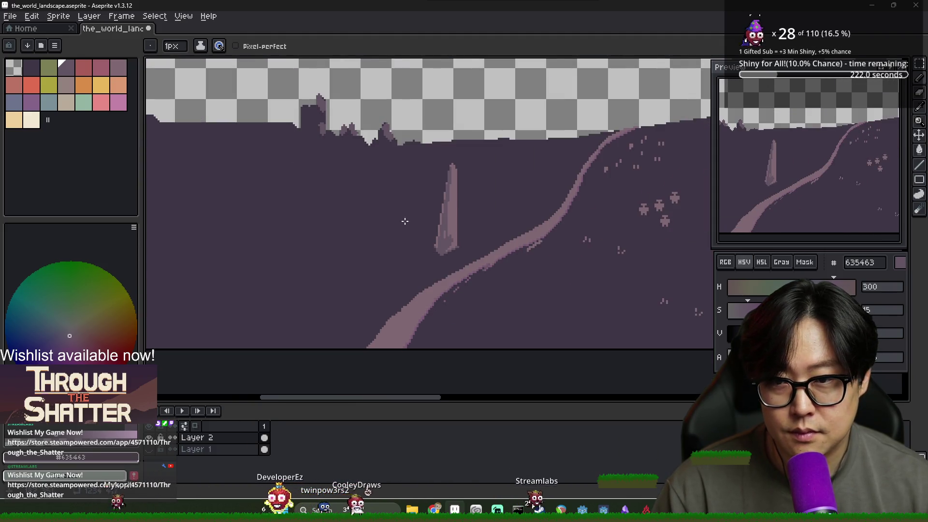
pyautogui.click(752, 333)
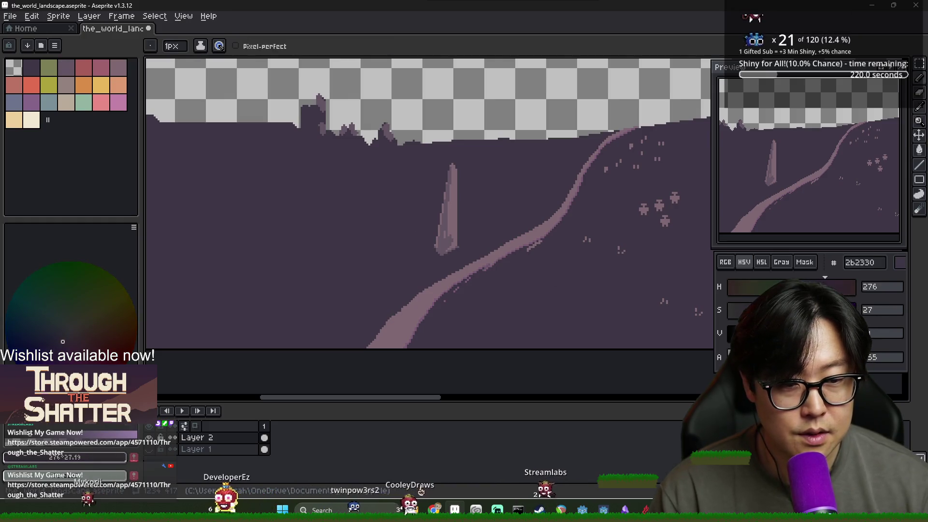
# Fill the wedge under the spire with the dark shadow colour.
pyautogui.scroll(2, 426, 235)
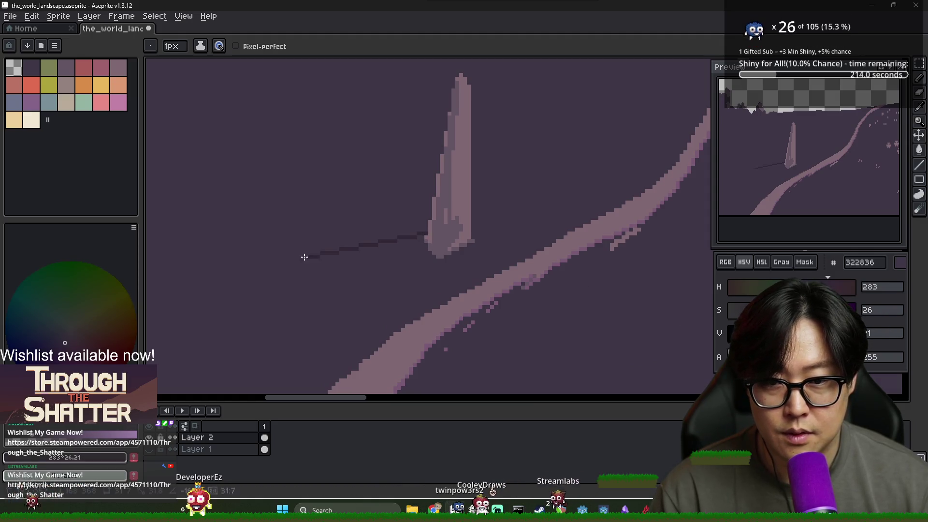
pyautogui.press('g')
pyautogui.click(416, 257)
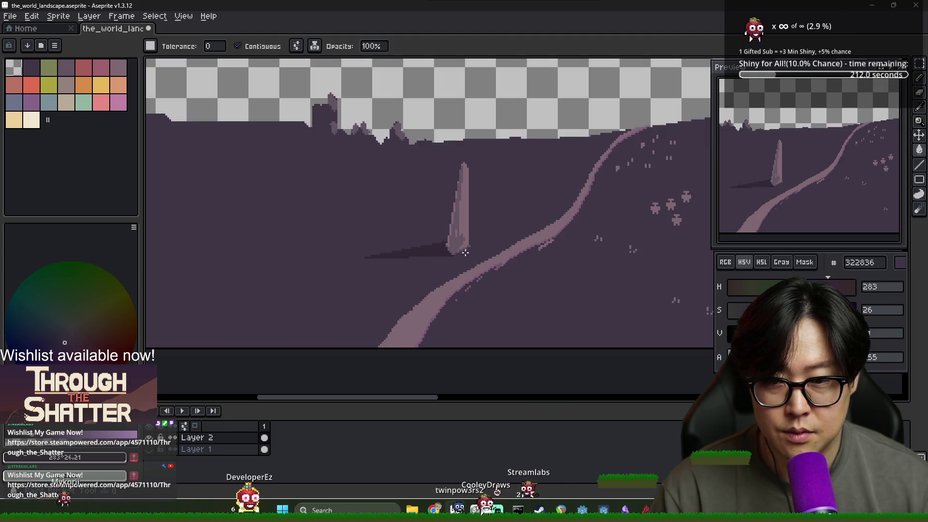
pyautogui.scroll(-2, 413, 253)
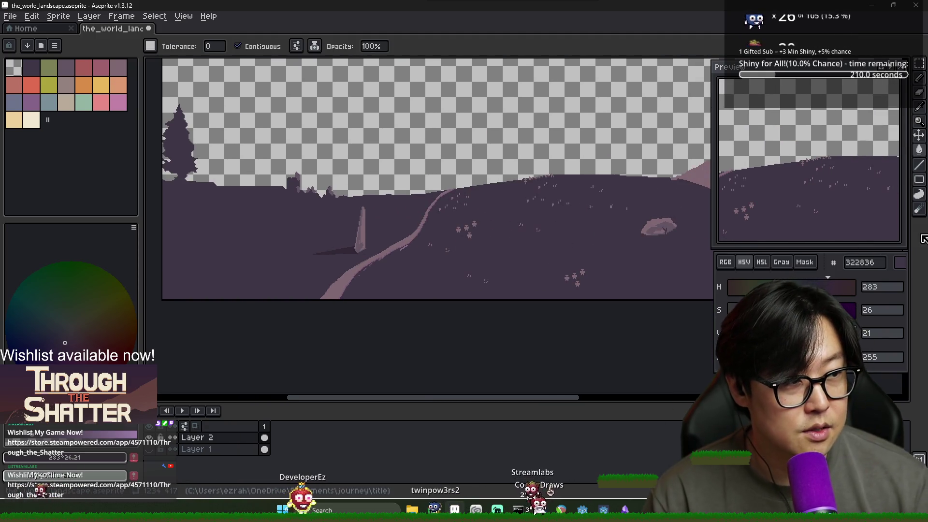
pyautogui.scroll(3, 455, 241)
pyautogui.press('b')
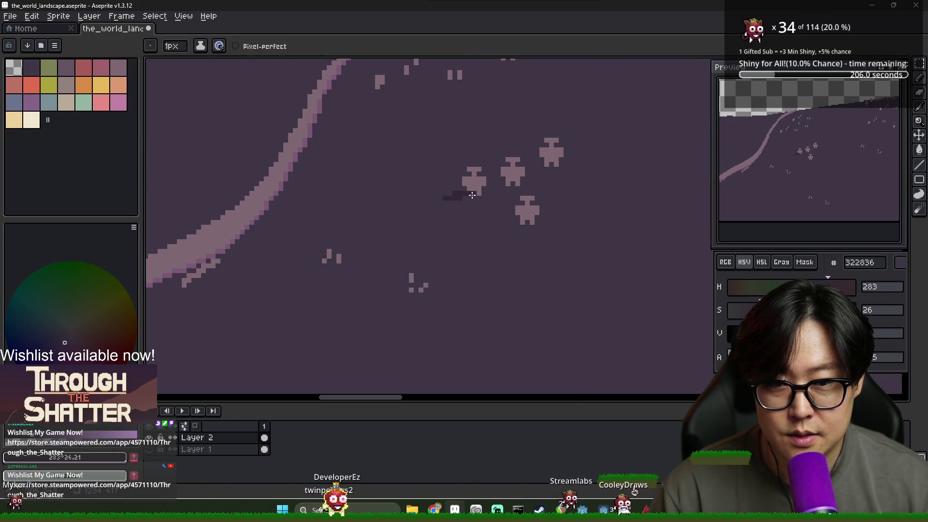
# Draw short dark 322836 shadow strokes under the middle, lower and top-right figures.
pyautogui.keyDown('alt'); pyautogui.click(477, 196); pyautogui.keyUp('alt')
pyautogui.click(469, 191)
pyautogui.keyDown('alt'); pyautogui.click(462, 199); pyautogui.keyUp('alt')
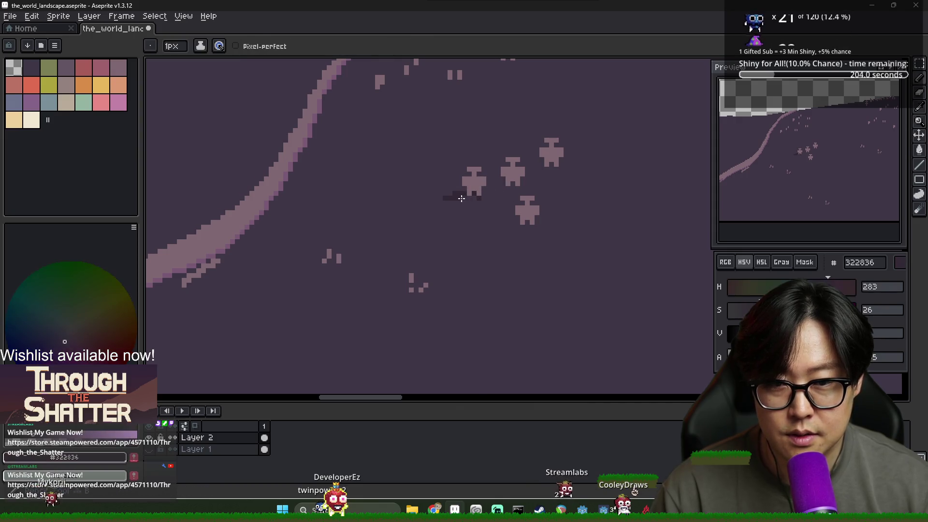
pyautogui.moveTo(491, 188); pyautogui.dragTo(520, 188)
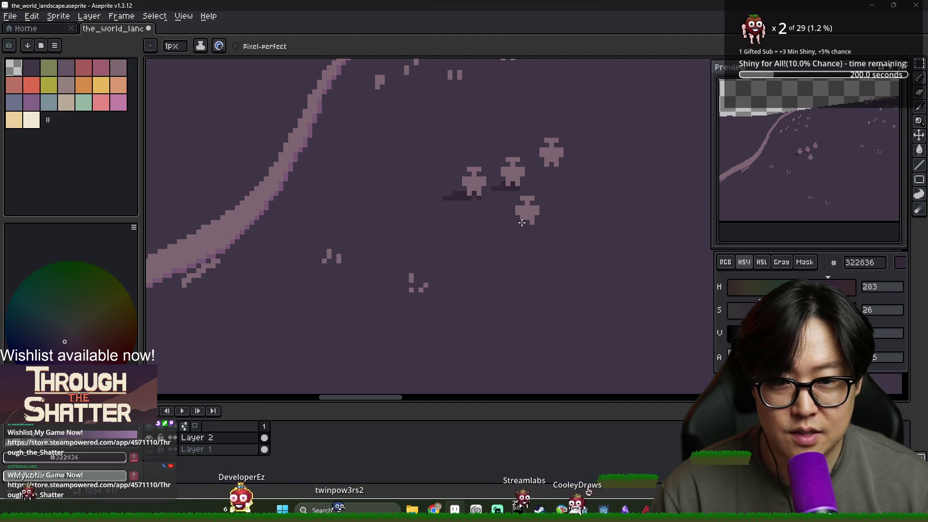
pyautogui.moveTo(496, 227); pyautogui.dragTo(525, 227)
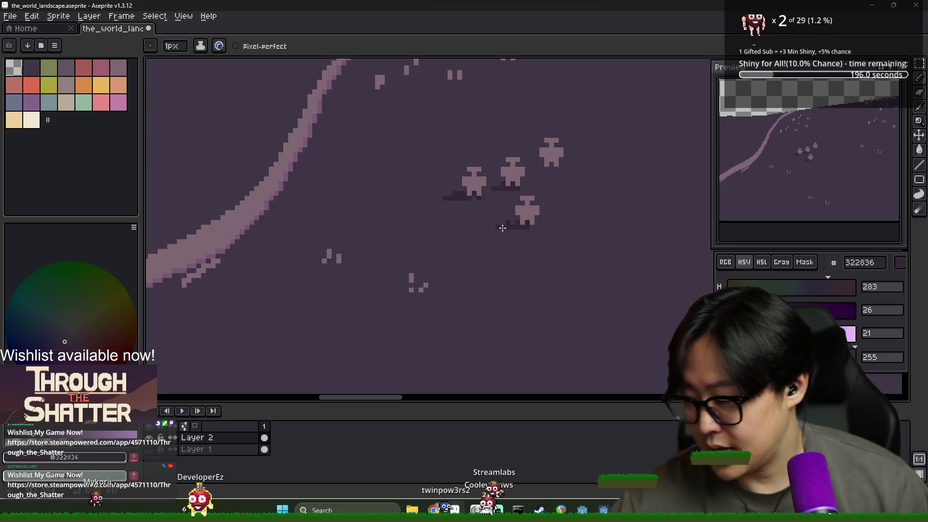
pyautogui.moveTo(540, 169); pyautogui.dragTo(560, 169)
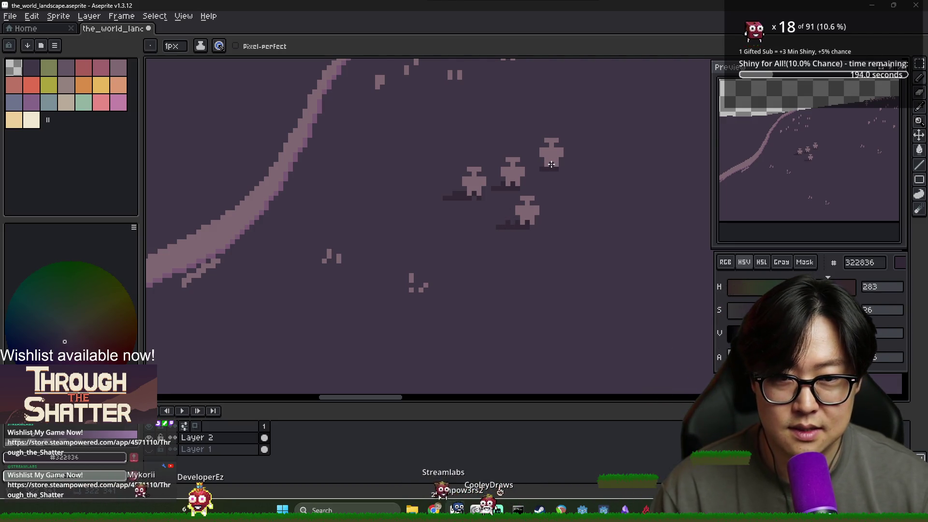
pyautogui.scroll(-3, 540, 166)
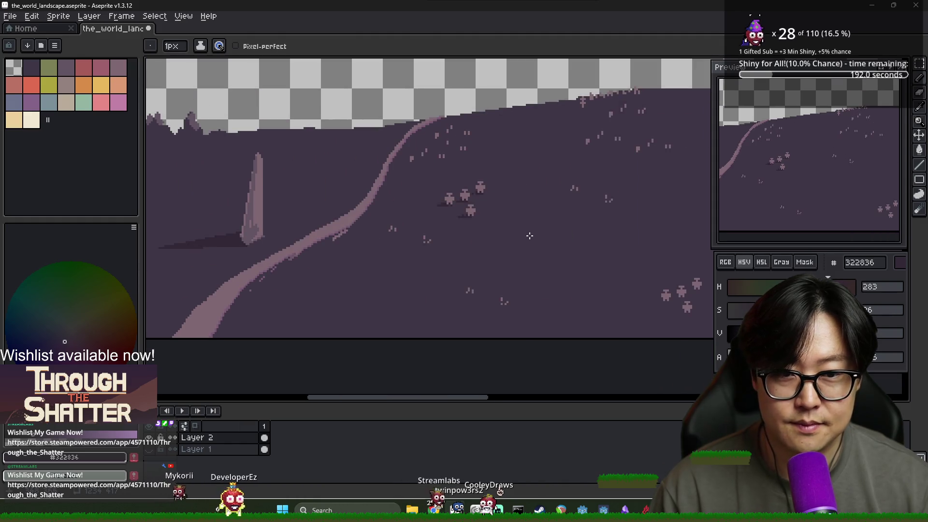
# Draw the rock's dark cast shadow along its bottom-left and bottom edges.
pyautogui.scroll(5, 532, 196)
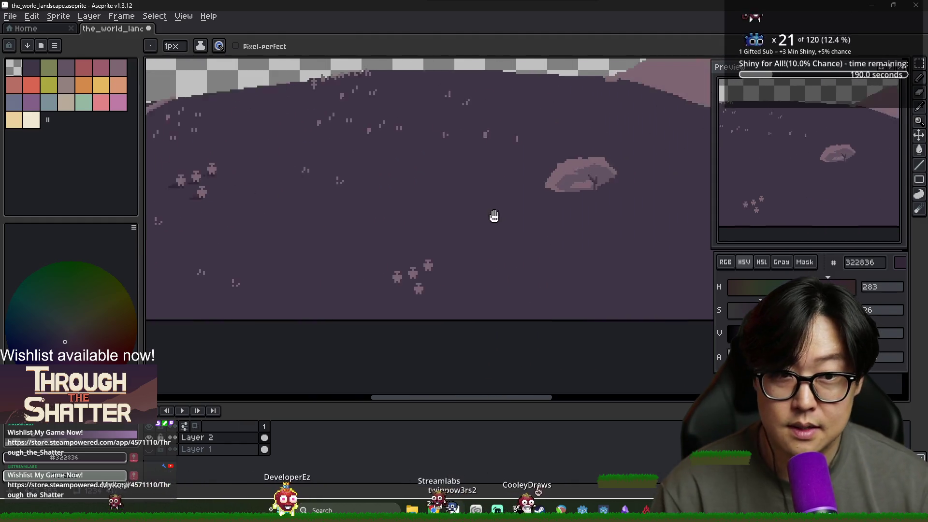
pyautogui.scroll(-3, 532, 196)
pyautogui.scroll(3, 455, 213)
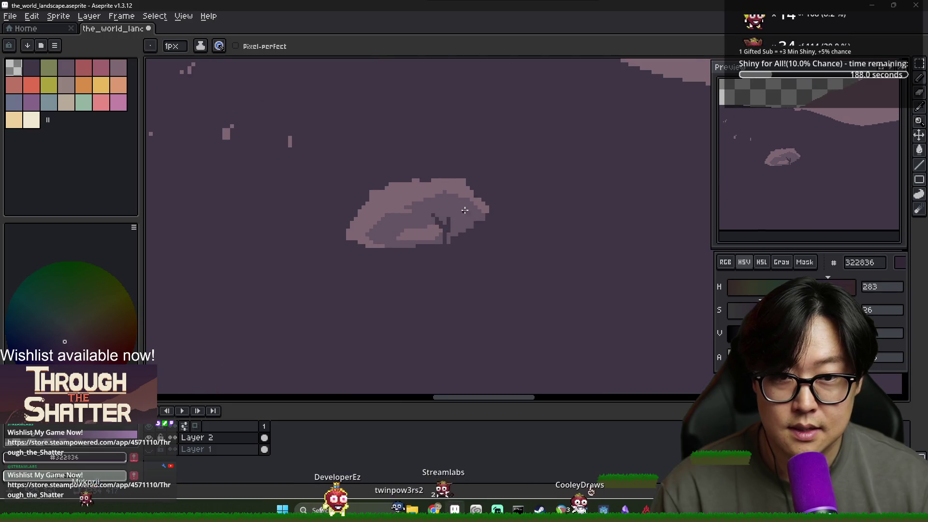
pyautogui.moveTo(348, 242); pyautogui.dragTo(377, 247)
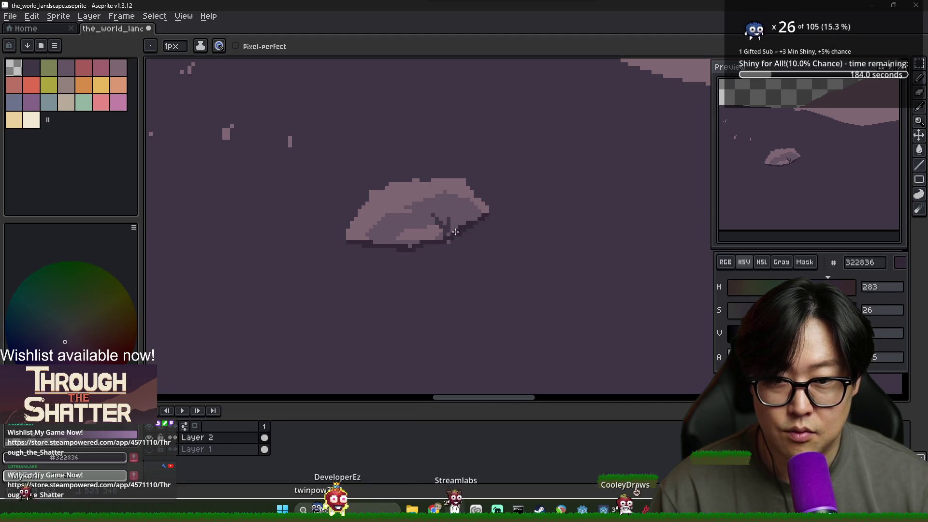
pyautogui.keyDown('alt'); pyautogui.click(428, 215); pyautogui.keyUp('alt')
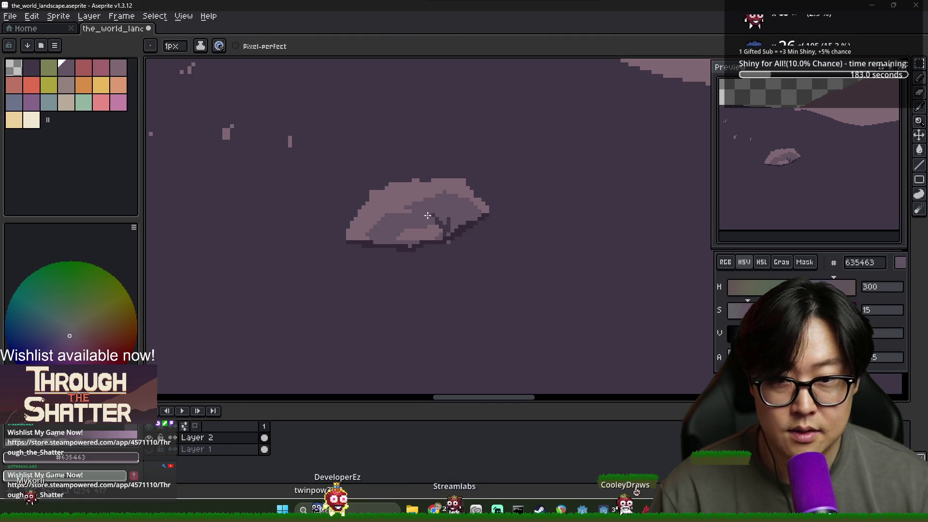
pyautogui.keyDown('alt'); pyautogui.click(454, 237); pyautogui.keyUp('alt')
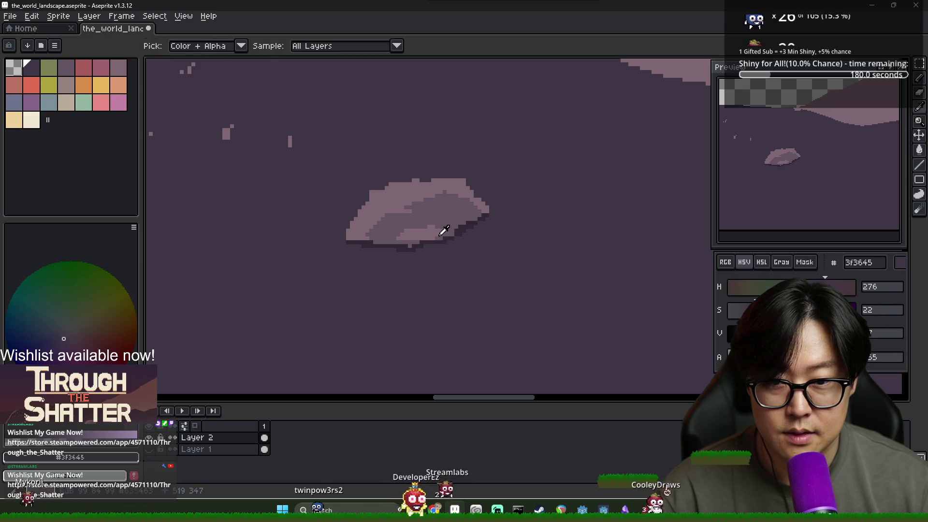
pyautogui.keyDown('alt'); pyautogui.click(415, 244); pyautogui.keyUp('alt')
pyautogui.moveTo(345, 240)
pyautogui.mouseDown()
pyautogui.moveTo(313, 252)
pyautogui.moveTo(360, 262)
pyautogui.mouseUp()
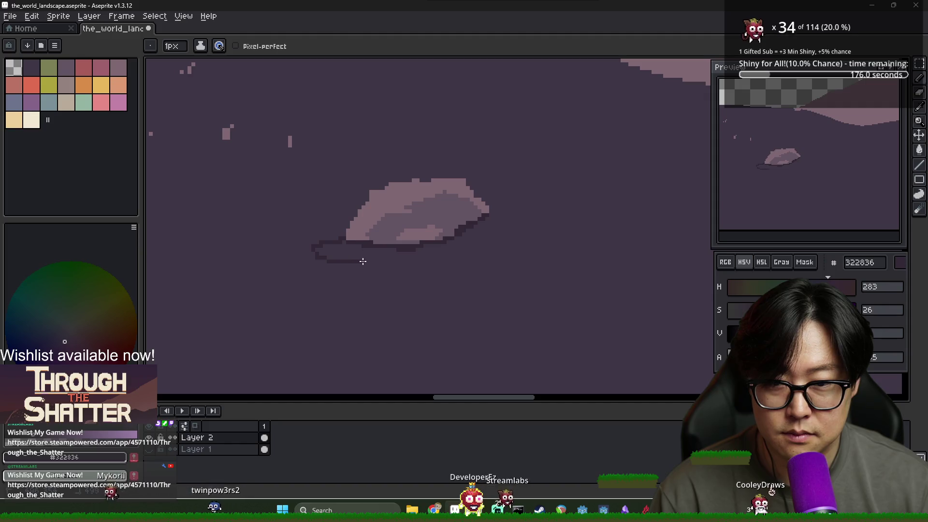
pyautogui.moveTo(438, 249); pyautogui.dragTo(484, 233)
# Bucket-fill the outlined shadow beneath the rock, undoing the fill that spilled into the ground.
pyautogui.press('g')
pyautogui.click(387, 251)
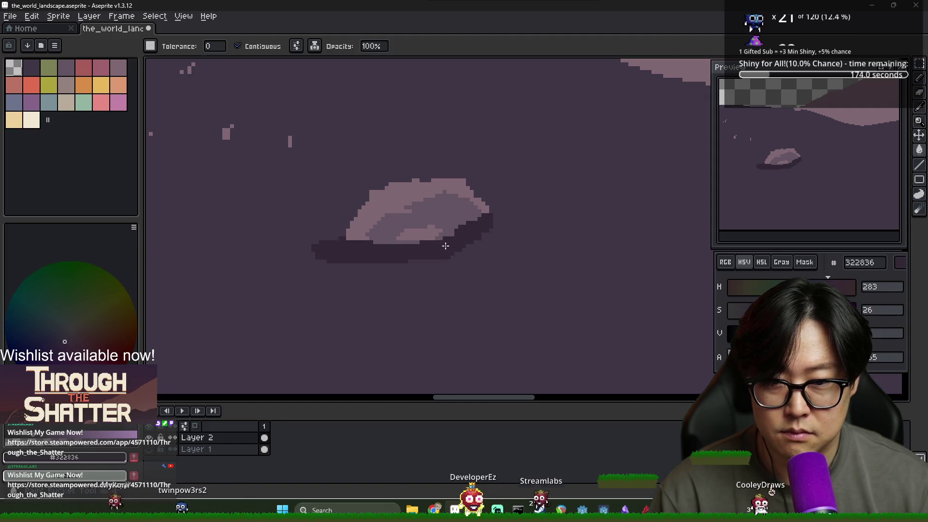
pyautogui.scroll(-2, 476, 239)
pyautogui.scroll(3, 465, 248)
pyautogui.click(459, 255)
pyautogui.hotkey('ctrl', 'z')
pyautogui.press('b')
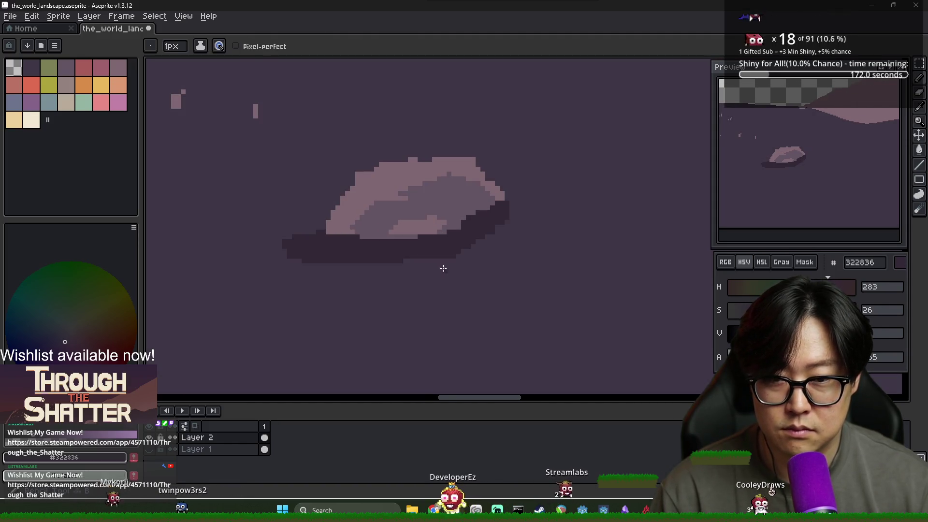
# Trim the shadow's bottom, right and lower-left edges back with the ground colour.
pyautogui.keyDown('alt'); pyautogui.click(442, 266); pyautogui.keyUp('alt')
pyautogui.moveTo(473, 238); pyautogui.dragTo(474, 206)
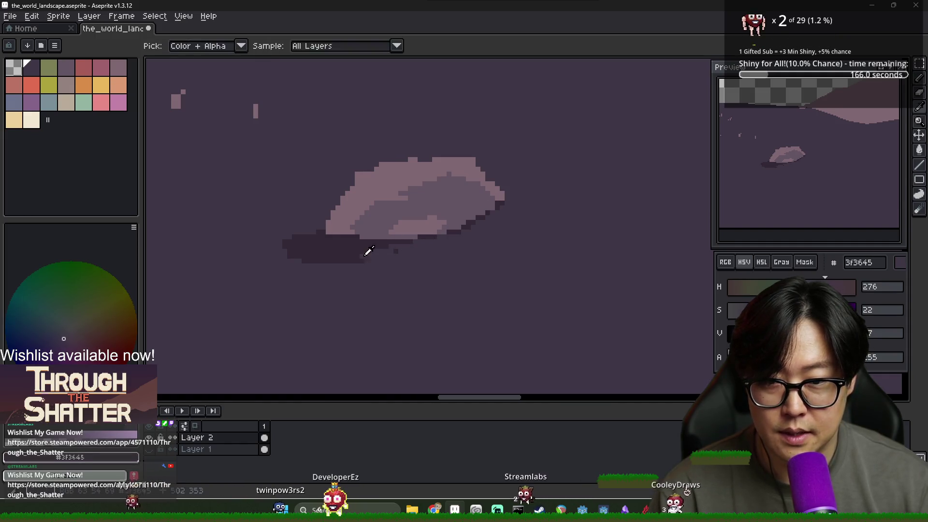
pyautogui.keyDown('alt'); pyautogui.click(343, 263); pyautogui.keyUp('alt')
pyautogui.keyDown('alt'); pyautogui.click(353, 273); pyautogui.keyUp('alt')
pyautogui.moveTo(353, 274); pyautogui.dragTo(406, 251)
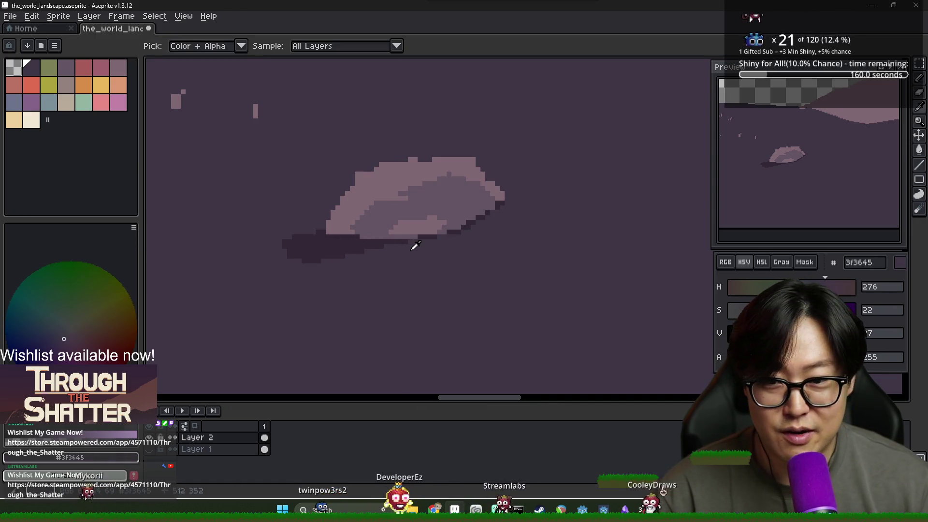
pyautogui.keyDown('alt'); pyautogui.click(387, 245); pyautogui.keyUp('alt')
pyautogui.moveTo(447, 224); pyautogui.dragTo(418, 246)
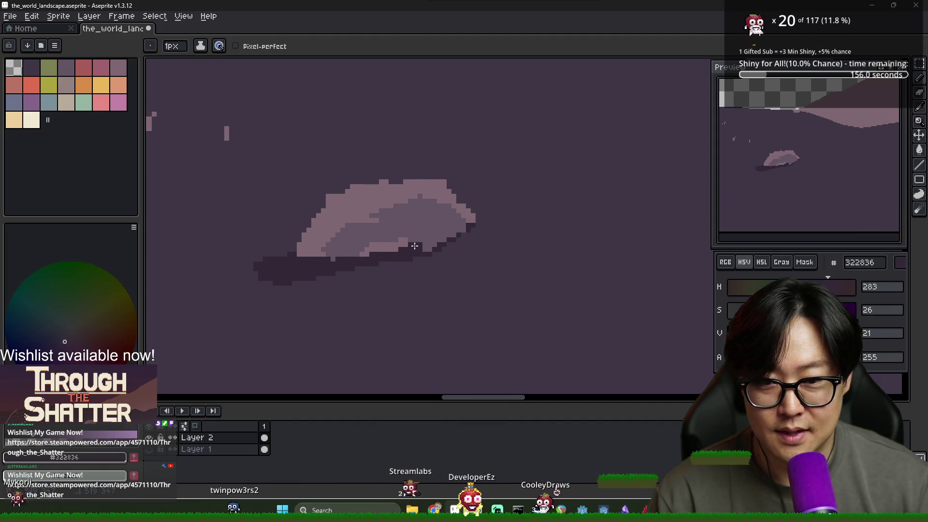
# Pan across the landscape back to the rock and dismiss an accidental text prompt.
pyautogui.scroll(-3, 415, 246)
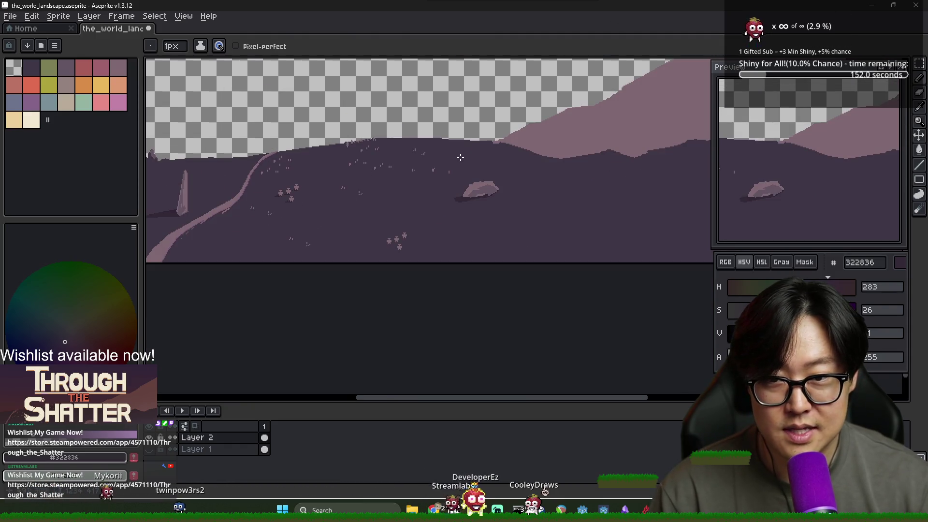
pyautogui.scroll(2, 334, 164)
pyautogui.scroll(-2, 338, 166)
pyautogui.moveTo(340, 166); pyautogui.dragTo(443, 203)
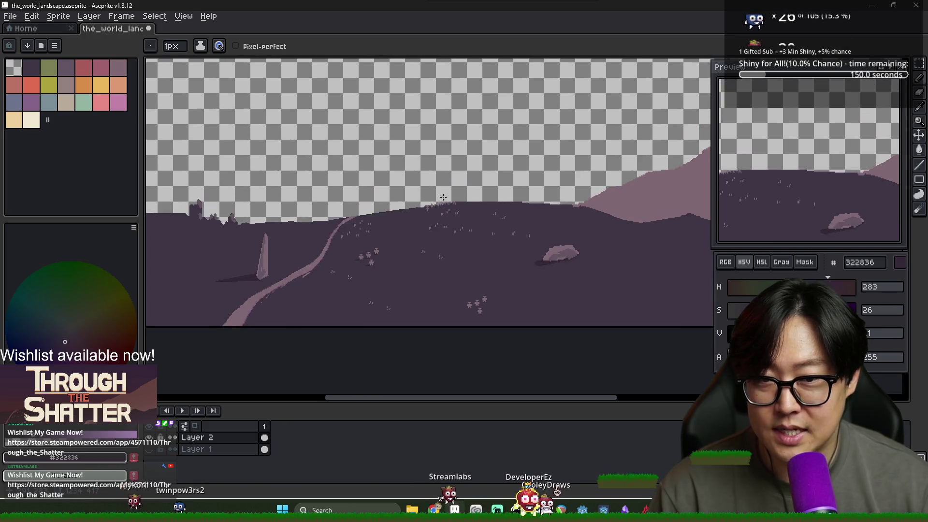
pyautogui.scroll(-2, 443, 203)
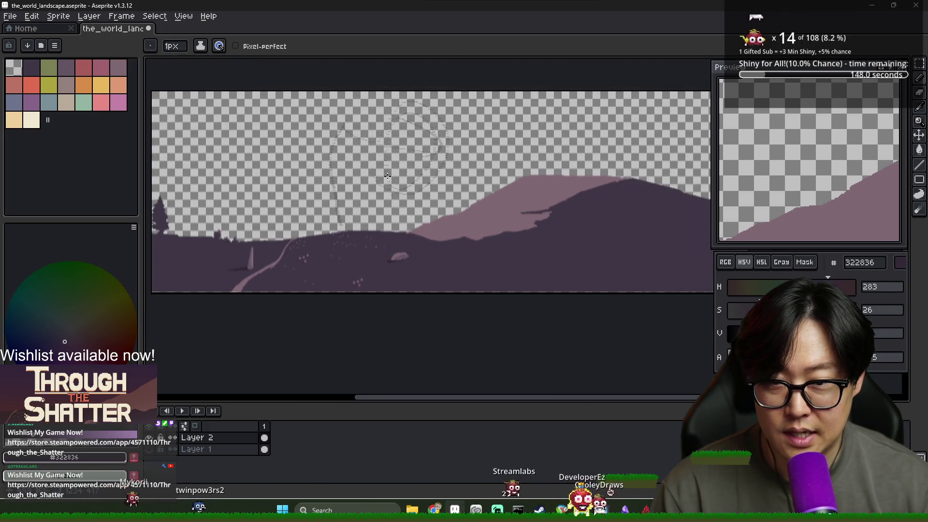
pyautogui.scroll(3, 402, 261)
pyautogui.scroll(-2, 383, 169)
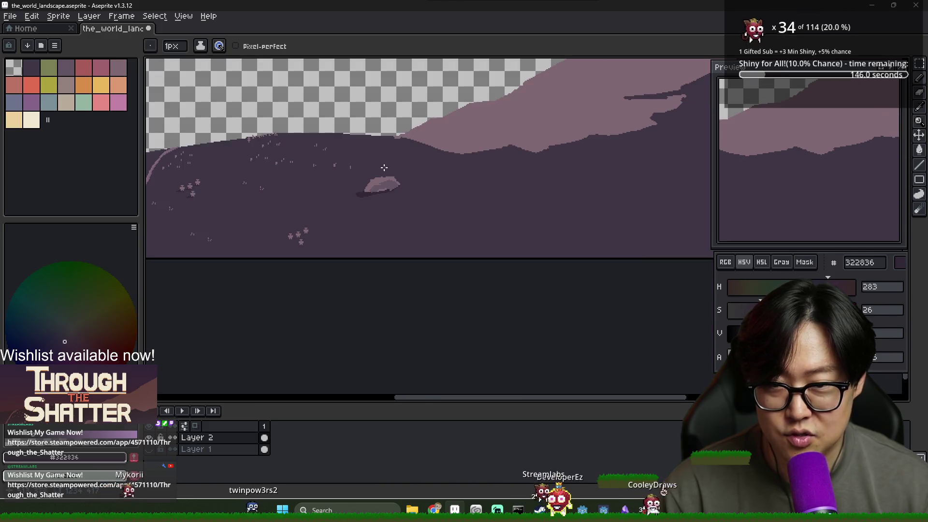
pyautogui.scroll(3, 383, 169)
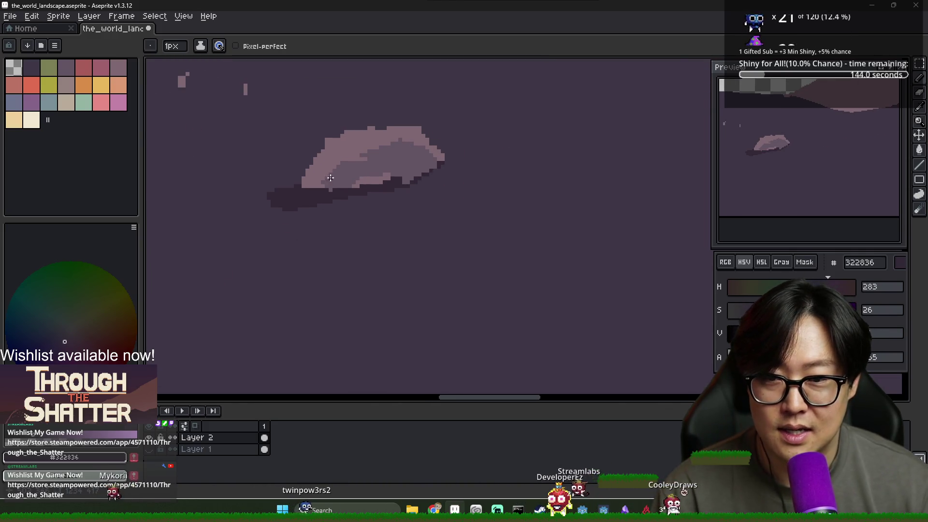
pyautogui.scroll(1, 313, 142)
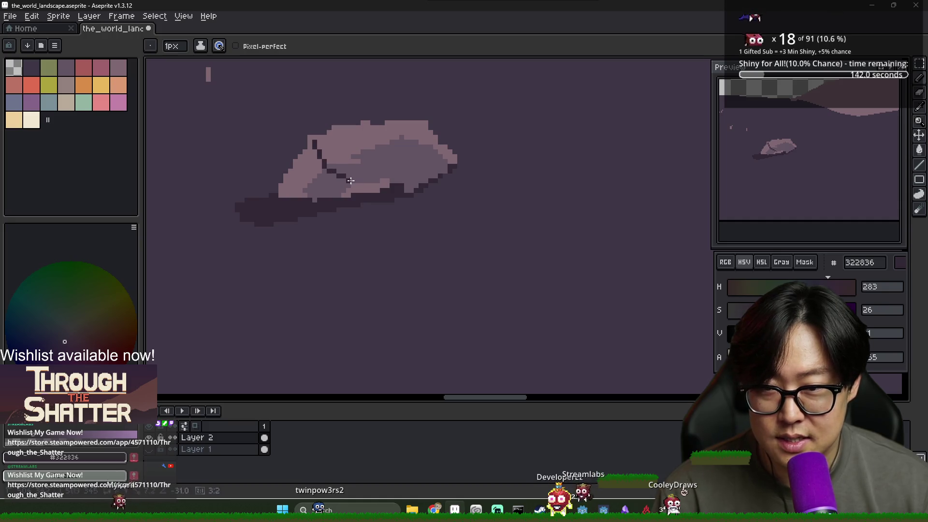
pyautogui.press('t')
pyautogui.click(310, 189)
pyautogui.press('Escape')
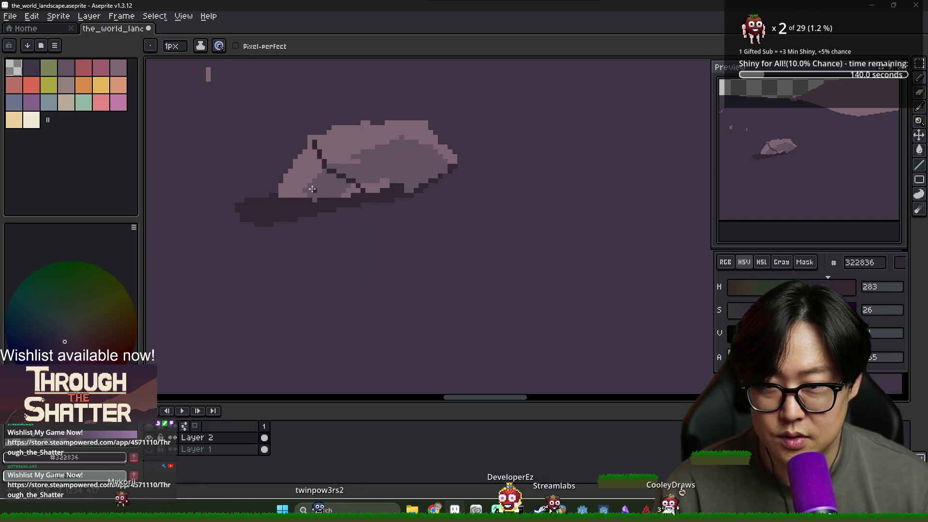
# Fill the rock's left face with shadow using a non-contiguous bucket fill.
pyautogui.press('g')
pyautogui.click(305, 193)
pyautogui.hotkey('ctrl', 'z')
pyautogui.scroll(1, 331, 175)
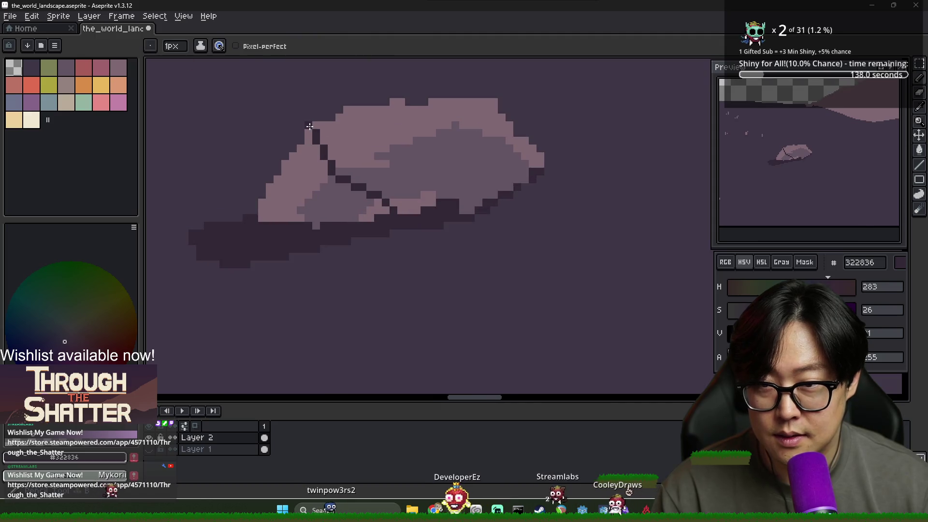
pyautogui.click(259, 47)
pyautogui.click(306, 192)
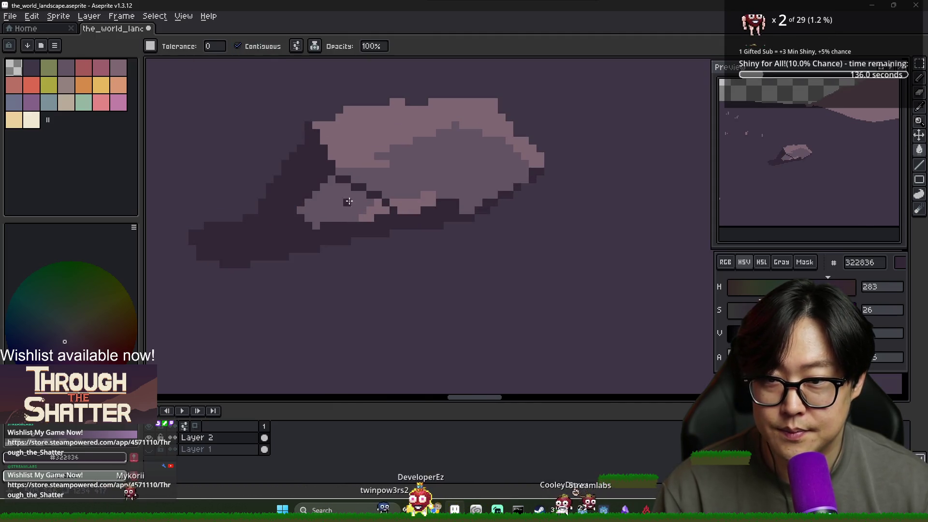
pyautogui.keyDown('alt'); pyautogui.click(360, 188); pyautogui.keyUp('alt')
pyautogui.press('b')
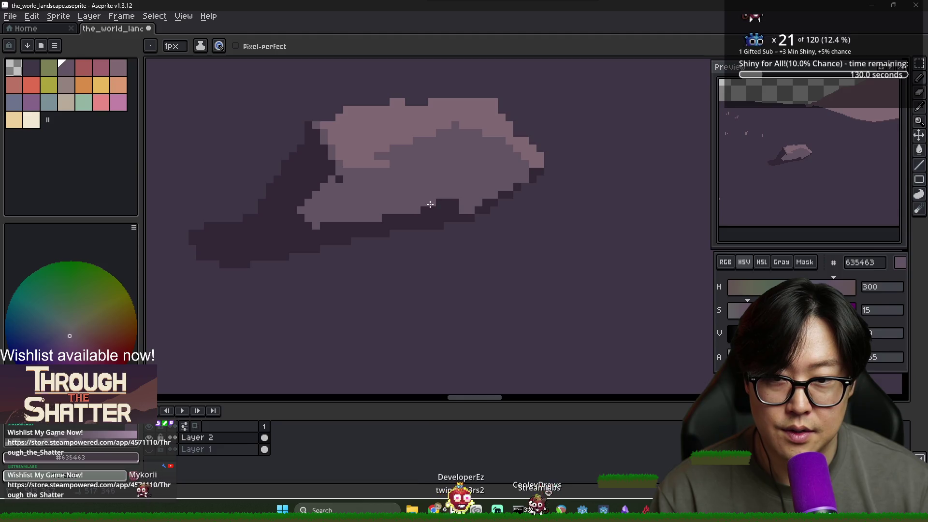
# Pencil the rock's dark edge and mid-tone shading.
pyautogui.keyDown('alt'); pyautogui.click(327, 166); pyautogui.keyUp('alt')
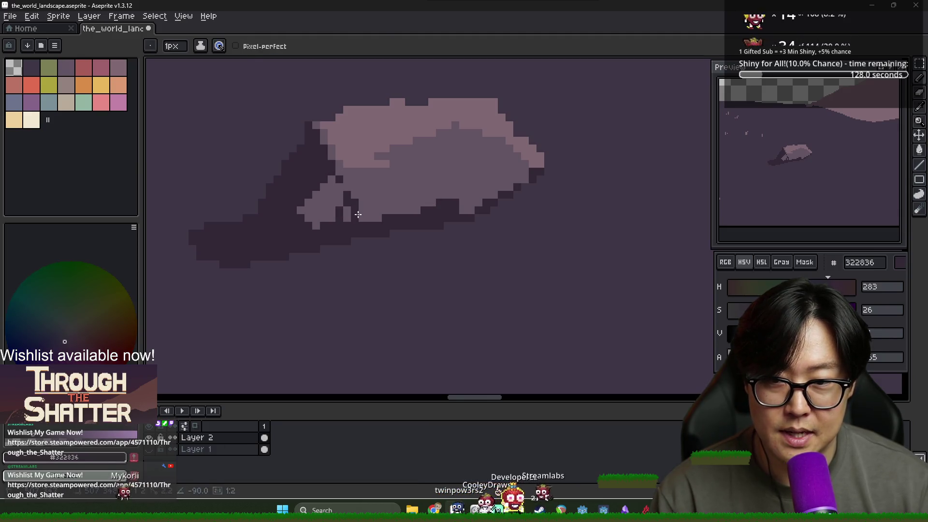
pyautogui.scroll(-1, 365, 210)
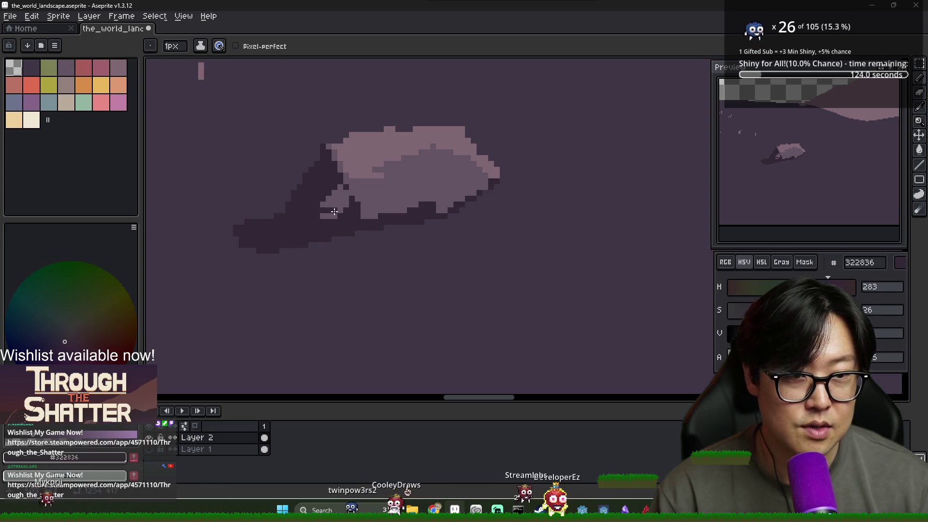
pyautogui.scroll(-1, 345, 214)
pyautogui.scroll(1, 347, 208)
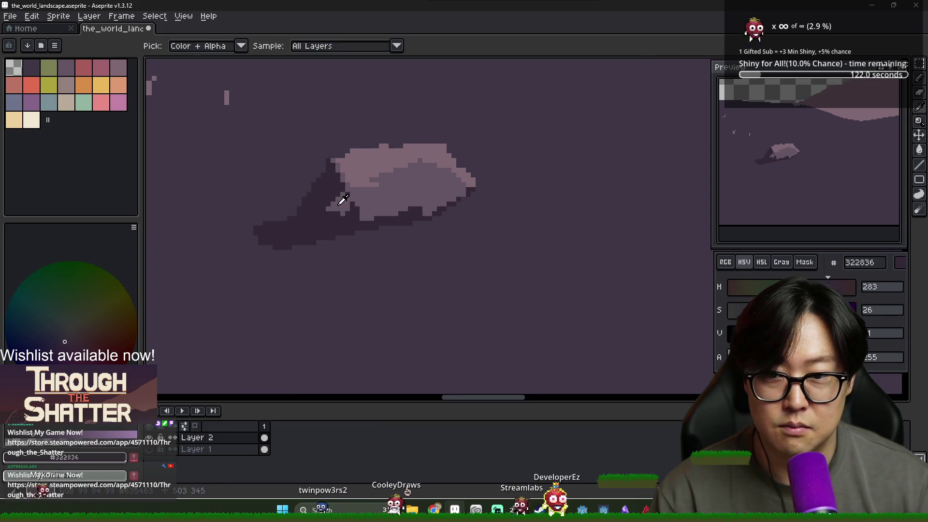
pyautogui.keyDown('alt'); pyautogui.click(349, 206); pyautogui.keyUp('alt')
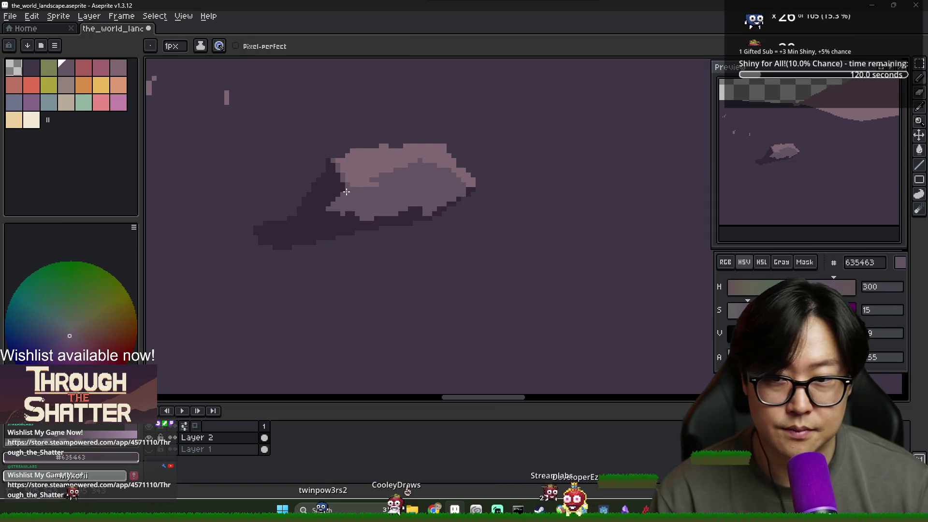
pyautogui.keyDown('alt'); pyautogui.click(344, 187); pyautogui.keyUp('alt')
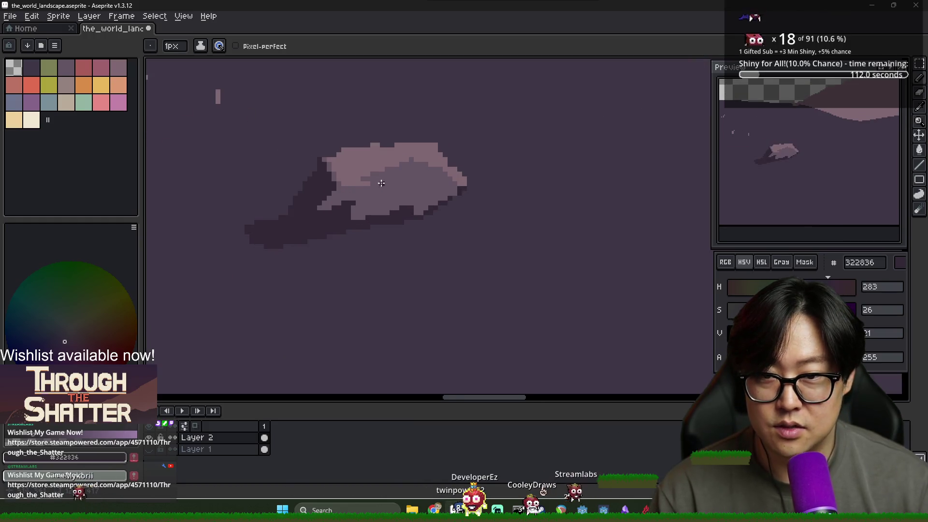
pyautogui.keyDown('alt'); pyautogui.click(400, 174); pyautogui.keyUp('alt')
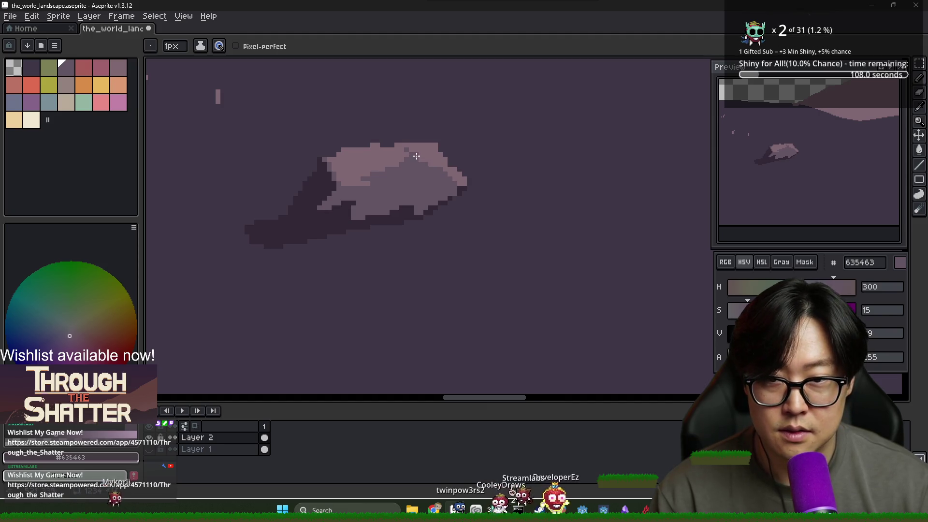
# Add the light mauve top, mid-tone pixels and dark hill colour along the rock's base.
pyautogui.scroll(2, 410, 177)
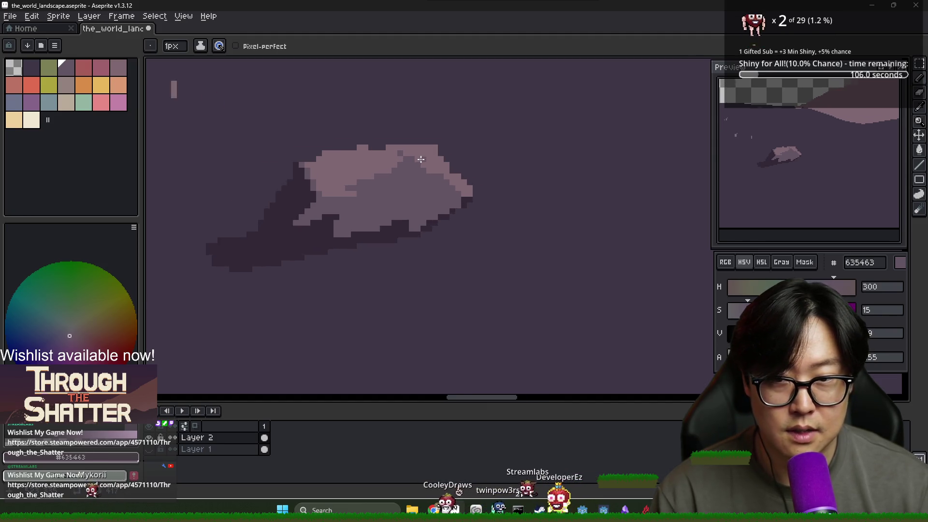
pyautogui.keyDown('alt'); pyautogui.click(425, 129); pyautogui.keyUp('alt')
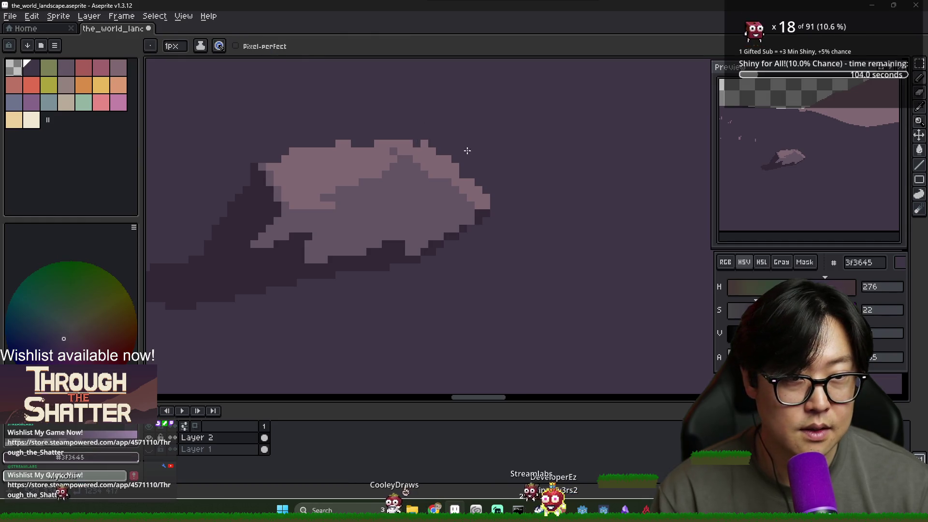
pyautogui.keyDown('alt'); pyautogui.click(351, 148); pyautogui.keyUp('alt')
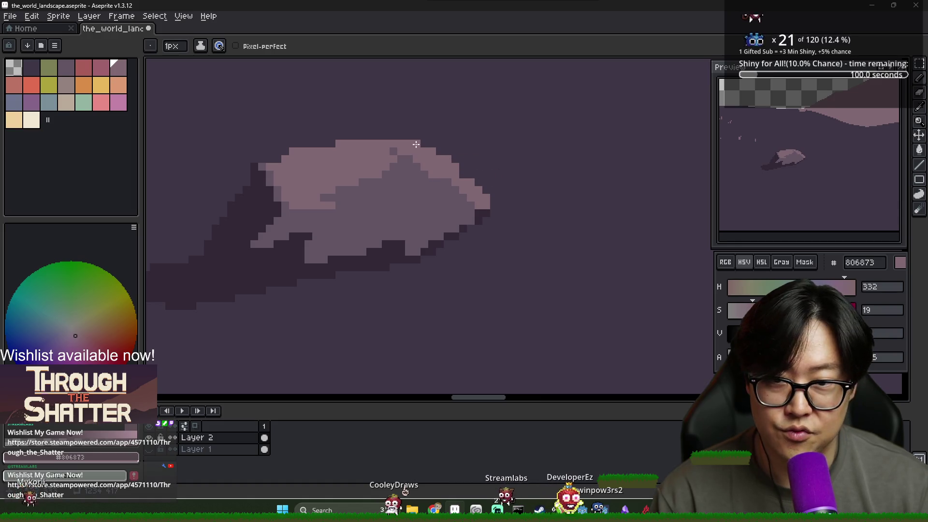
pyautogui.keyDown('alt'); pyautogui.click(468, 147); pyautogui.keyUp('alt')
pyautogui.keyDown('alt'); pyautogui.click(455, 180); pyautogui.keyUp('alt')
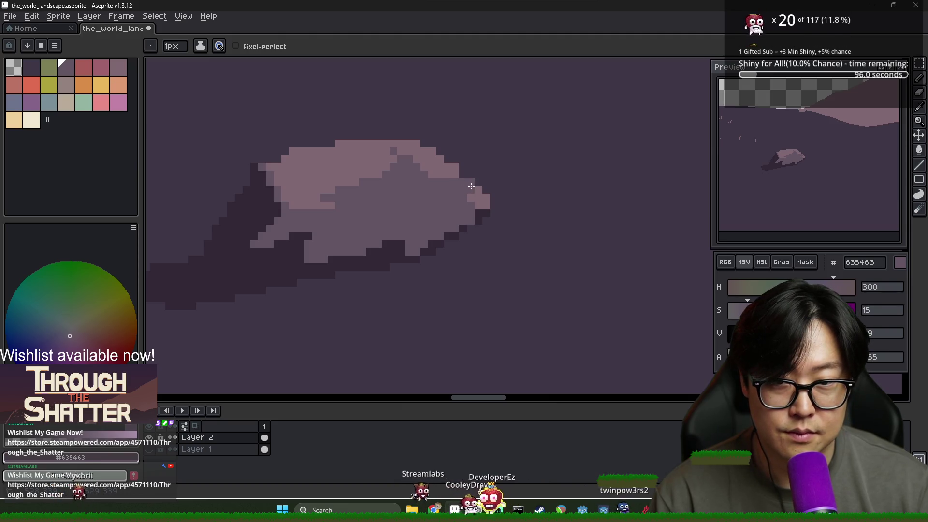
pyautogui.scroll(-1, 495, 182)
pyautogui.keyDown('alt'); pyautogui.click(498, 186); pyautogui.keyUp('alt')
pyautogui.keyDown('alt'); pyautogui.click(492, 197); pyautogui.keyUp('alt')
pyautogui.scroll(-4, 493, 196)
pyautogui.scroll(3, 503, 211)
pyautogui.scroll(-2, 468, 204)
pyautogui.scroll(1, 544, 210)
pyautogui.scroll(1, 554, 215)
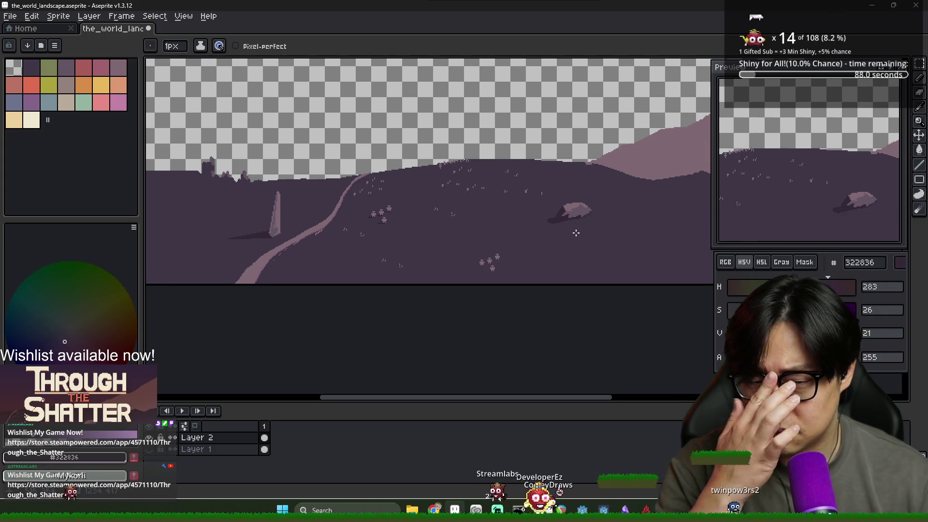
# Add dark 322836 shadow pixels beside the bottom flower and under the top-right flower.
pyautogui.scroll(3, 412, 221)
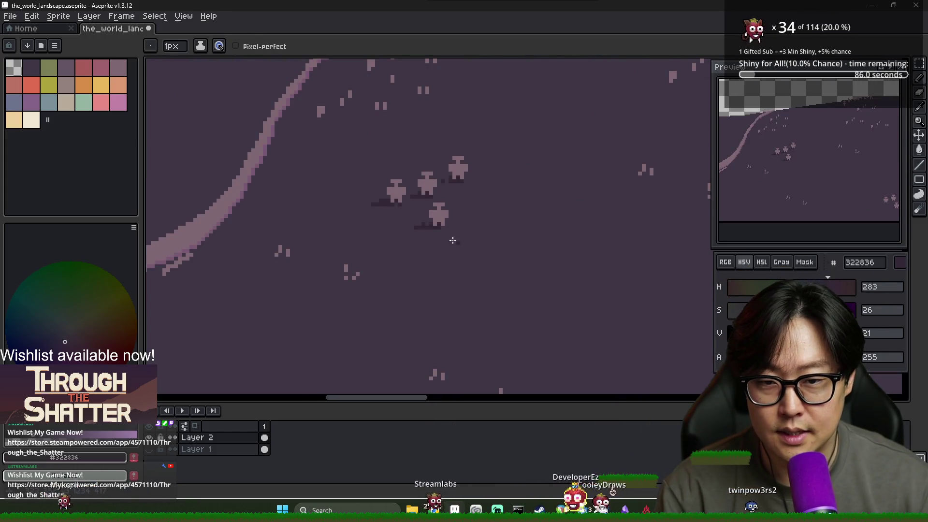
pyautogui.scroll(-3, 416, 223)
pyautogui.scroll(4, 459, 259)
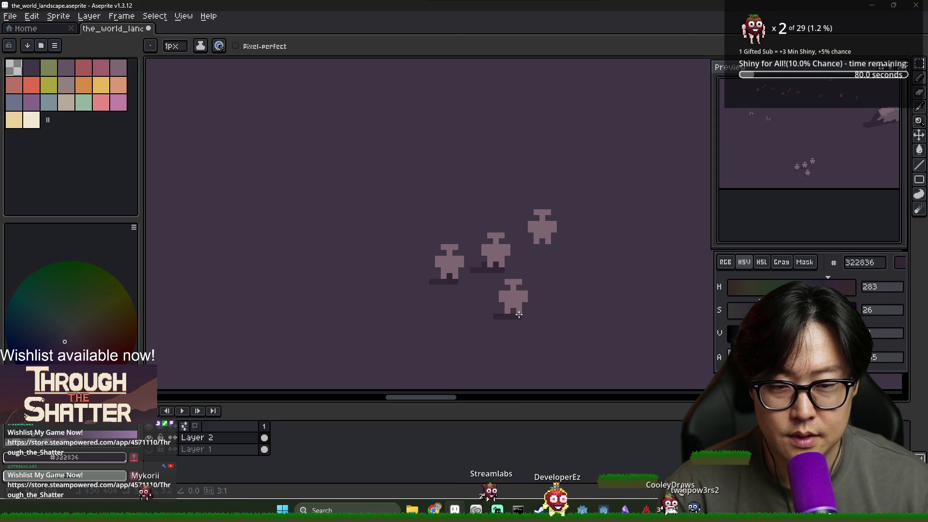
pyautogui.click(484, 317)
pyautogui.moveTo(523, 247); pyautogui.dragTo(544, 248)
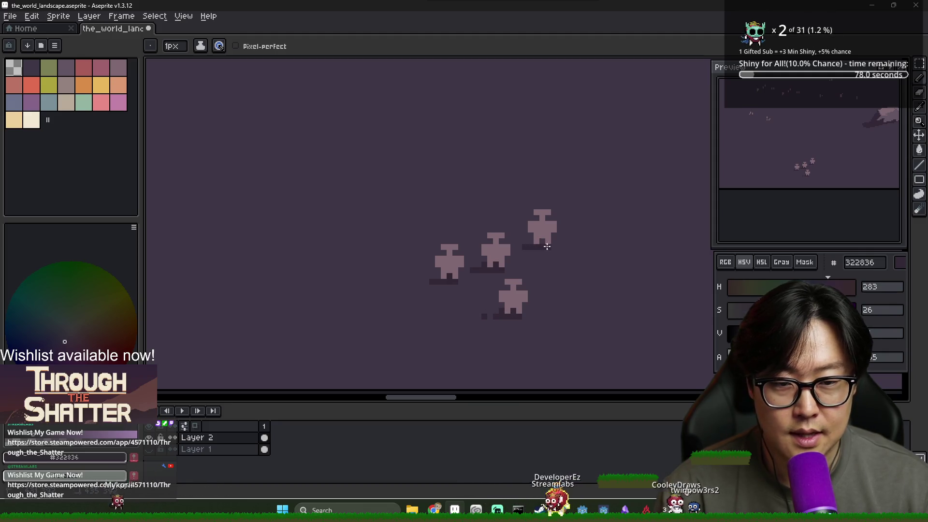
pyautogui.scroll(-3, 565, 263)
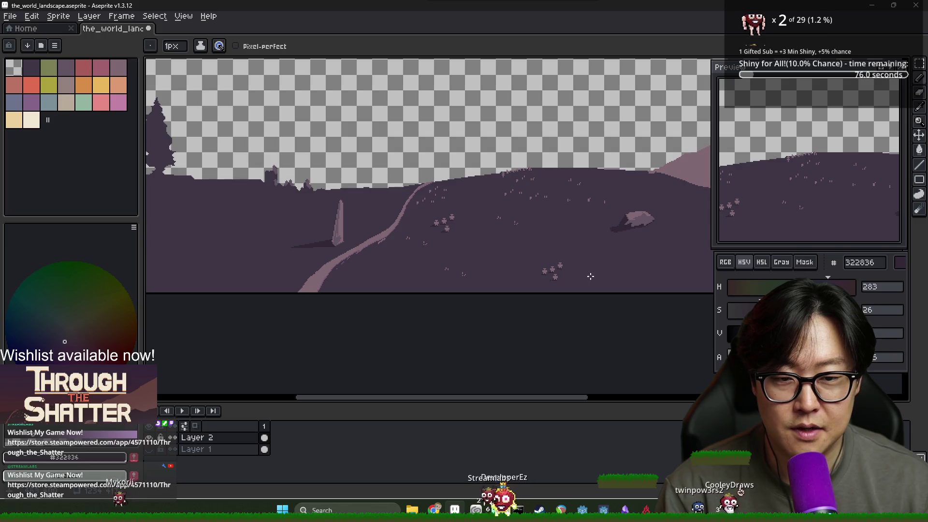
pyautogui.moveTo(617, 246); pyautogui.dragTo(431, 266)
pyautogui.moveTo(605, 194); pyautogui.dragTo(577, 201)
pyautogui.scroll(-1, 531, 218)
pyautogui.scroll(1, 484, 232)
# Sample the lighter 635463 ridge colour for the pencil.
pyautogui.scroll(-1, 461, 239)
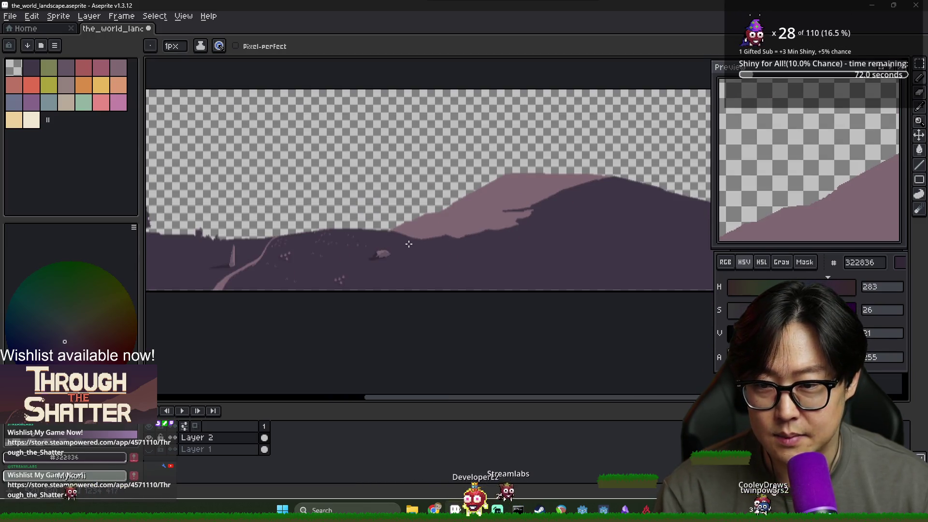
pyautogui.hscroll(2, 409, 244)
pyautogui.scroll(1, 455, 219)
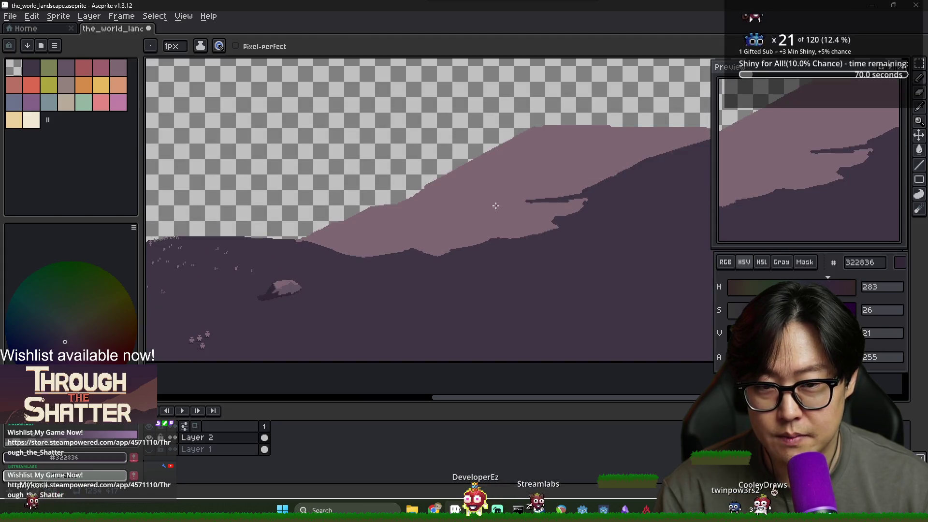
pyautogui.scroll(1, 442, 207)
pyautogui.scroll(-2, 446, 207)
pyautogui.press('g')
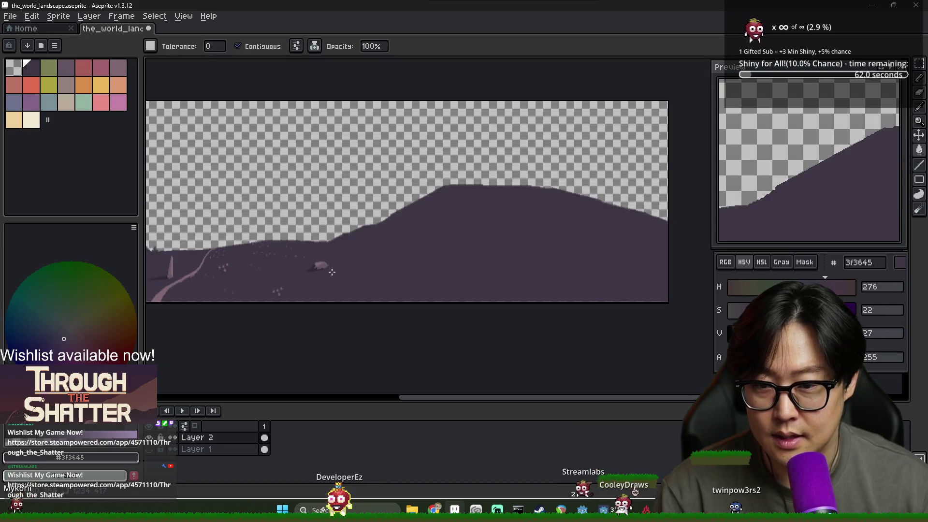
pyautogui.scroll(3, 332, 265)
pyautogui.press('b')
pyautogui.keyDown('alt'); pyautogui.click(291, 248); pyautogui.keyUp('alt')
# Draw a 635463 guide line down the right slope from the hill's peak, undoing a stray stroke.
pyautogui.scroll(-2, 490, 188)
pyautogui.scroll(2, 490, 188)
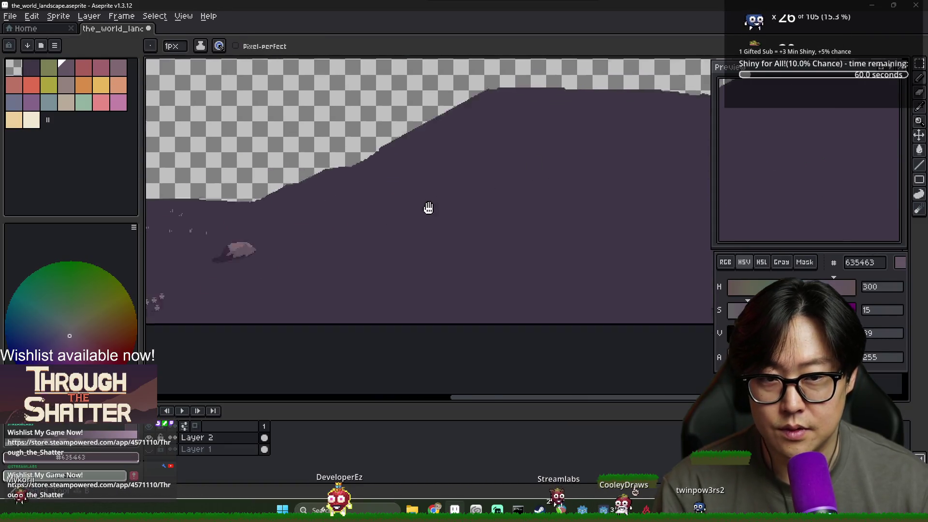
pyautogui.scroll(-2, 308, 210)
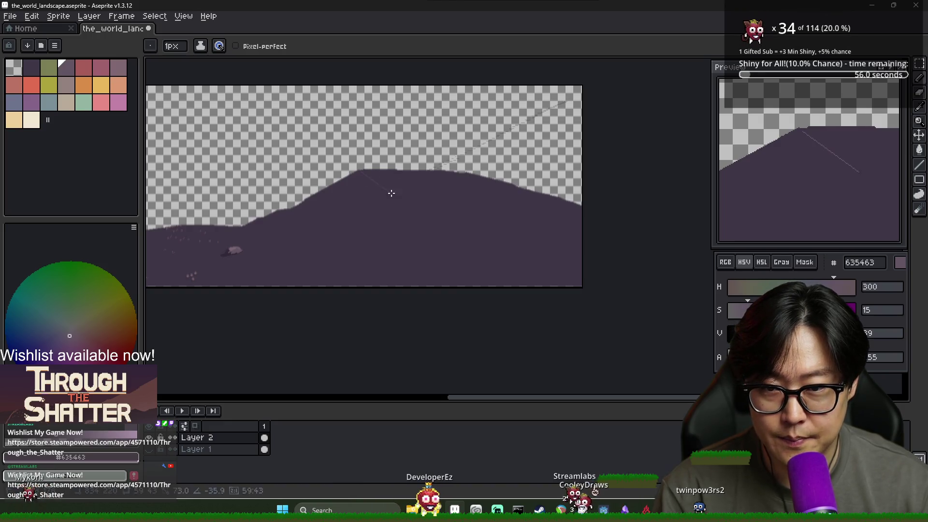
pyautogui.scroll(3, 399, 197)
pyautogui.scroll(-1, 369, 179)
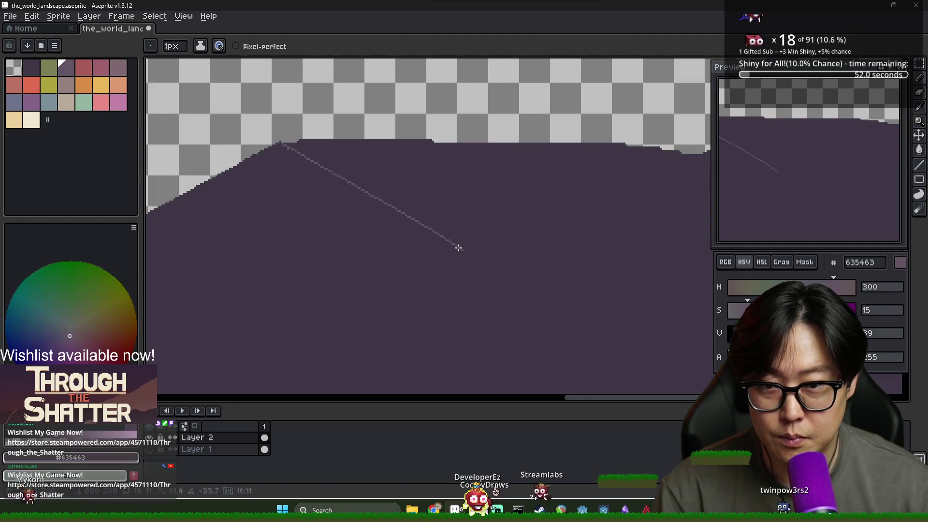
pyautogui.scroll(-2, 548, 272)
pyautogui.moveTo(547, 274); pyautogui.dragTo(519, 223)
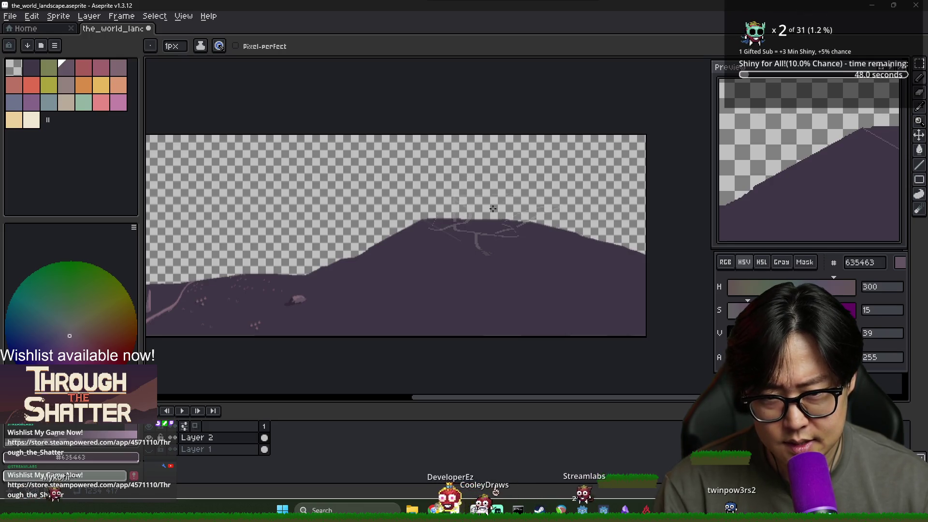
pyautogui.moveTo(532, 244); pyautogui.dragTo(520, 222)
pyautogui.hotkey('ctrl', 'z')
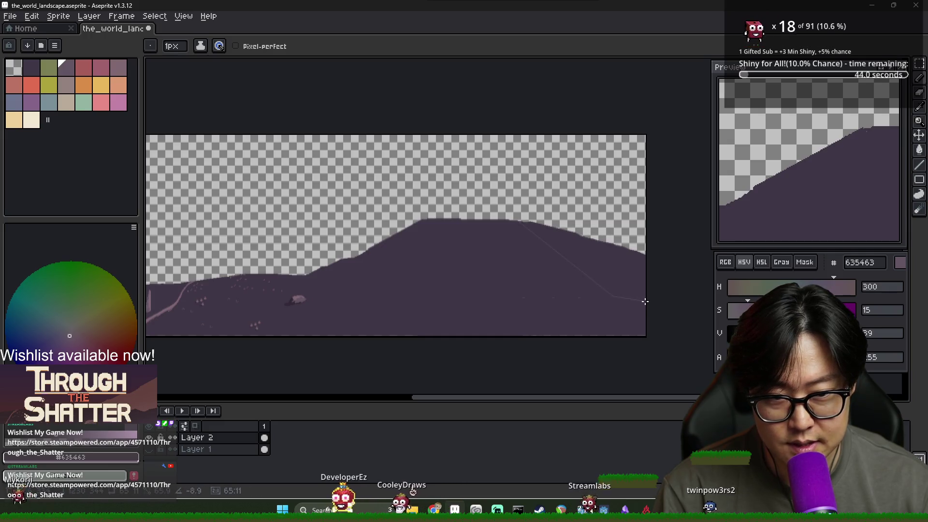
# Bucket-fill the slope beyond the guide line with lighter 635463 purple.
pyautogui.scroll(4, 540, 222)
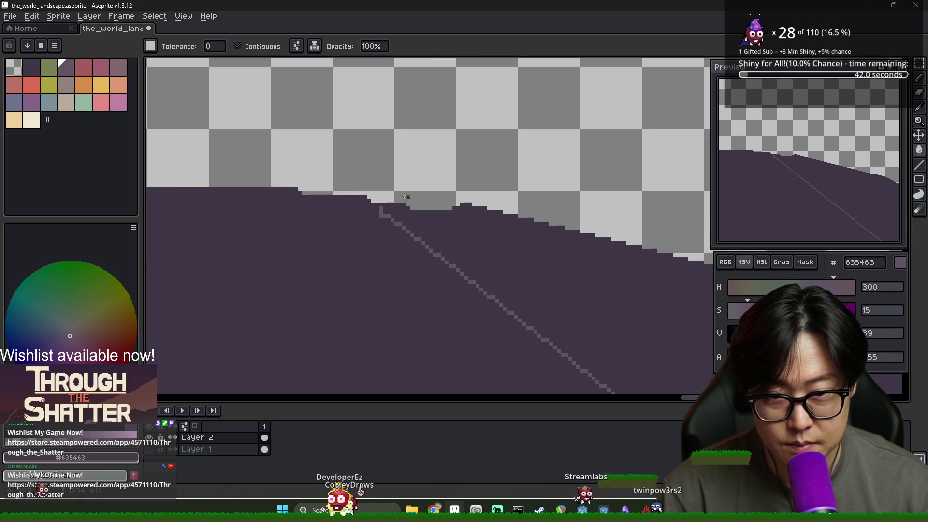
pyautogui.scroll(-2, 513, 258)
pyautogui.moveTo(497, 242)
pyautogui.mouseDown()
pyautogui.moveTo(596, 265)
pyautogui.moveTo(546, 261)
pyautogui.mouseUp()
pyautogui.scroll(-2, 545, 261)
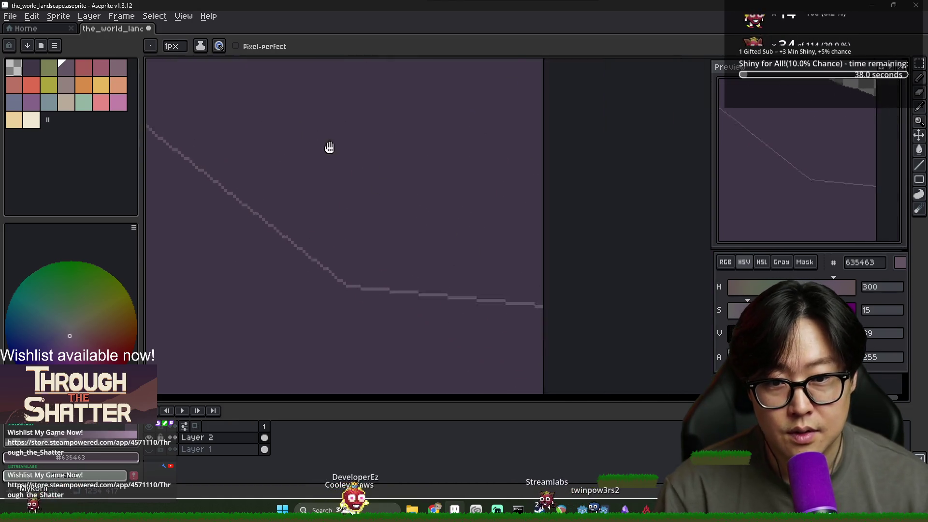
pyautogui.press('g')
pyautogui.click(426, 182)
# Undo the fill that spilled above the hill's ridge line.
pyautogui.hotkey('ctrl', 'z')
pyautogui.scroll(-2, 426, 182)
pyautogui.scroll(2, 497, 201)
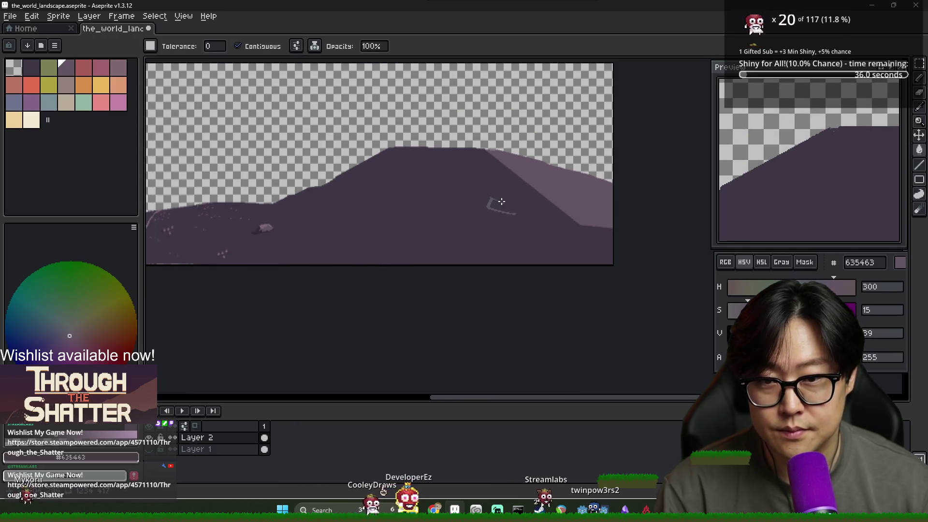
pyautogui.scroll(-1, 474, 173)
pyautogui.scroll(2, 474, 173)
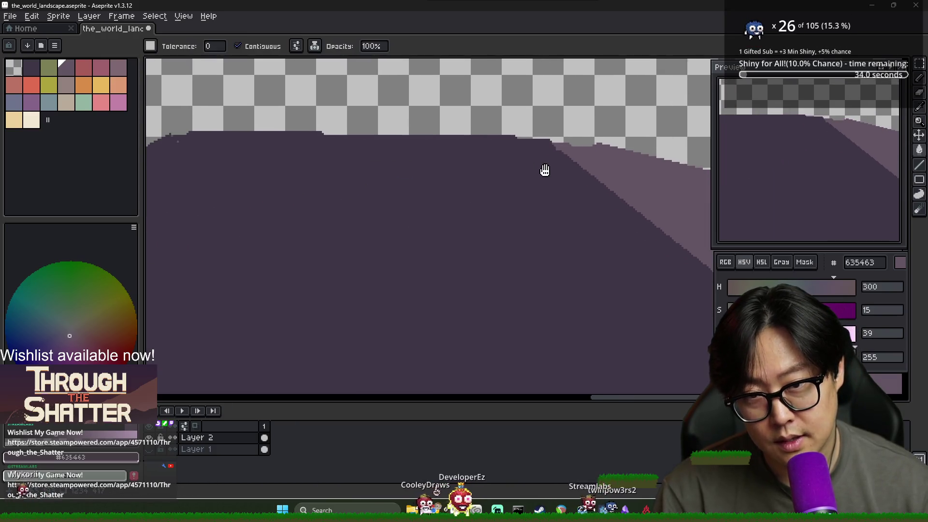
pyautogui.press('b')
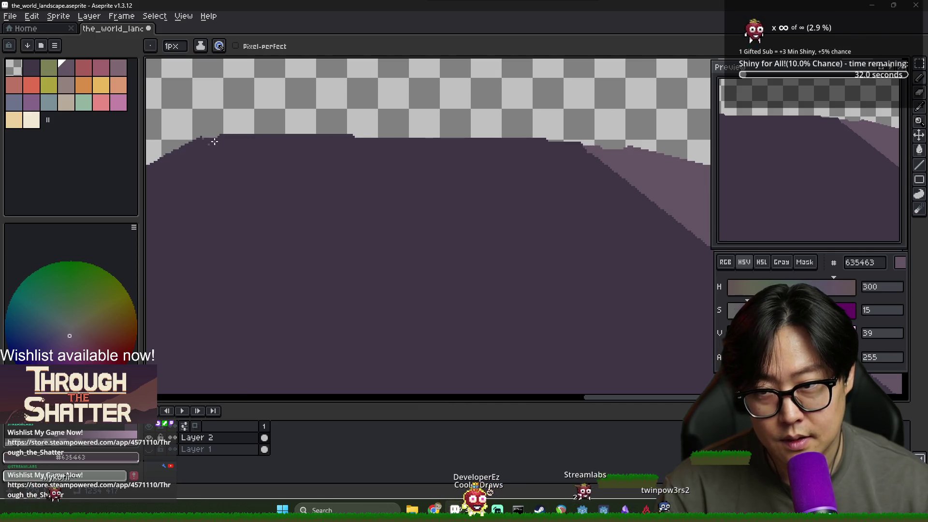
pyautogui.press('g')
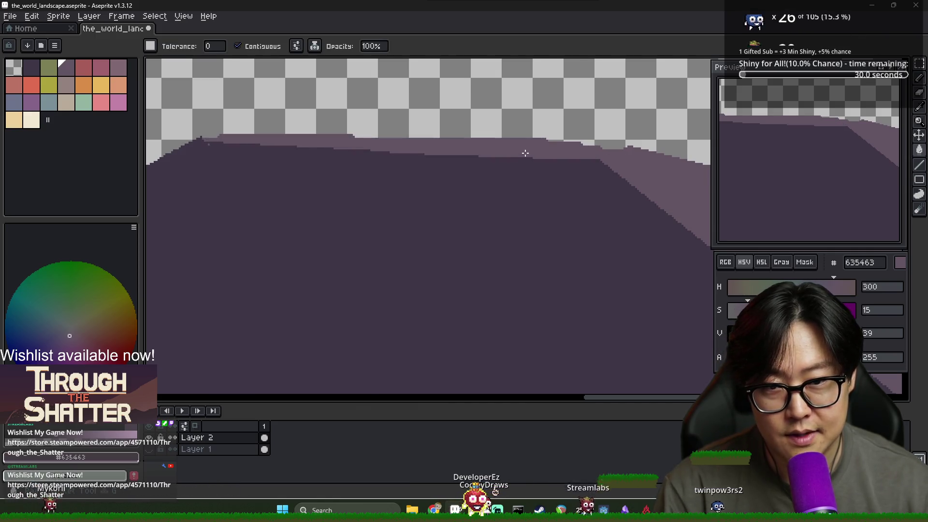
pyautogui.scroll(-2, 458, 174)
pyautogui.scroll(1, 509, 198)
pyautogui.scroll(1, 492, 160)
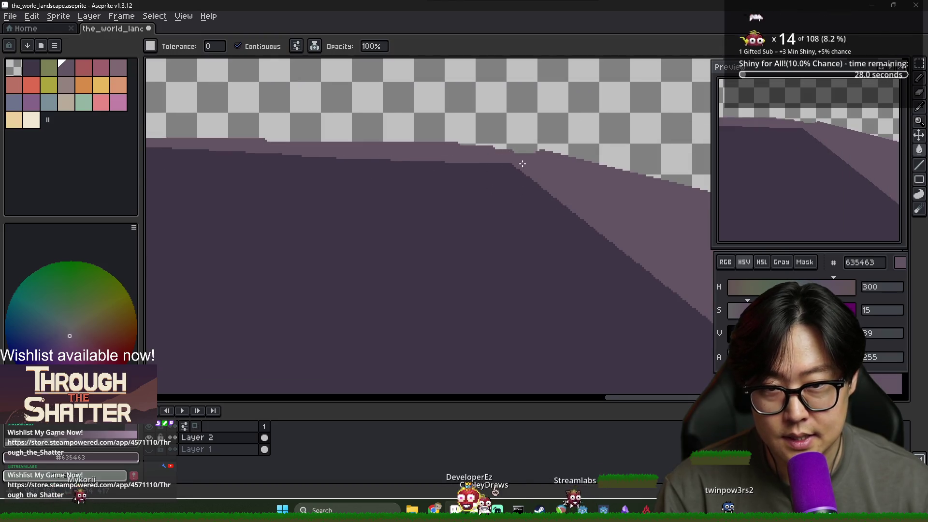
pyautogui.press('b')
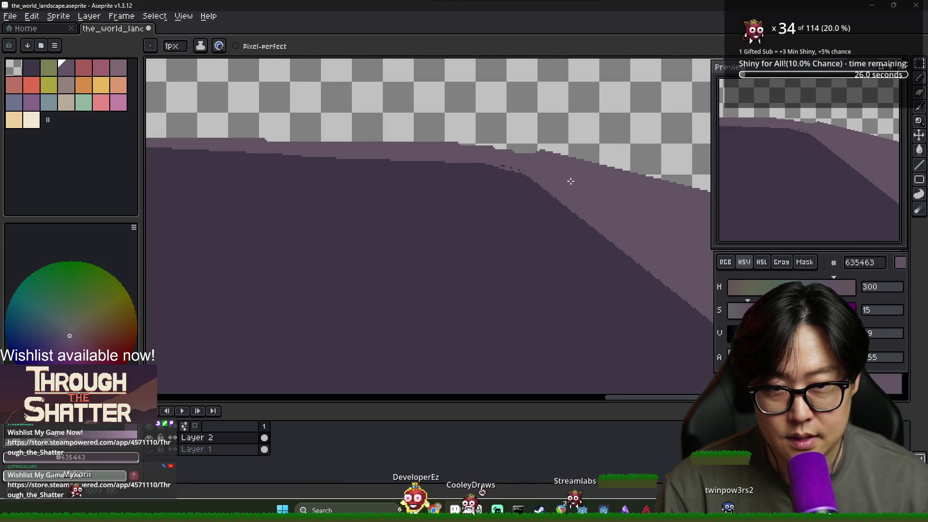
pyautogui.scroll(-2, 435, 165)
pyautogui.scroll(3, 347, 176)
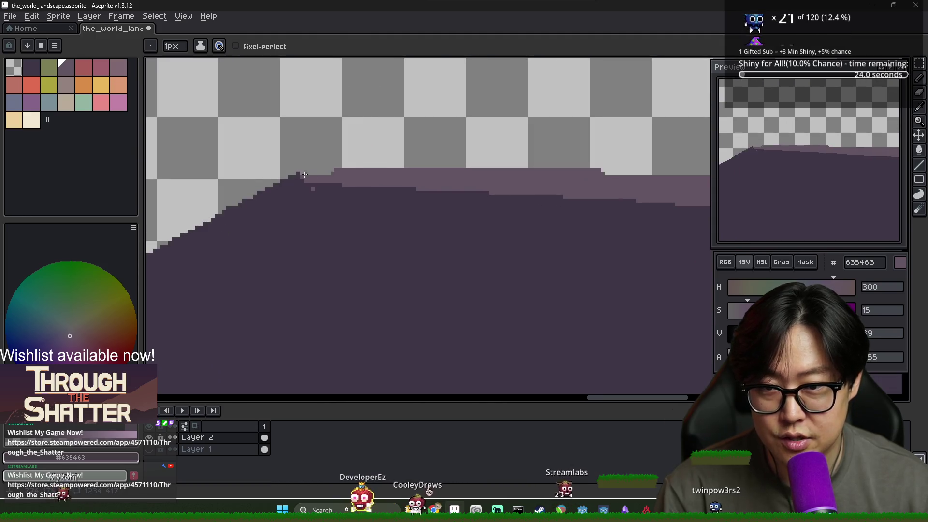
pyautogui.scroll(-2, 457, 192)
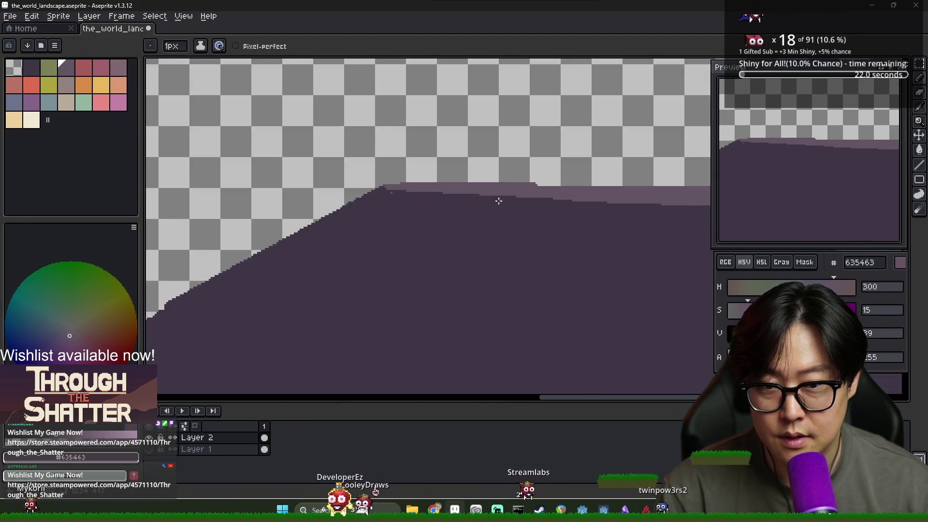
pyautogui.scroll(1, 348, 201)
# Sample 3f3645 and 635463, then dot lighter 635463 pixels along the ridge edge.
pyautogui.press('i')
pyautogui.click(207, 169)
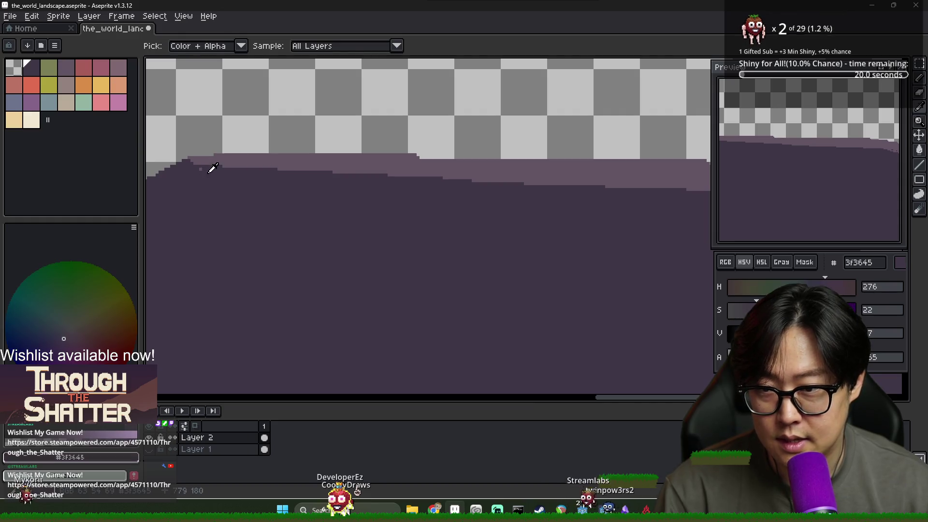
pyautogui.press('b')
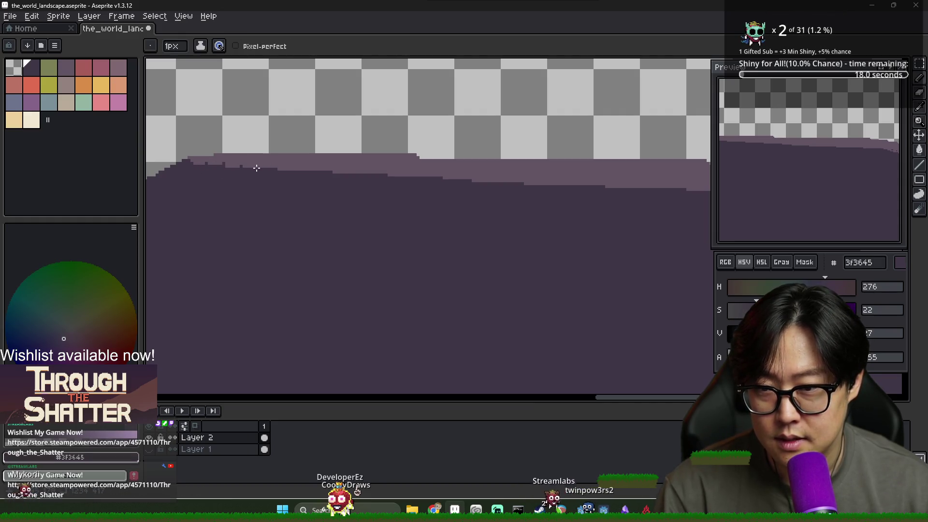
pyautogui.keyDown('alt'); pyautogui.click(271, 164); pyautogui.keyUp('alt')
pyautogui.click(301, 173)
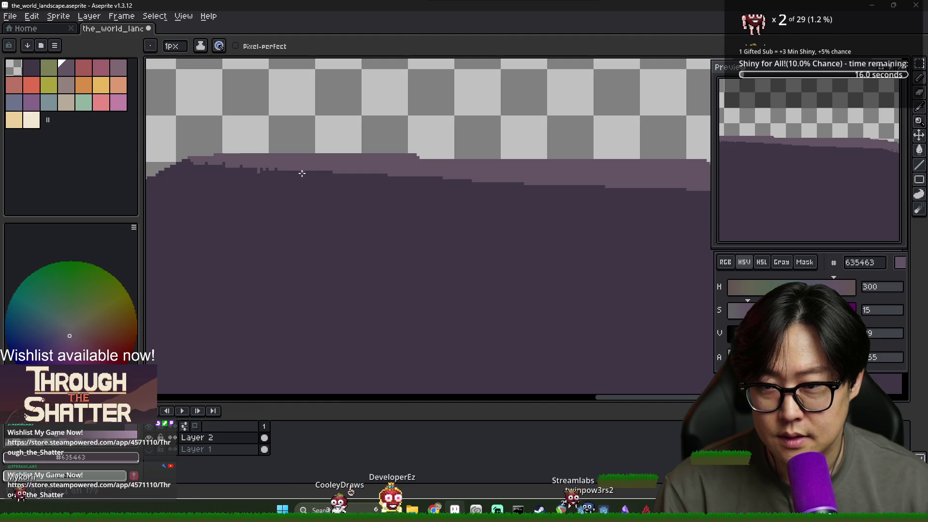
pyautogui.moveTo(315, 171); pyautogui.dragTo(305, 170)
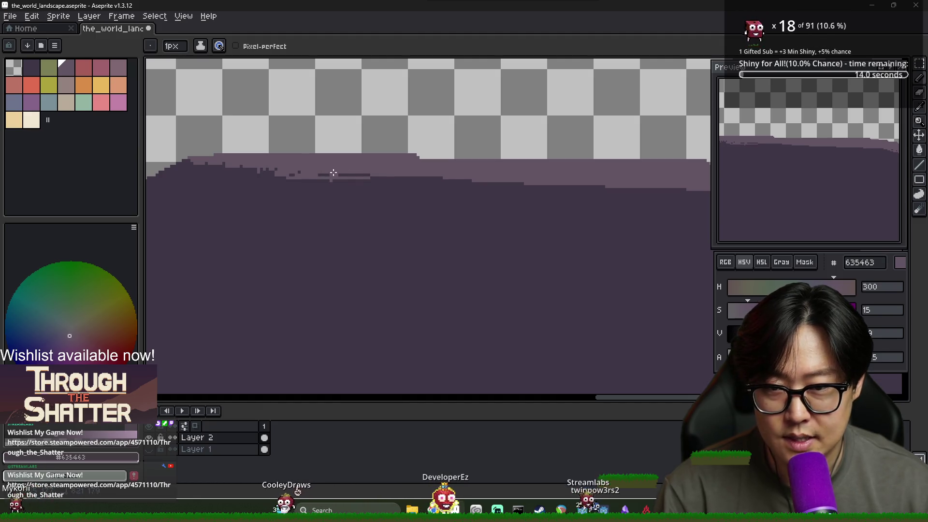
pyautogui.scroll(-4, 406, 188)
pyautogui.scroll(3, 410, 192)
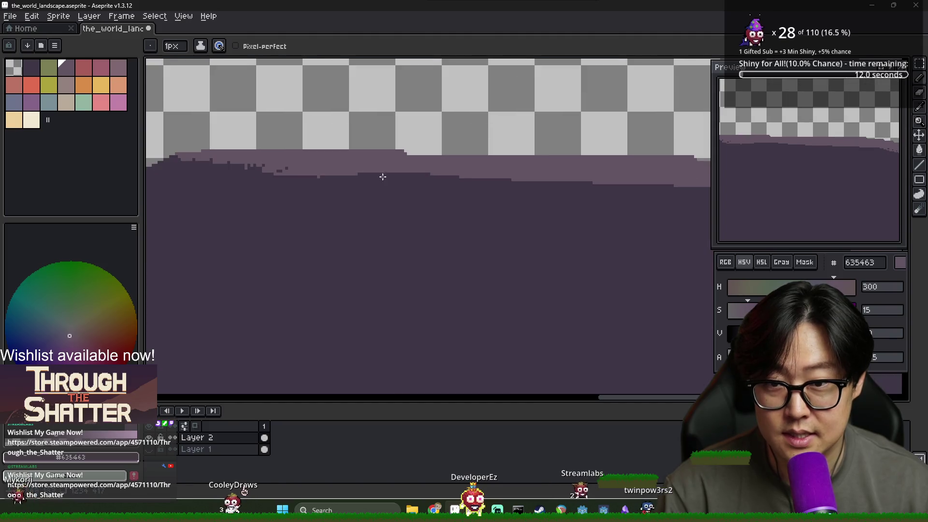
pyautogui.keyDown('alt'); pyautogui.click(339, 172); pyautogui.keyUp('alt')
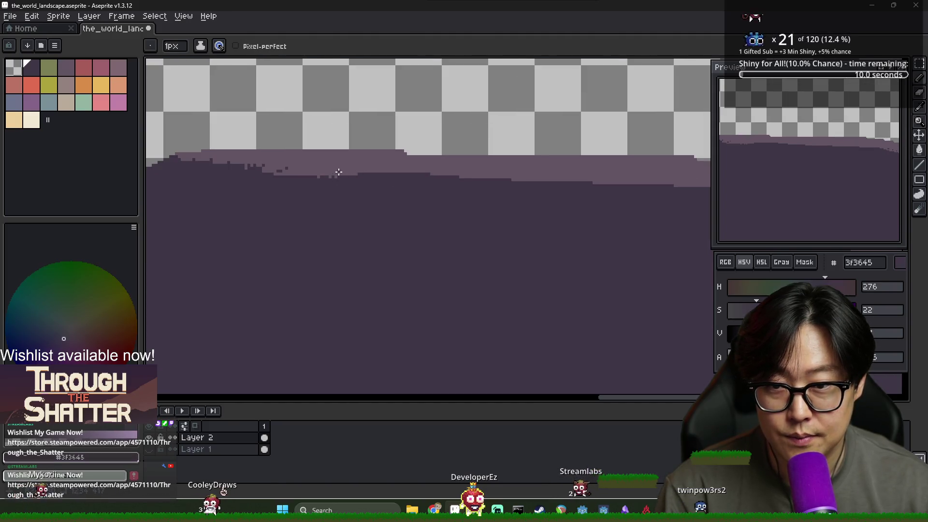
pyautogui.keyDown('alt'); pyautogui.click(355, 173); pyautogui.keyUp('alt')
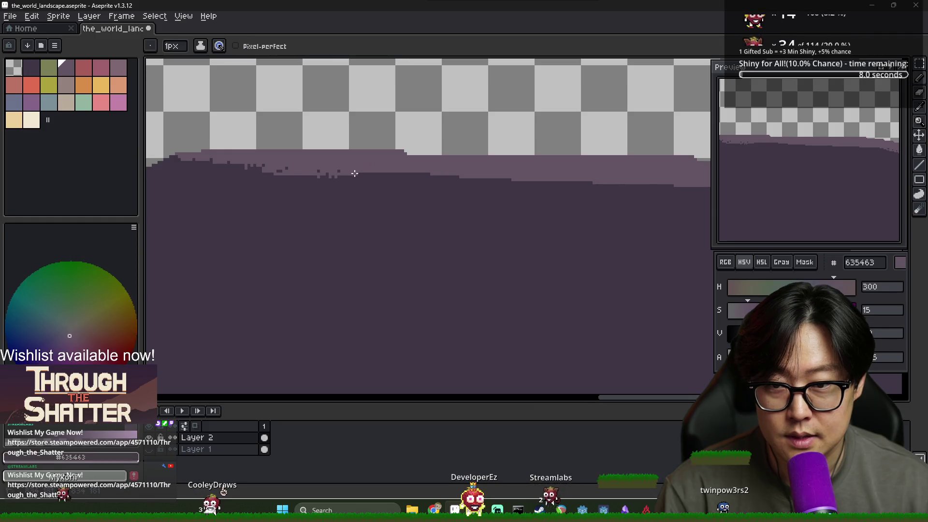
pyautogui.moveTo(373, 176); pyautogui.dragTo(454, 180)
pyautogui.hscroll(3, 454, 180)
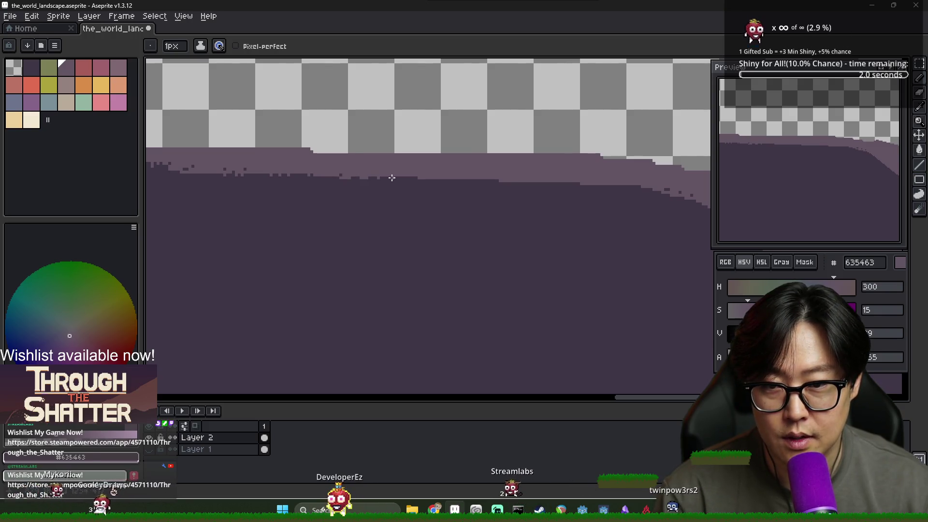
pyautogui.hscroll(4, 440, 179)
# Alternate 3f3645 and 635463 to dot light pixels into the dark rim edge.
pyautogui.keyDown('alt'); pyautogui.click(334, 180); pyautogui.keyUp('alt')
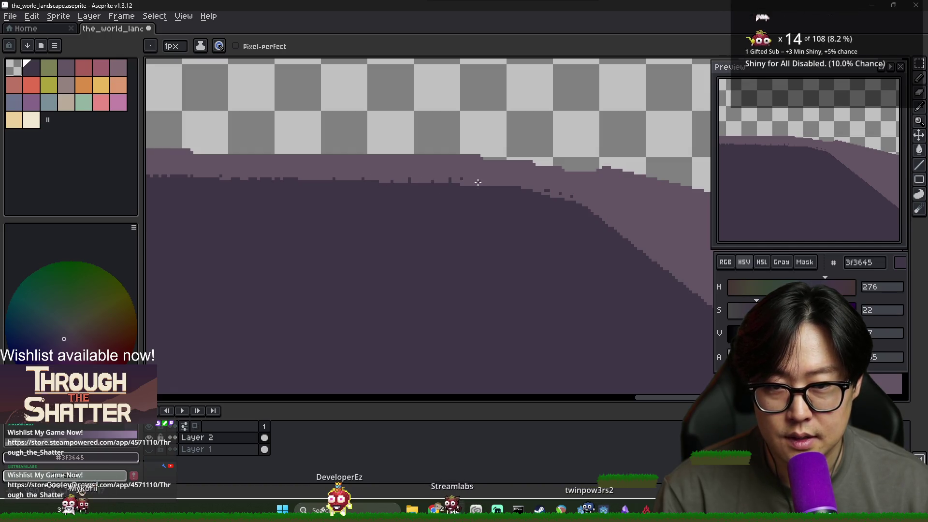
pyautogui.keyDown('alt'); pyautogui.click(542, 175); pyautogui.keyUp('alt')
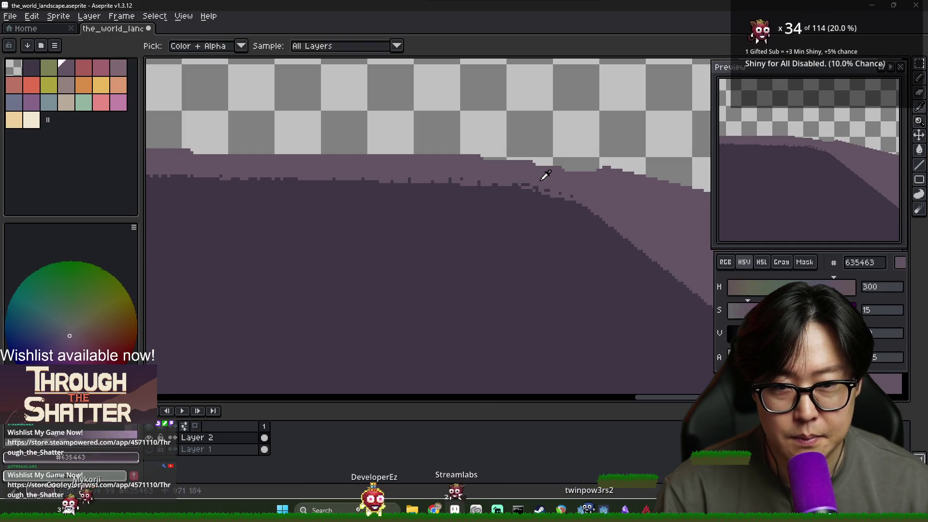
pyautogui.scroll(-1, 585, 202)
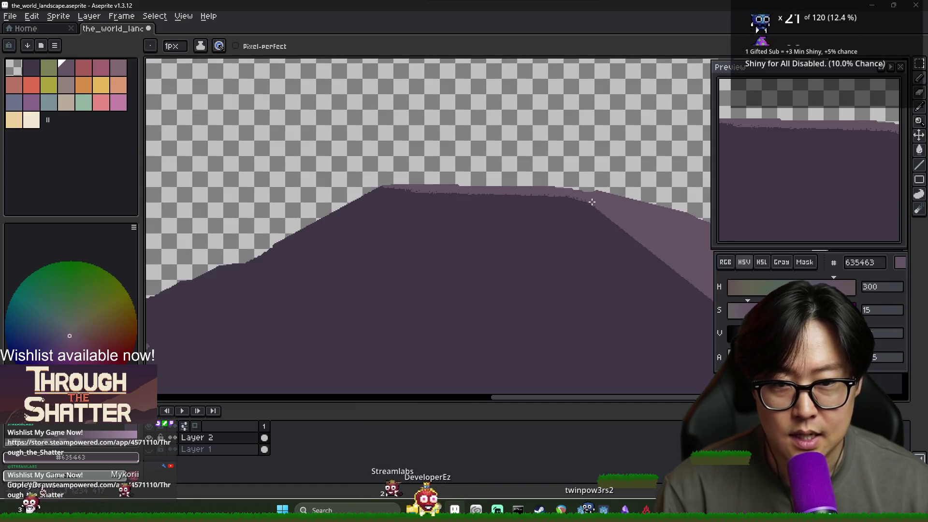
pyautogui.scroll(2, 582, 203)
pyautogui.keyDown('alt'); pyautogui.click(479, 184); pyautogui.keyUp('alt')
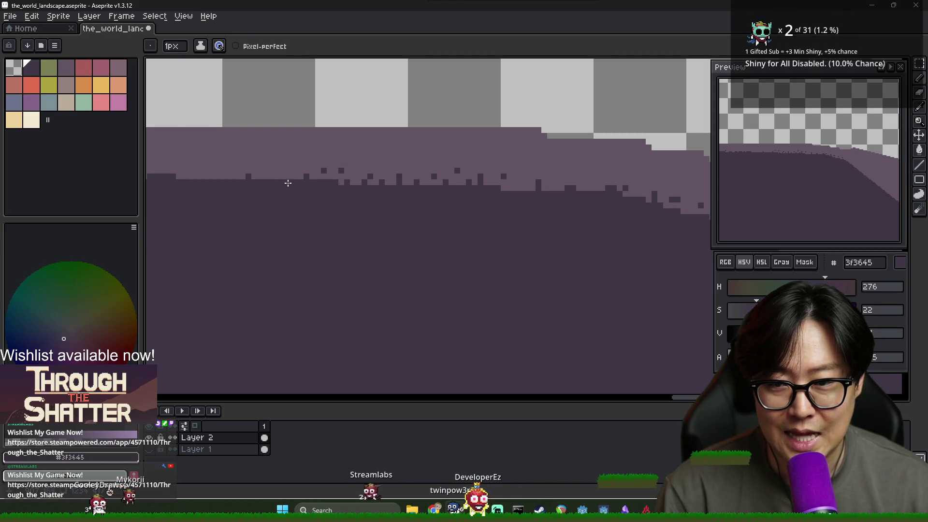
pyautogui.keyDown('alt'); pyautogui.click(275, 173); pyautogui.keyUp('alt')
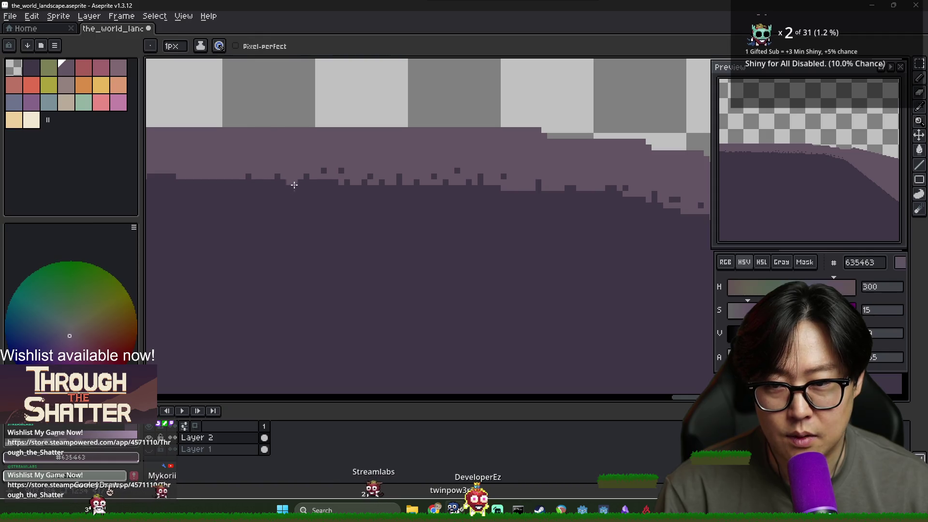
pyautogui.keyDown('alt'); pyautogui.click(198, 177); pyautogui.keyUp('alt')
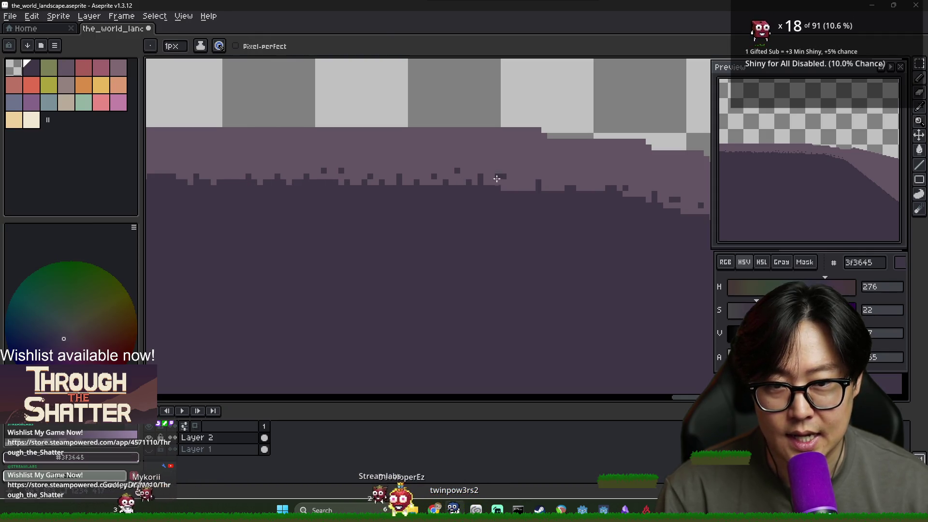
pyautogui.keyDown('alt'); pyautogui.click(463, 173); pyautogui.keyUp('alt')
pyautogui.click(509, 199)
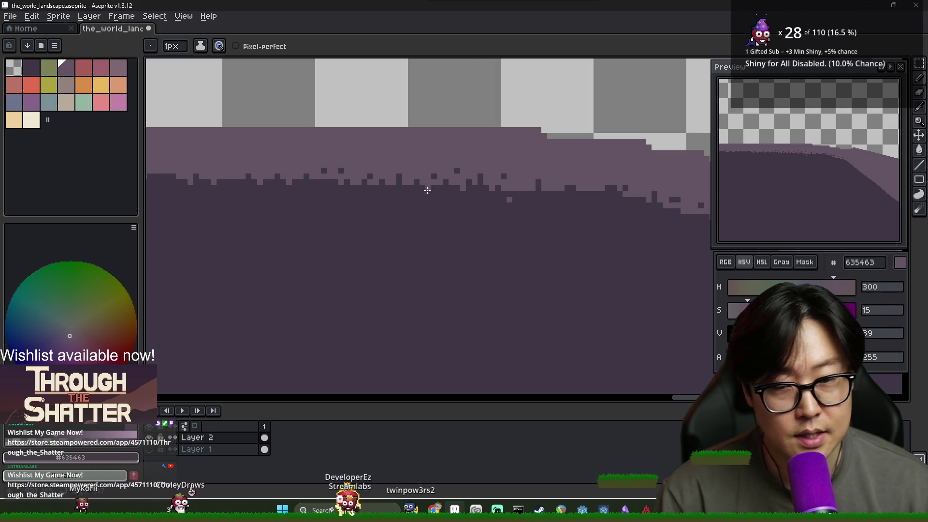
pyautogui.click(445, 187)
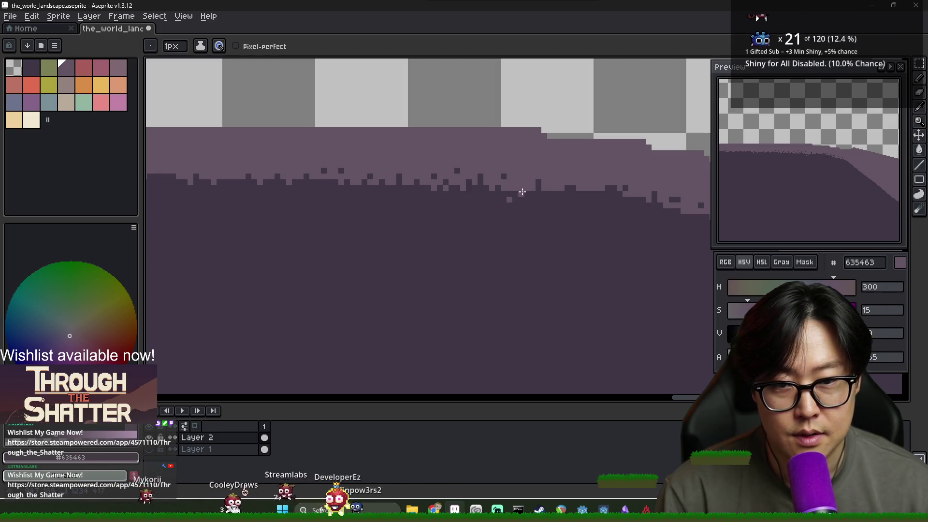
# Sample the dark 3f3645 purple along the descending slope and recentre on the crest.
pyautogui.moveTo(611, 204); pyautogui.dragTo(404, 196)
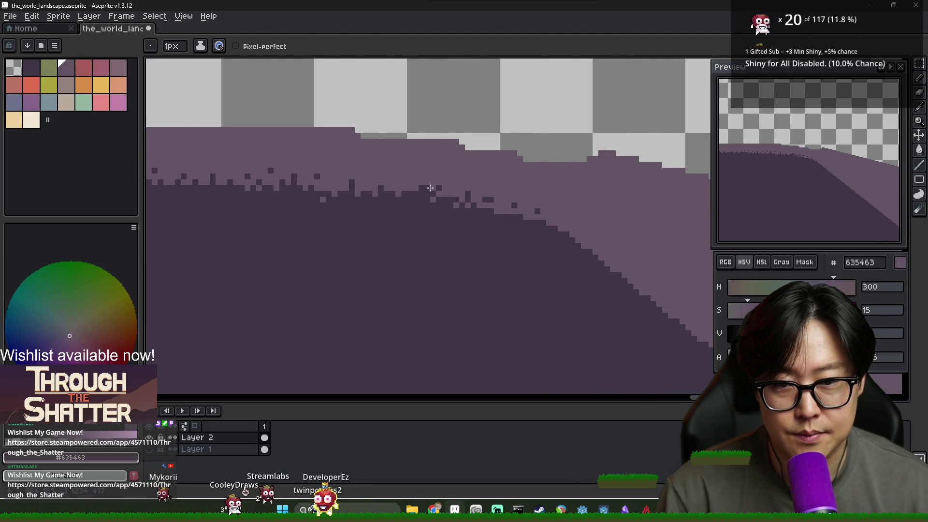
pyautogui.press('alt')
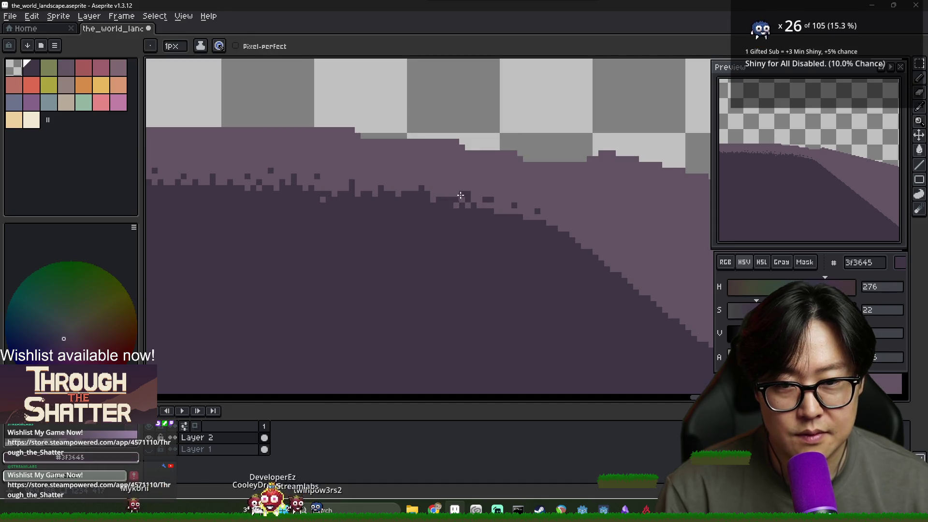
pyautogui.click(447, 200)
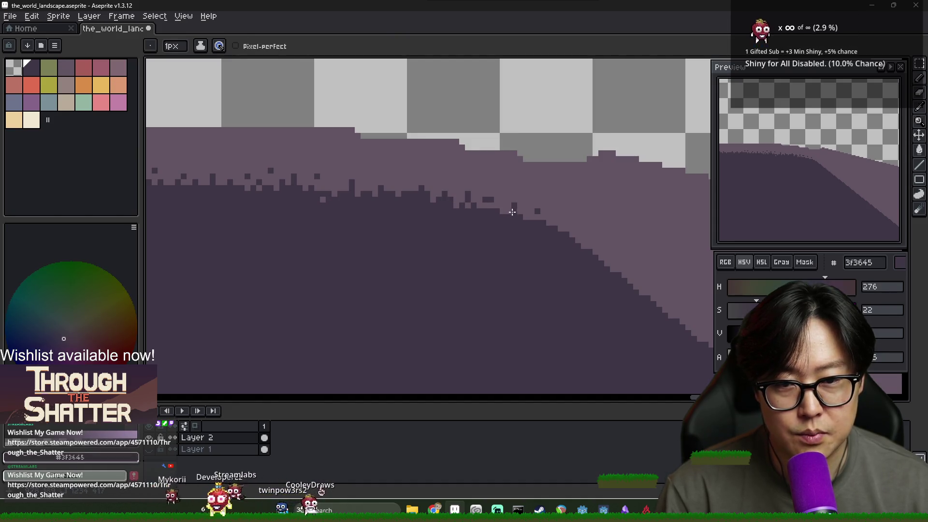
pyautogui.press('alt')
pyautogui.press('alt')
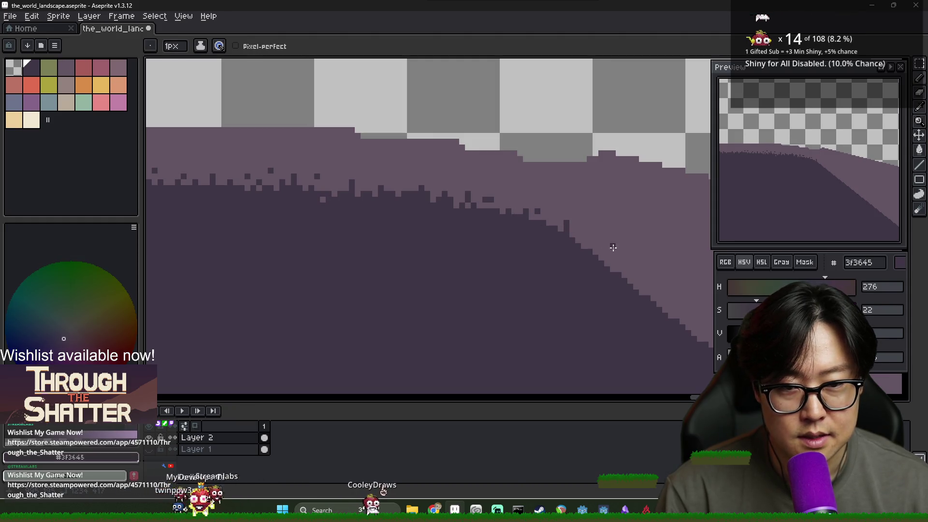
pyautogui.scroll(-1, 613, 247)
pyautogui.moveTo(601, 242); pyautogui.dragTo(397, 206)
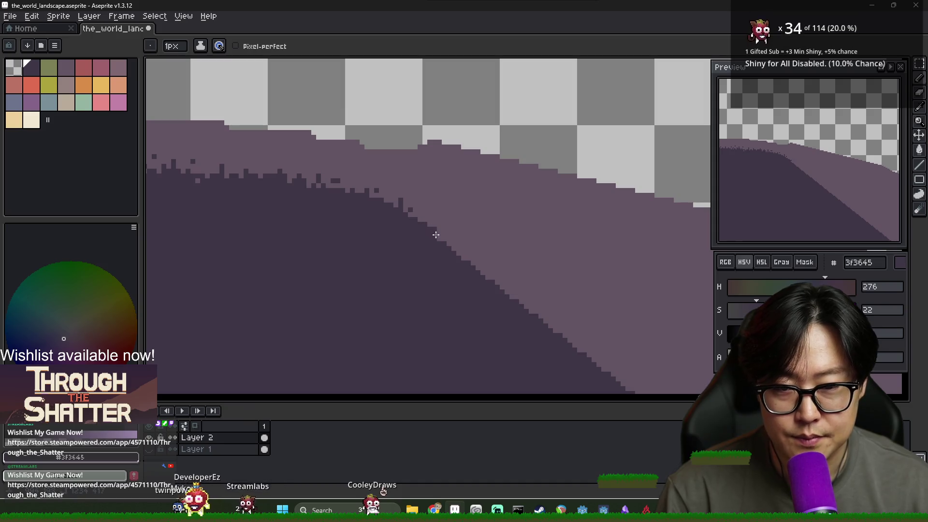
pyautogui.scroll(-5, 436, 235)
pyautogui.moveTo(435, 253); pyautogui.dragTo(498, 232)
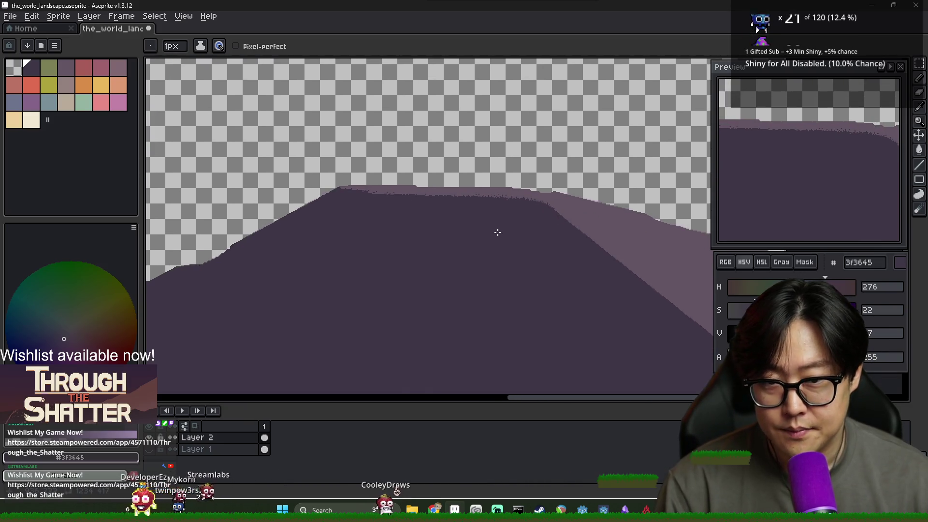
pyautogui.scroll(-2, 456, 218)
pyautogui.scroll(3, 423, 210)
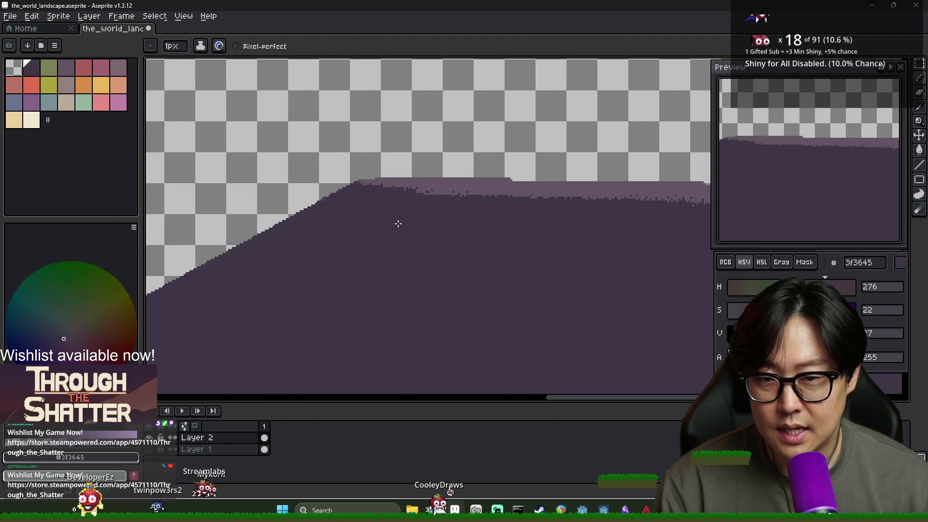
pyautogui.scroll(-3, 398, 223)
pyautogui.scroll(2, 189, 243)
pyautogui.scroll(-3, 189, 243)
pyautogui.scroll(3, 329, 251)
pyautogui.scroll(-1, 618, 256)
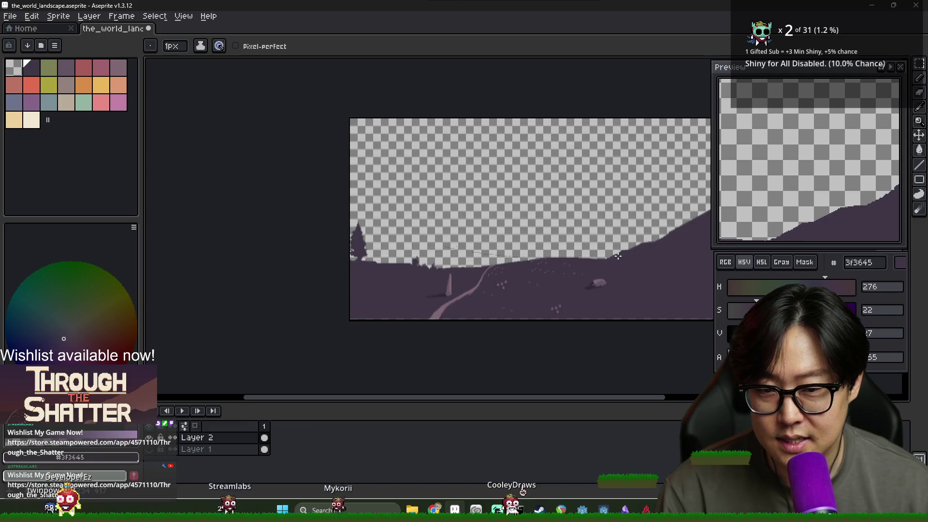
pyautogui.scroll(1, 618, 256)
pyautogui.scroll(2, 416, 227)
pyautogui.moveTo(440, 279)
pyautogui.mouseDown()
pyautogui.moveTo(404, 257)
pyautogui.moveTo(435, 263)
pyautogui.moveTo(461, 225)
pyautogui.moveTo(420, 224)
pyautogui.moveTo(404, 194)
pyautogui.mouseUp()
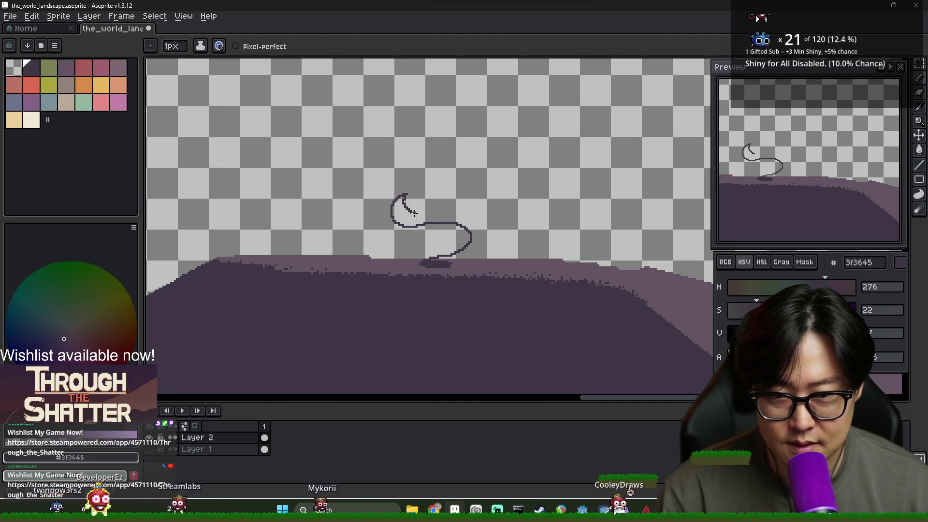
# Fill the S-shaped hilltop tree outline solid 3f3645, undoing fills that spilled onto the hill.
pyautogui.press('g')
pyautogui.click(470, 266)
pyautogui.click(471, 260)
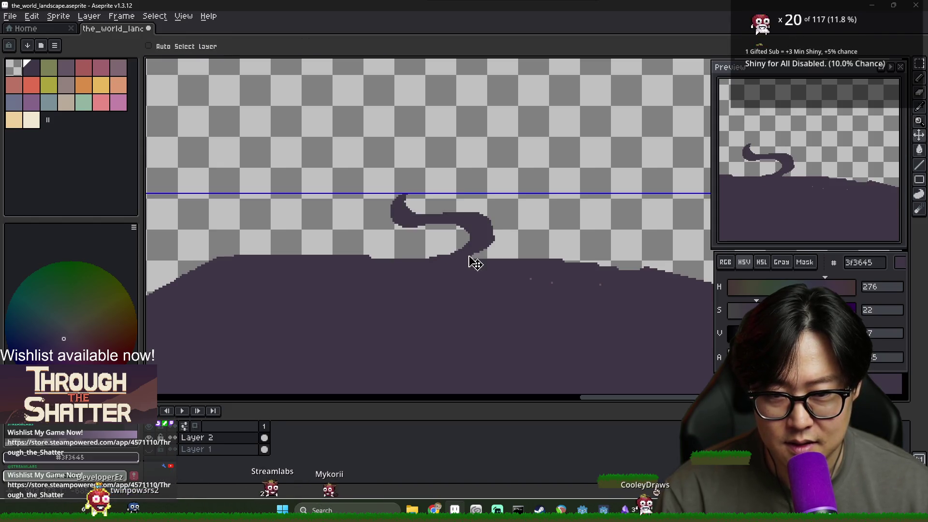
pyautogui.hotkey('ctrl', 'z')
pyautogui.scroll(2, 460, 257)
pyautogui.hotkey('ctrl', 'z')
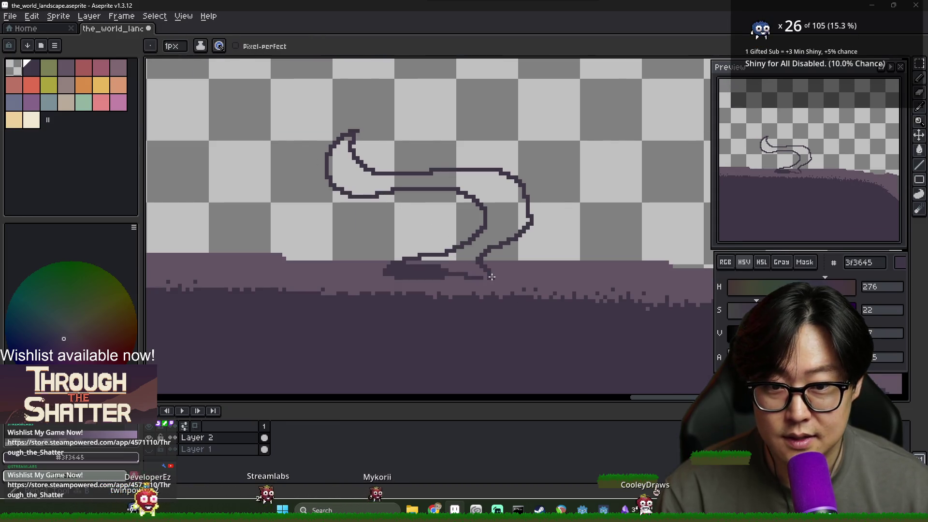
pyautogui.click(483, 208)
pyautogui.scroll(-2, 477, 205)
pyautogui.scroll(-2, 478, 205)
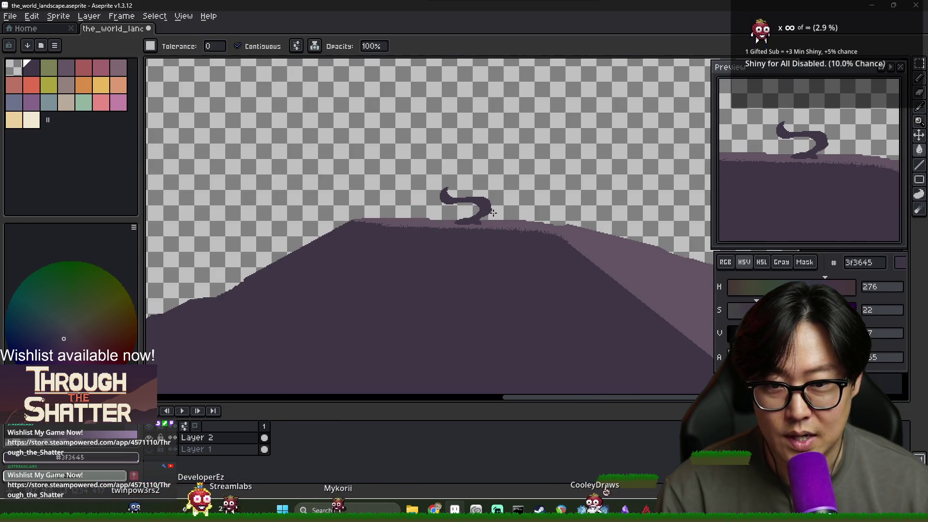
pyautogui.hotkey('alt', 'Tab')
pyautogui.hotkey('alt', 'Tab')
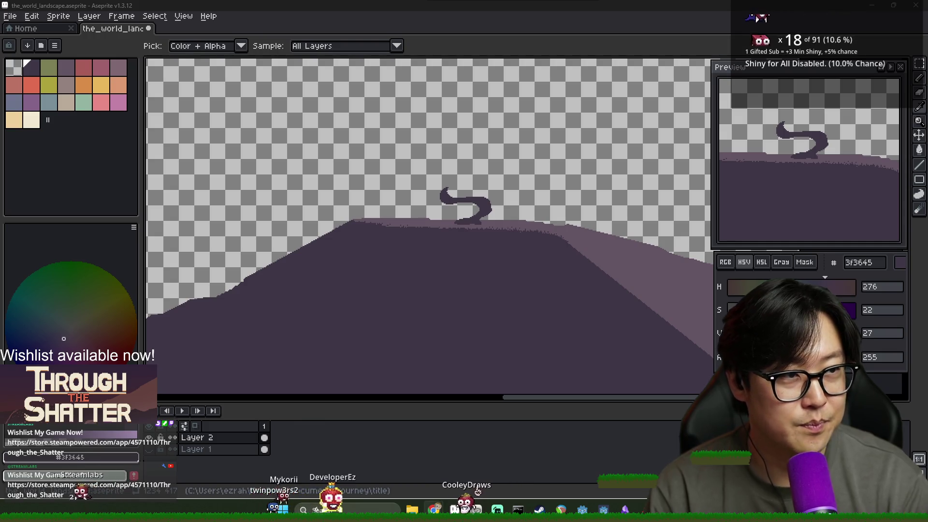
# View the Google Images results for 'old twisting tree' over the canvas, then return.
pyautogui.moveTo(441, 97)
pyautogui.mouseDown()
pyautogui.moveTo(265, 12)
pyautogui.moveTo(262, 1)
pyautogui.mouseUp()
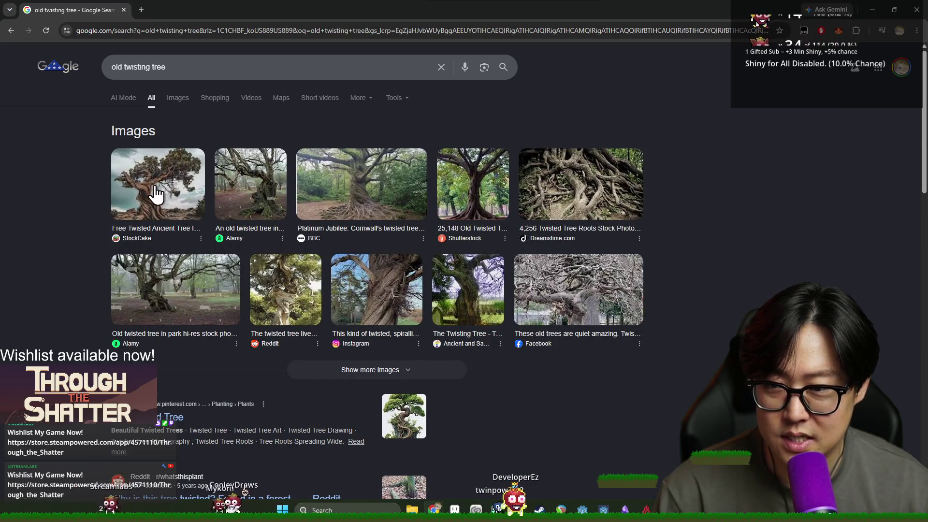
pyautogui.hotkey('alt', 'Tab')
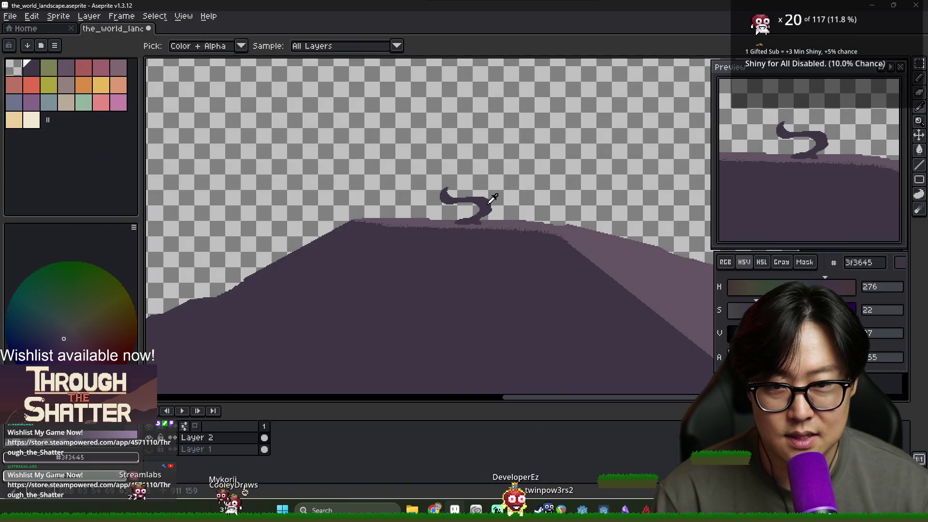
# Undo the S-shaped tree's fill and outline back to the bare hilltop.
pyautogui.hotkey('alt', 'Tab')
pyautogui.hotkey('alt', 'Tab')
pyautogui.hotkey('ctrl', 'z')
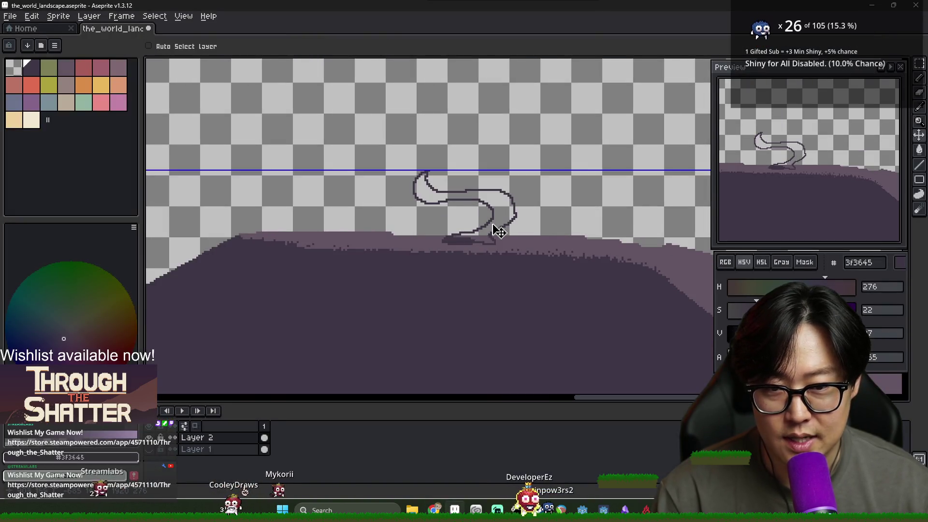
pyautogui.hotkey('ctrl', 'z')
pyautogui.press('g')
pyautogui.press('b')
# Sketch a leaning trunk outline on the hilltop and fill it solid dark.
pyautogui.hotkey('alt', 'Tab')
pyautogui.hotkey('alt', 'Tab')
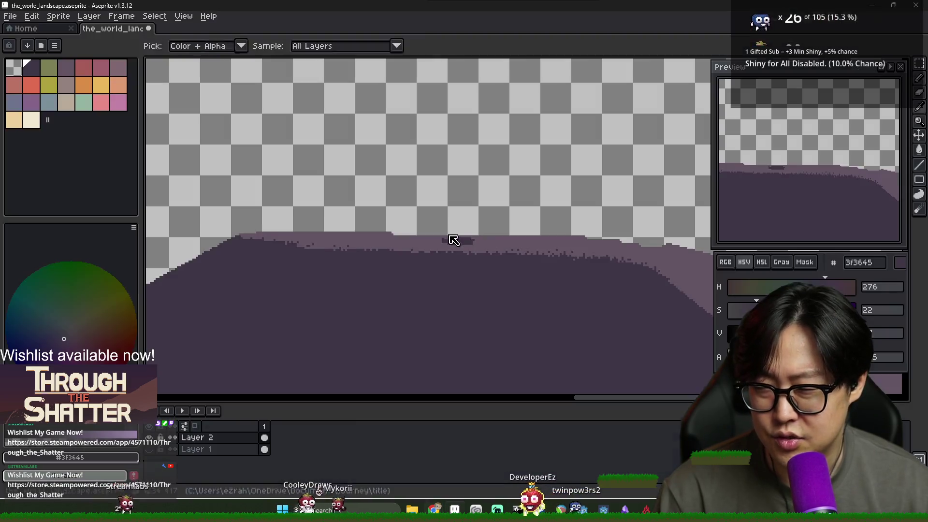
pyautogui.moveTo(445, 238)
pyautogui.mouseDown()
pyautogui.moveTo(435, 201)
pyautogui.moveTo(383, 172)
pyautogui.moveTo(389, 167)
pyautogui.mouseUp()
pyautogui.hotkey('alt', 'Tab')
pyautogui.hotkey('alt', 'Tab')
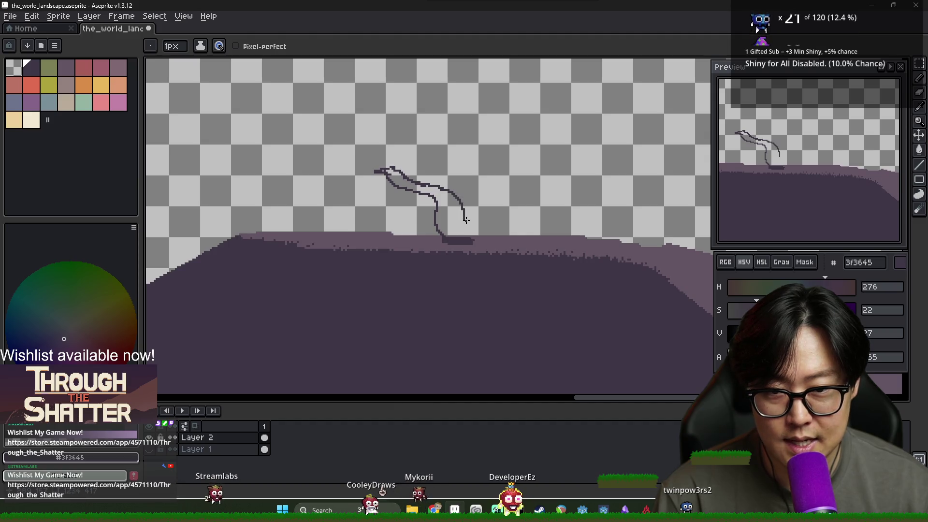
pyautogui.press('g')
pyautogui.click(459, 233)
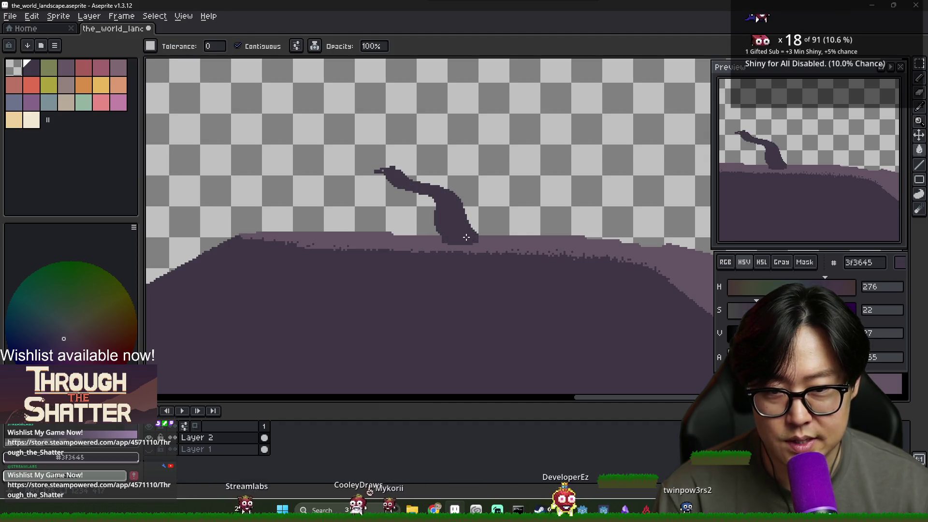
# Pencil in branch lines and fill the outlined upper branch solid dark purple.
pyautogui.hotkey('alt', 'Tab')
pyautogui.hotkey('alt', 'Tab')
pyautogui.press('b')
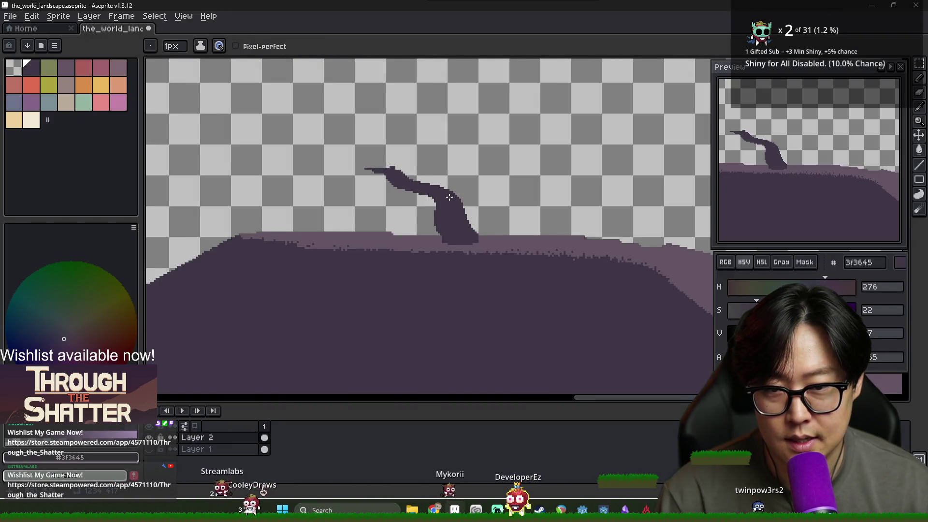
pyautogui.hotkey('alt', 'Tab')
pyautogui.hotkey('alt', 'Tab')
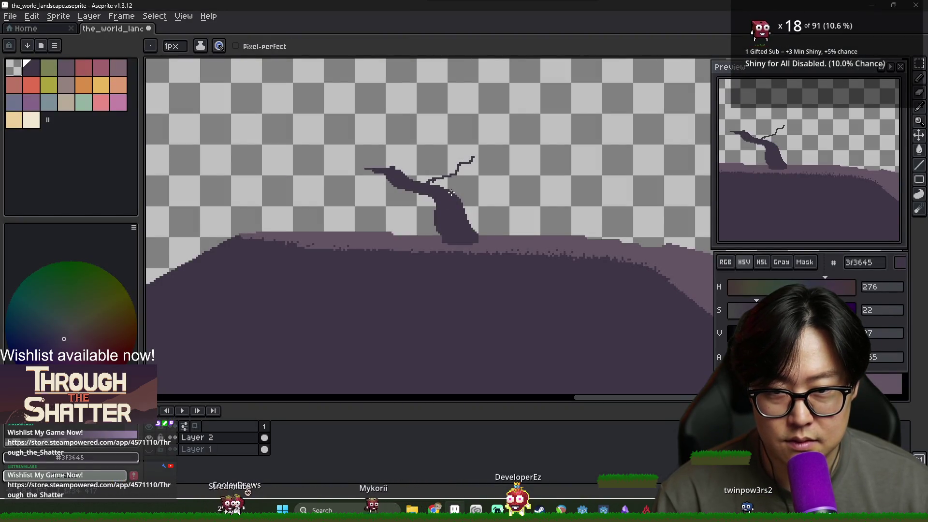
pyautogui.press('g')
pyautogui.click(453, 180)
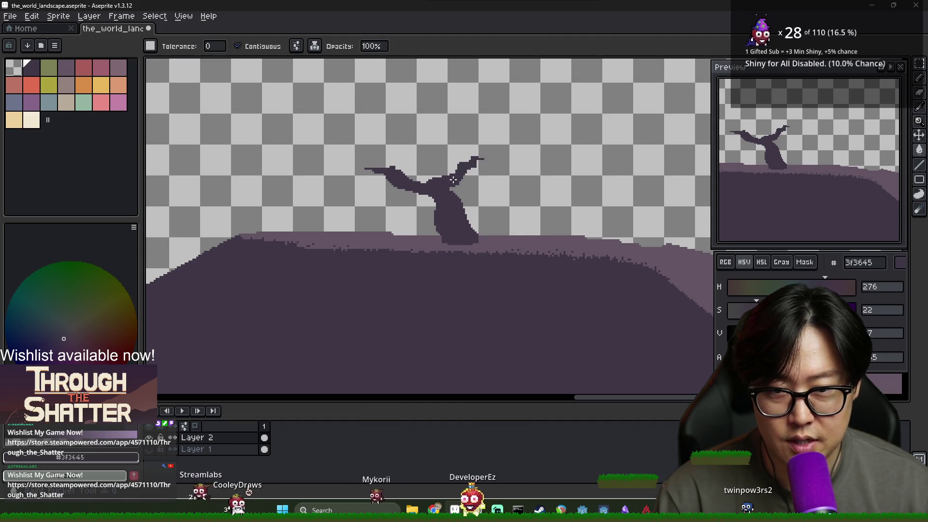
# Fill the right upper branch and add a short curling twig between the two main branches.
pyautogui.click(464, 175)
pyautogui.hotkey('alt', 'Tab')
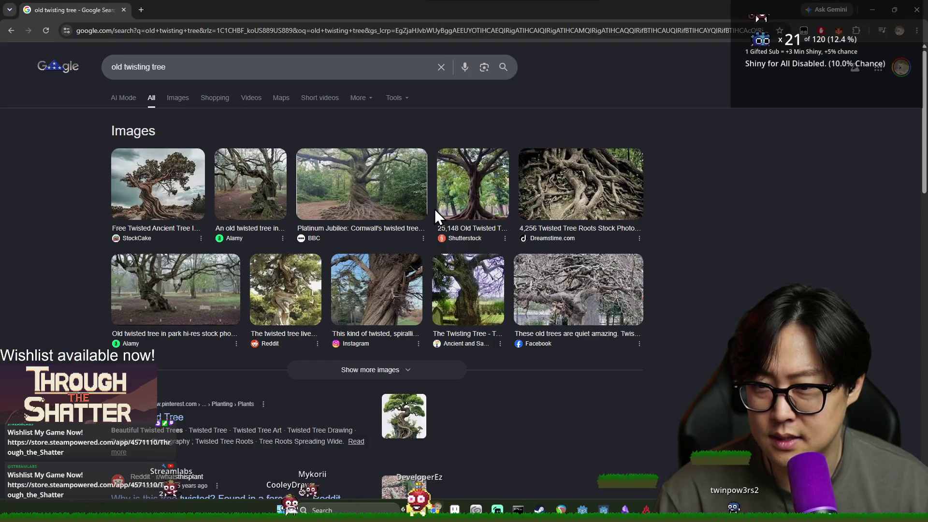
pyautogui.hotkey('alt', 'Tab')
pyautogui.press('b')
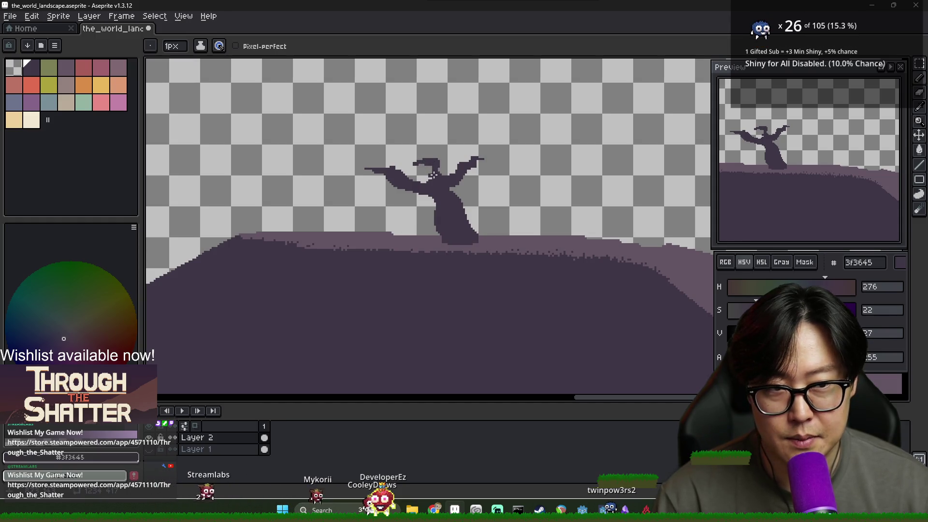
pyautogui.hotkey('alt', 'Tab')
pyautogui.hotkey('alt', 'Tab')
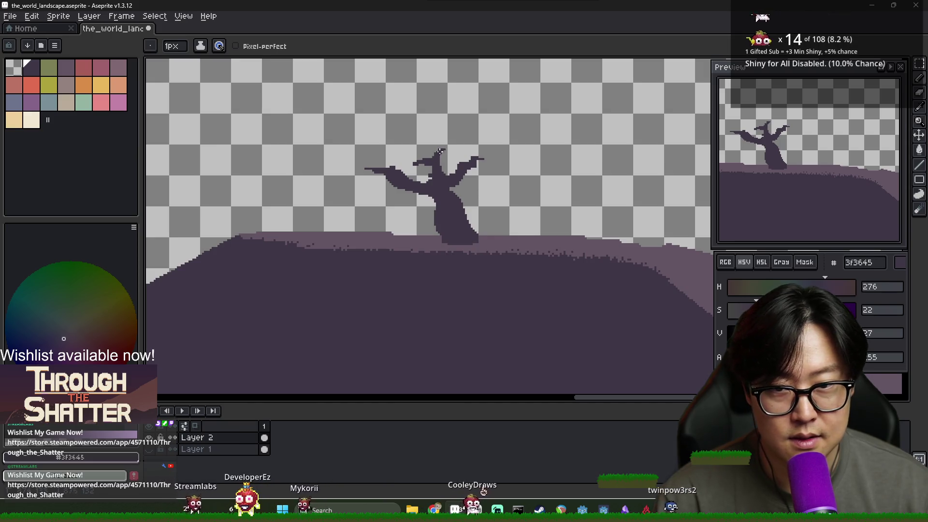
pyautogui.scroll(-2, 434, 165)
pyautogui.hotkey('alt', 'Tab')
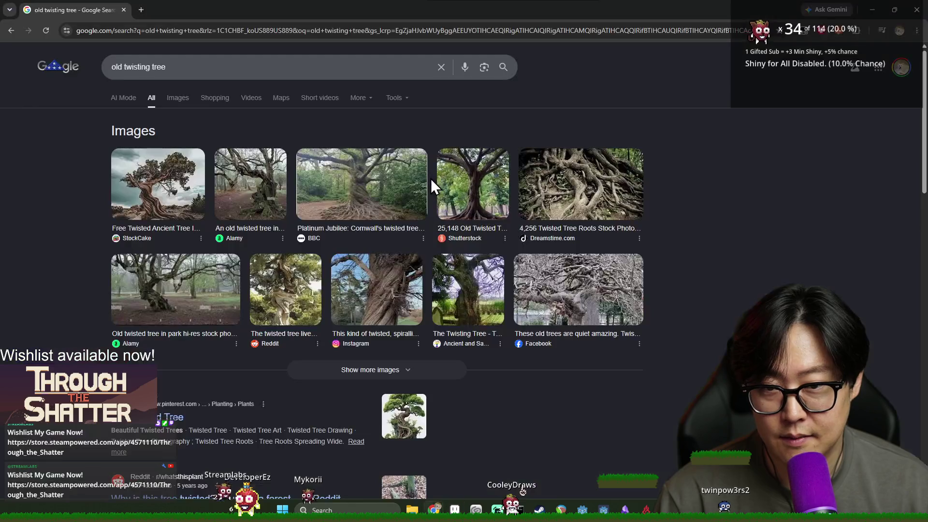
pyautogui.hotkey('alt', 'Tab')
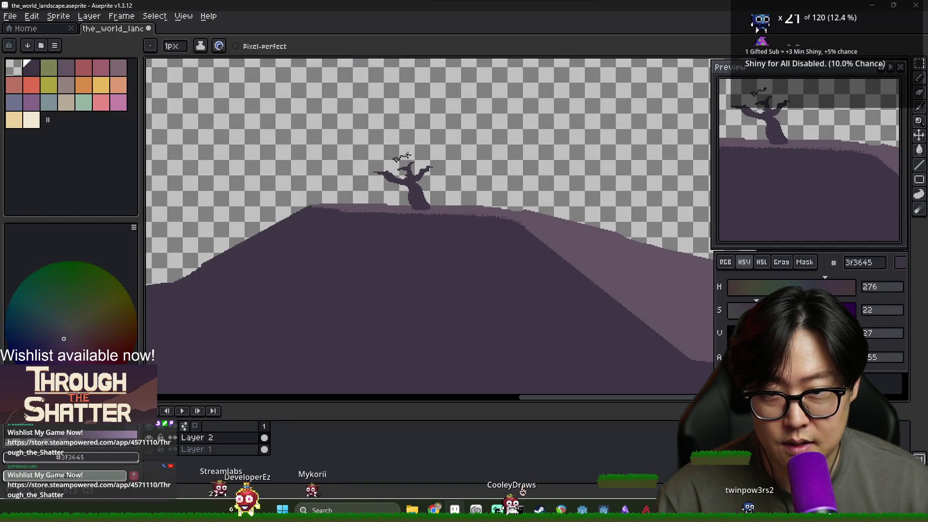
# Draw a trial branch reaching up to the right, then undo it.
pyautogui.scroll(3, 405, 156)
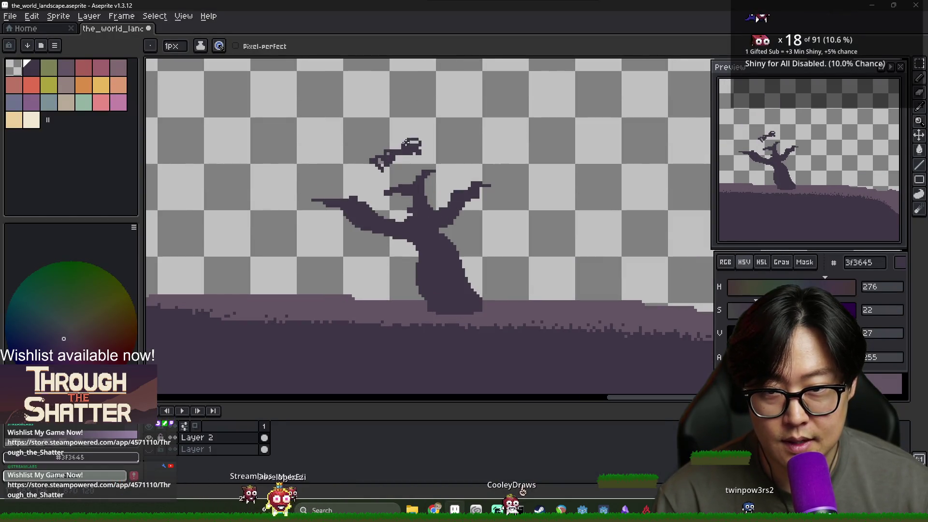
pyautogui.moveTo(438, 147); pyautogui.dragTo(462, 134)
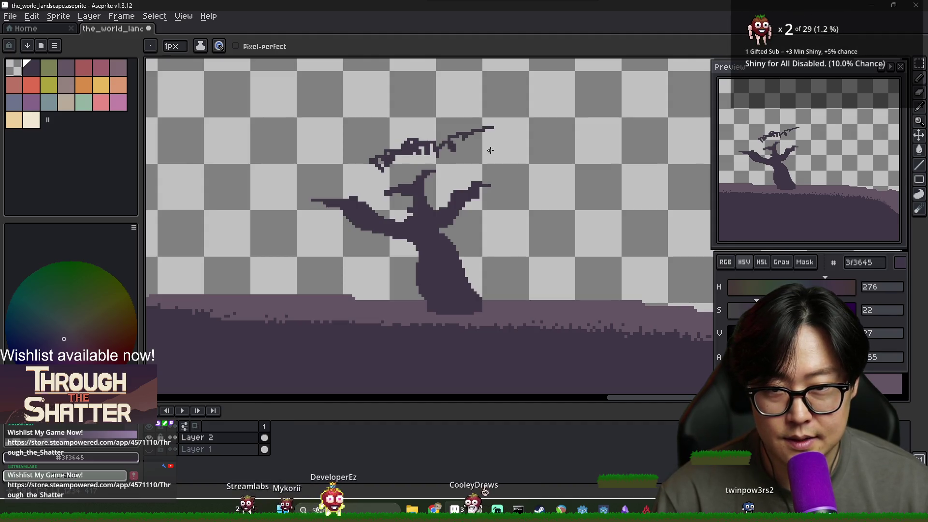
pyautogui.hotkey('alt', 'Tab')
pyautogui.hotkey('alt', 'Tab')
pyautogui.hotkey('ctrl', 'z')
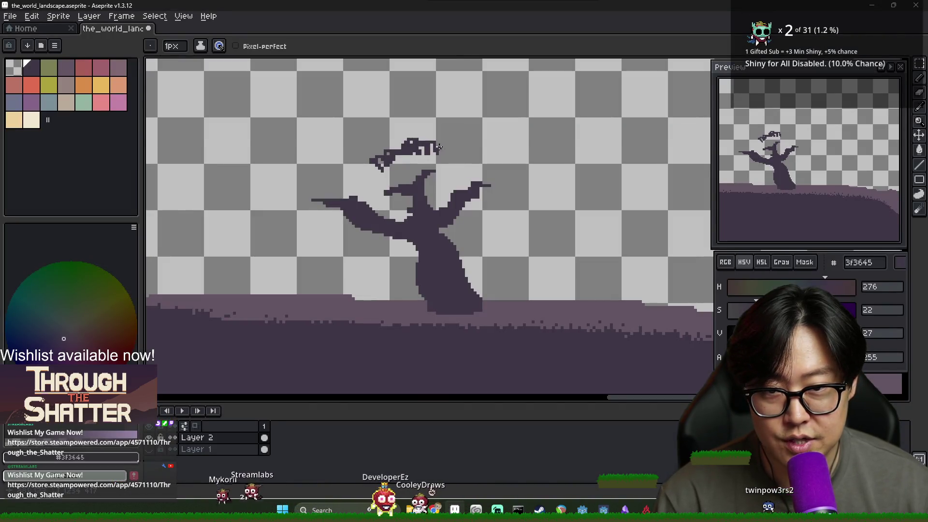
pyautogui.hotkey('alt', 'Tab')
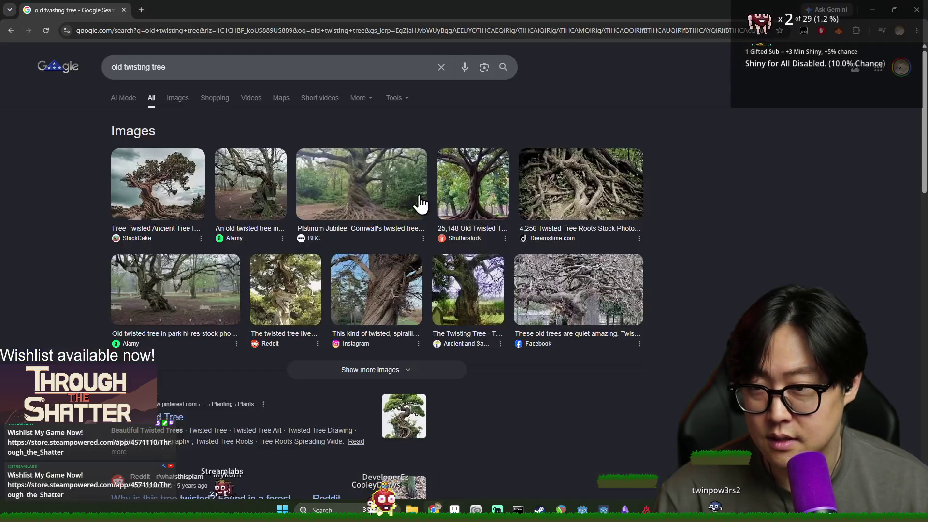
pyautogui.hotkey('alt', 'Tab')
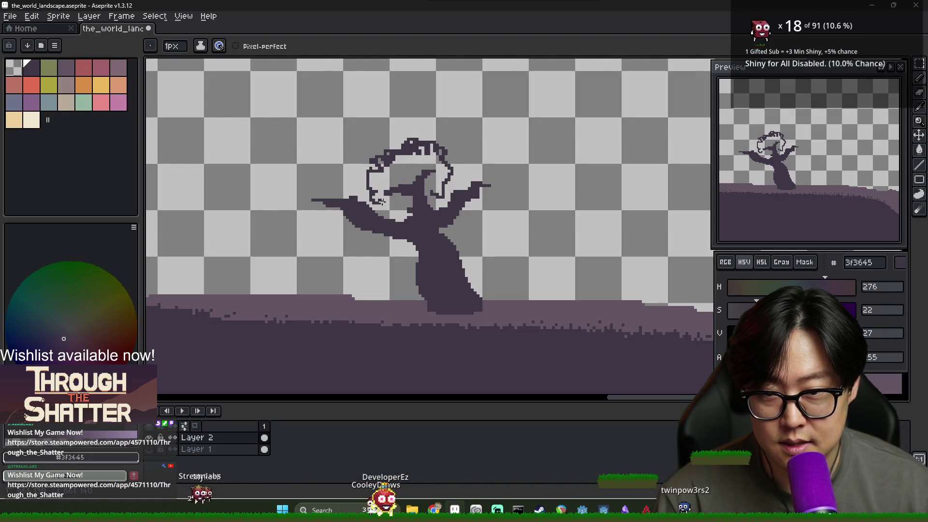
# Outline two cloud-like canopy clumps above the branches and erase a stray hanging stroke.
pyautogui.hotkey('alt', 'Tab')
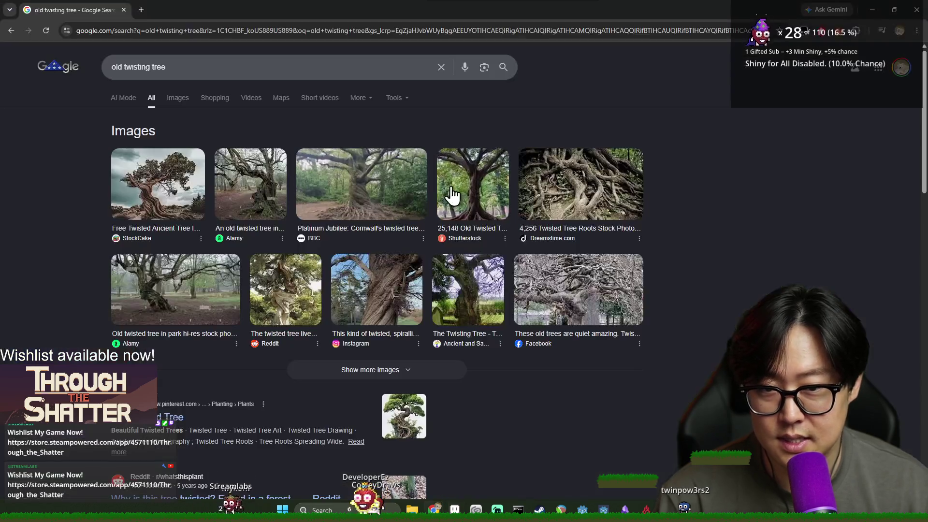
pyautogui.hotkey('alt', 'Tab')
pyautogui.moveTo(461, 177)
pyautogui.mouseDown()
pyautogui.moveTo(454, 170)
pyautogui.moveTo(463, 150)
pyautogui.moveTo(480, 126)
pyautogui.moveTo(498, 124)
pyautogui.moveTo(529, 133)
pyautogui.moveTo(563, 192)
pyautogui.mouseUp()
pyautogui.hotkey('alt', 'Tab')
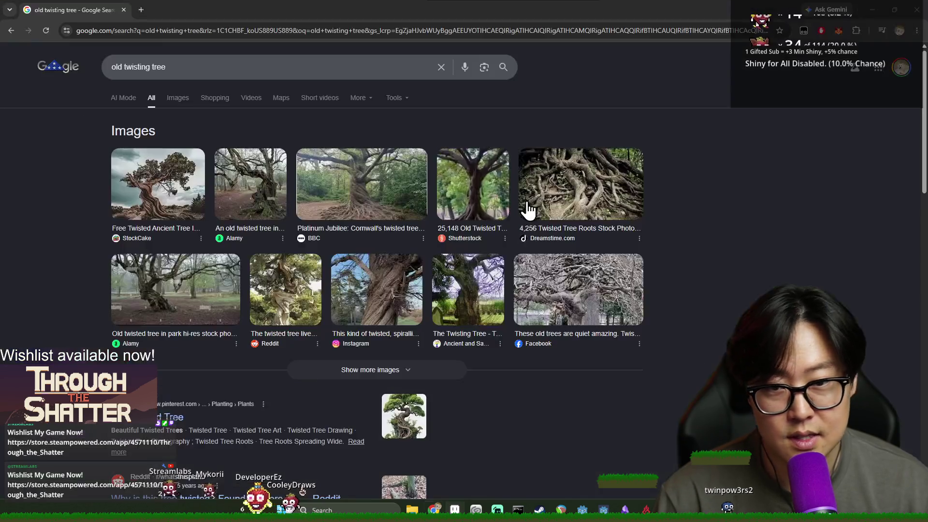
pyautogui.hotkey('alt', 'Tab')
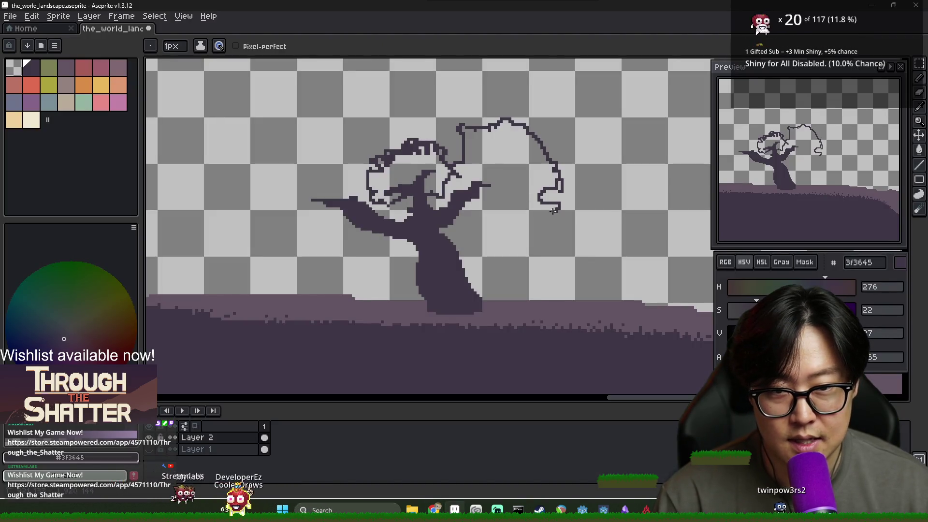
pyautogui.hotkey('alt', 'Tab')
pyautogui.hotkey('alt', 'Tab')
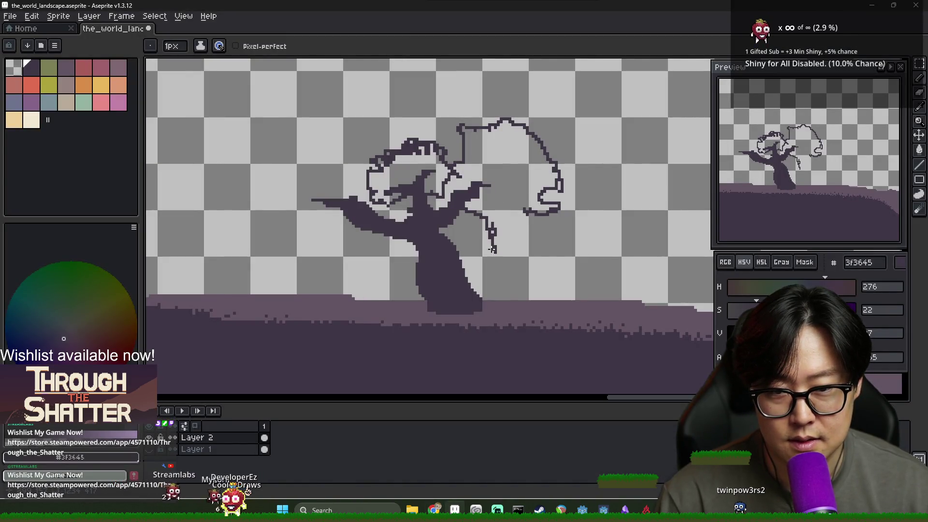
pyautogui.press('e')
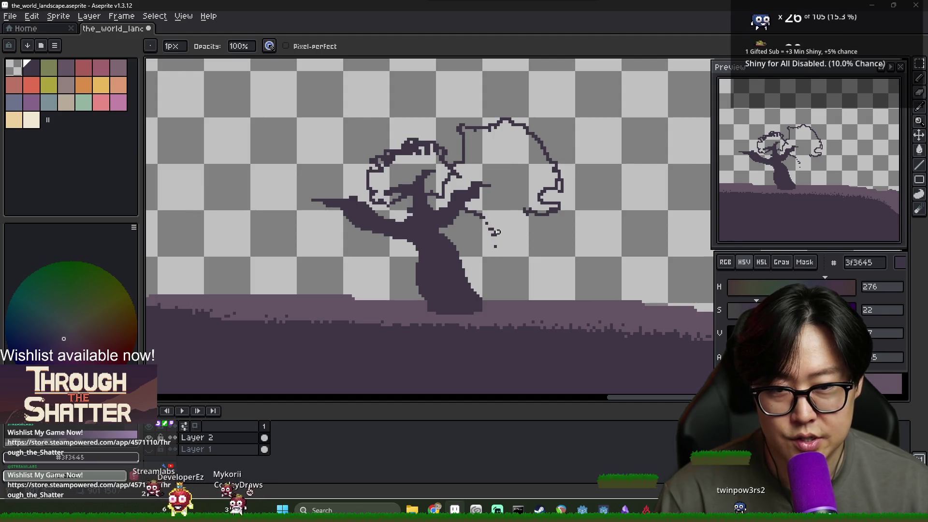
pyautogui.press('b')
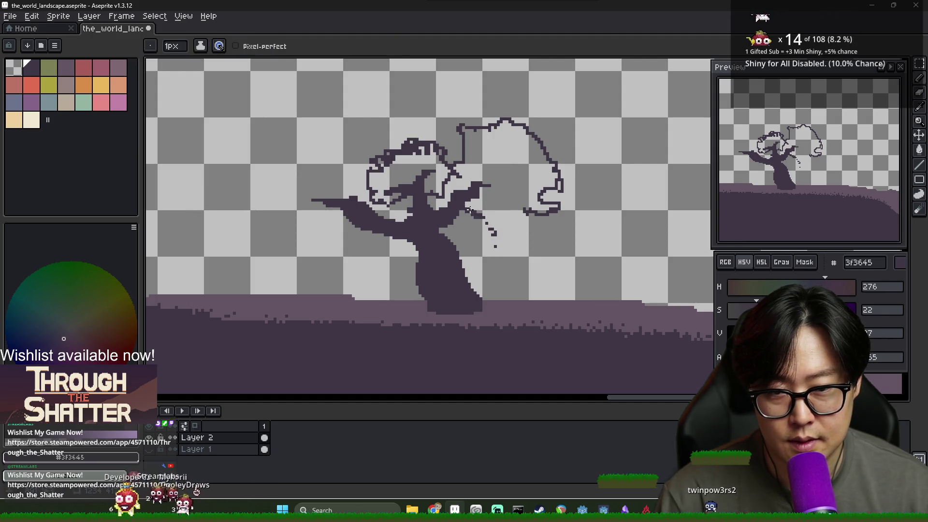
pyautogui.press('e')
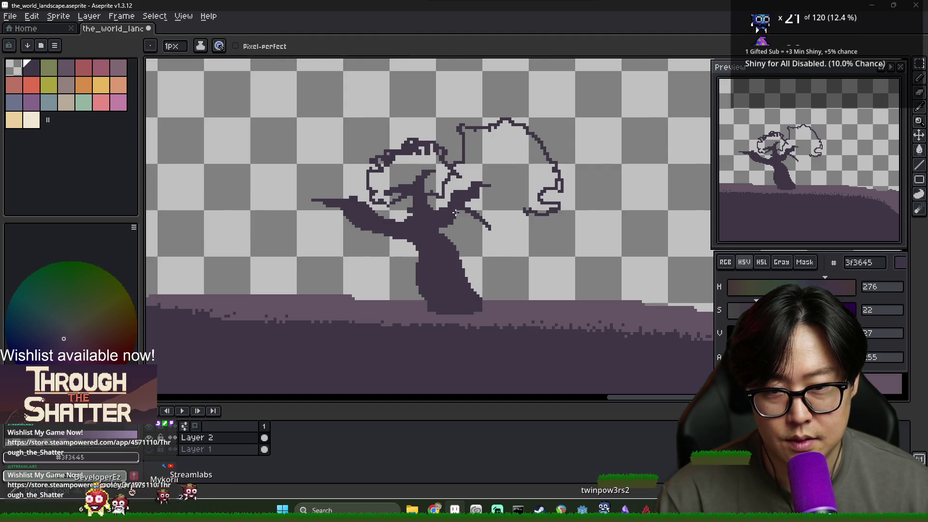
pyautogui.hotkey('alt', 'Tab')
pyautogui.hotkey('alt', 'Tab')
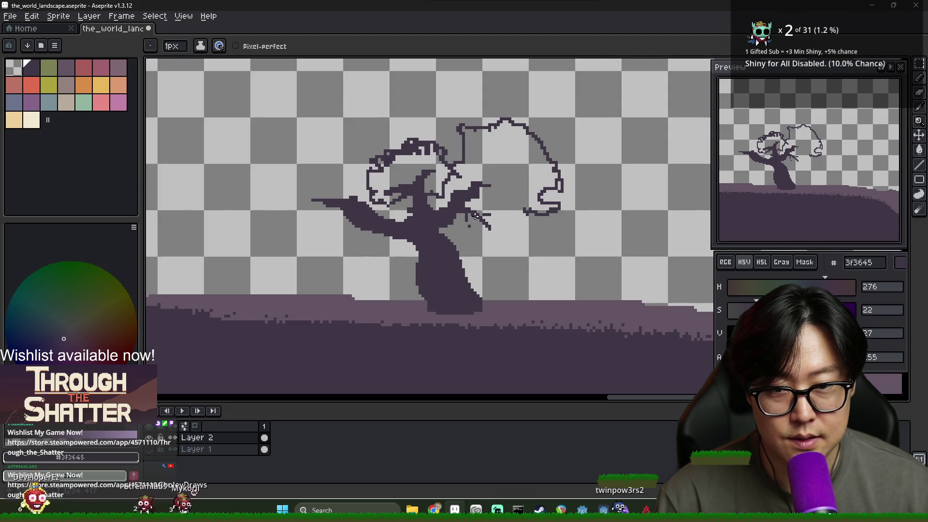
# Fill the left canopy, right canopy and small loop beneath it solid dark purple.
pyautogui.hotkey('alt', 'Tab')
pyautogui.hotkey('alt', 'Tab')
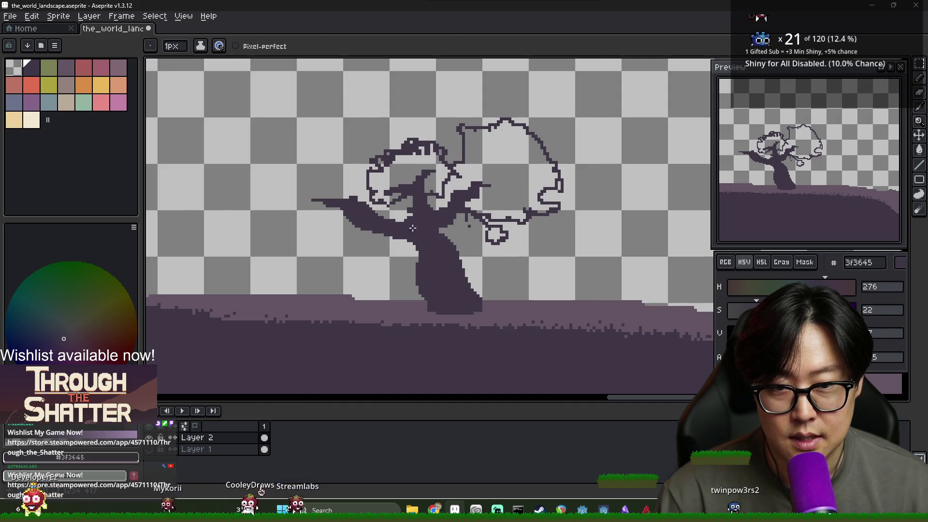
pyautogui.press('g')
pyautogui.click(488, 209)
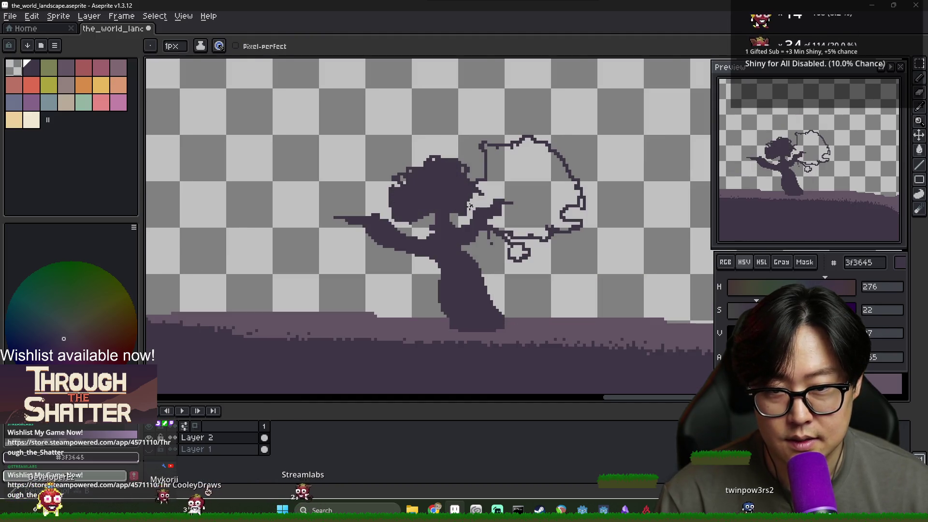
pyautogui.click(508, 224)
pyautogui.click(515, 253)
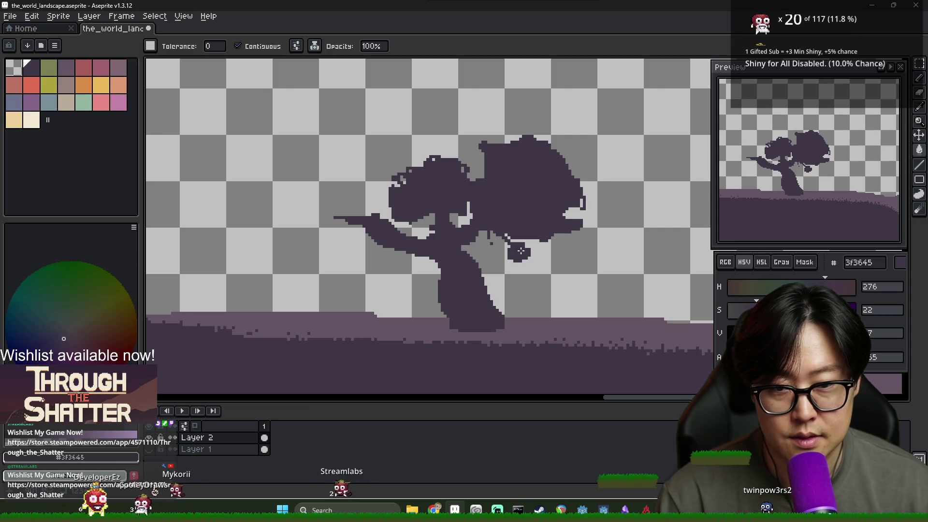
# Switch back to the Pencil and bring the 'old twisting tree' reference images forward.
pyautogui.press('i')
pyautogui.press('b')
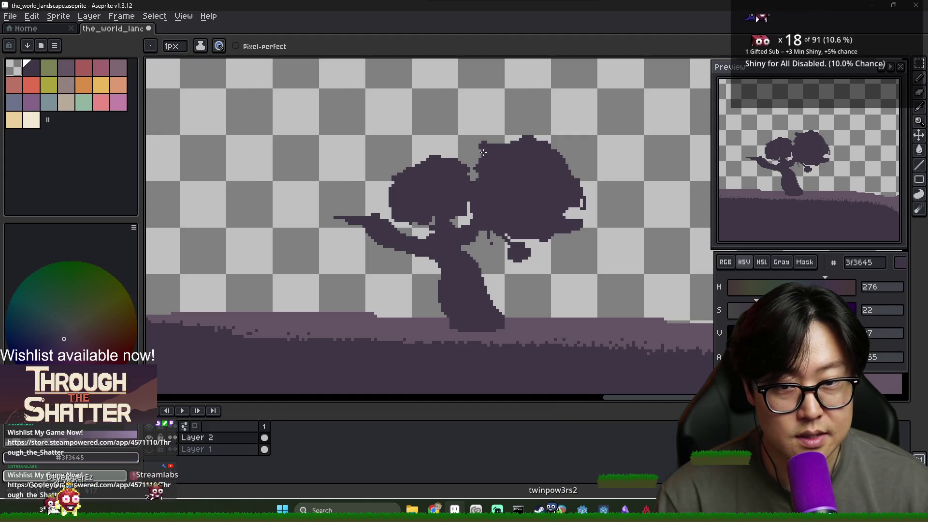
pyautogui.hotkey('alt', 'Tab')
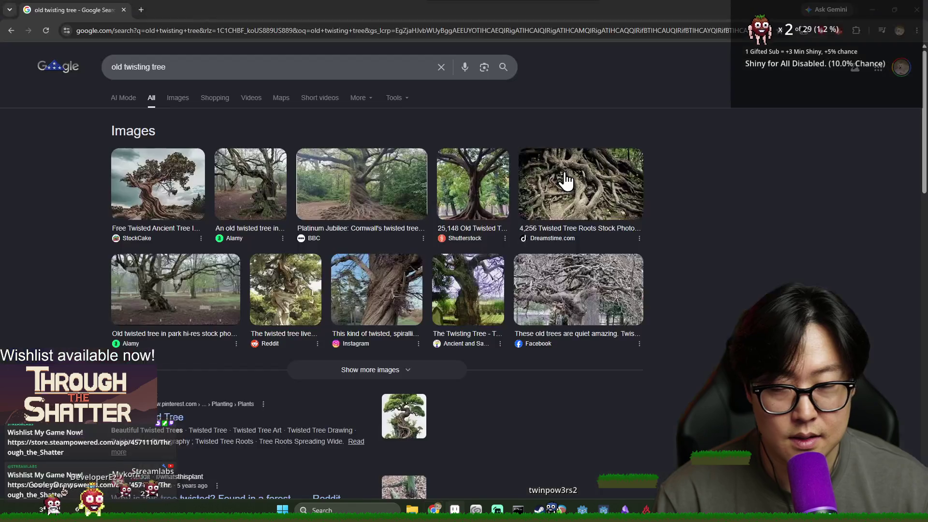
# Return from the reference images to the Aseprite tree drawing.
pyautogui.hotkey('alt', 'Tab')
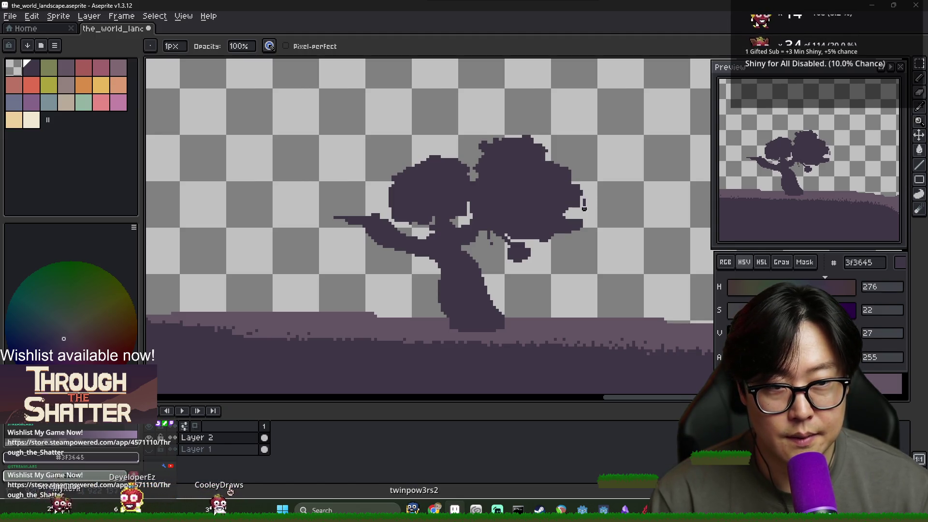
pyautogui.moveTo(581, 208); pyautogui.dragTo(580, 215)
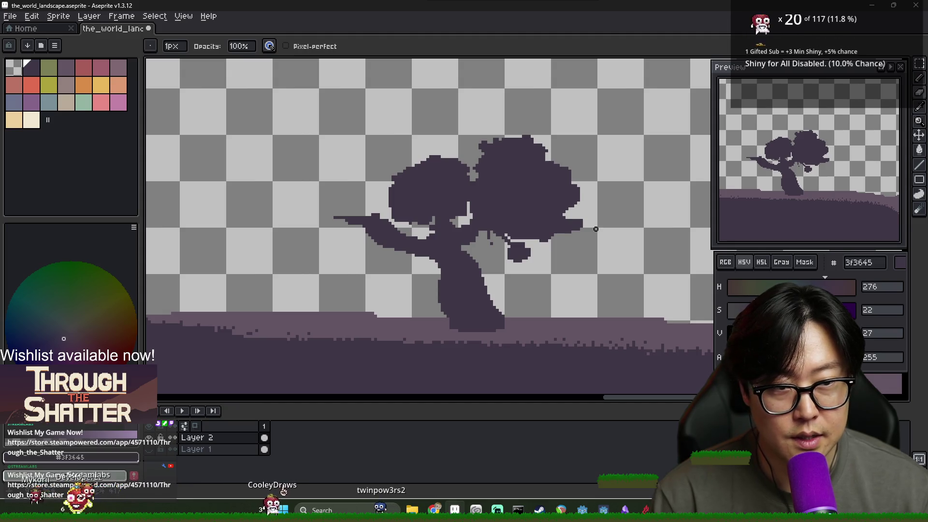
pyautogui.moveTo(582, 223); pyautogui.dragTo(570, 229)
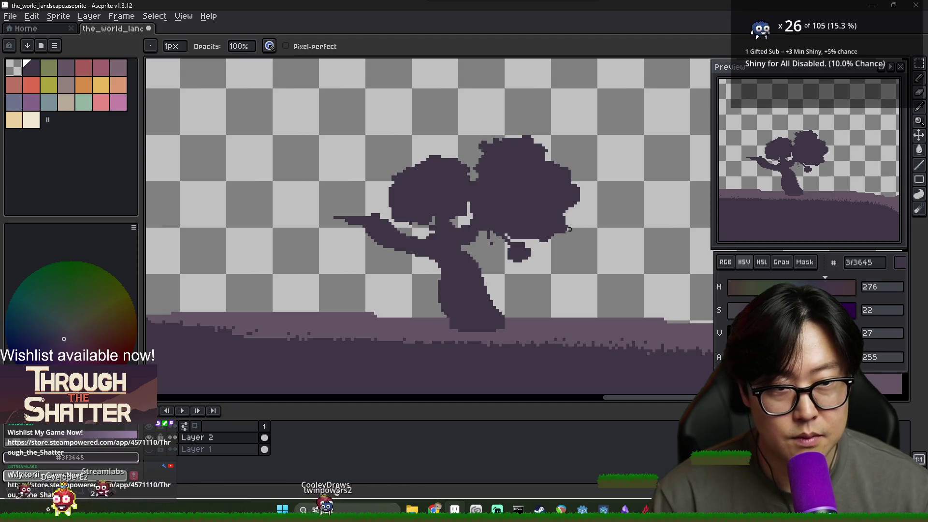
pyautogui.scroll(-3, 533, 237)
pyautogui.scroll(1, 513, 239)
pyautogui.scroll(2, 503, 239)
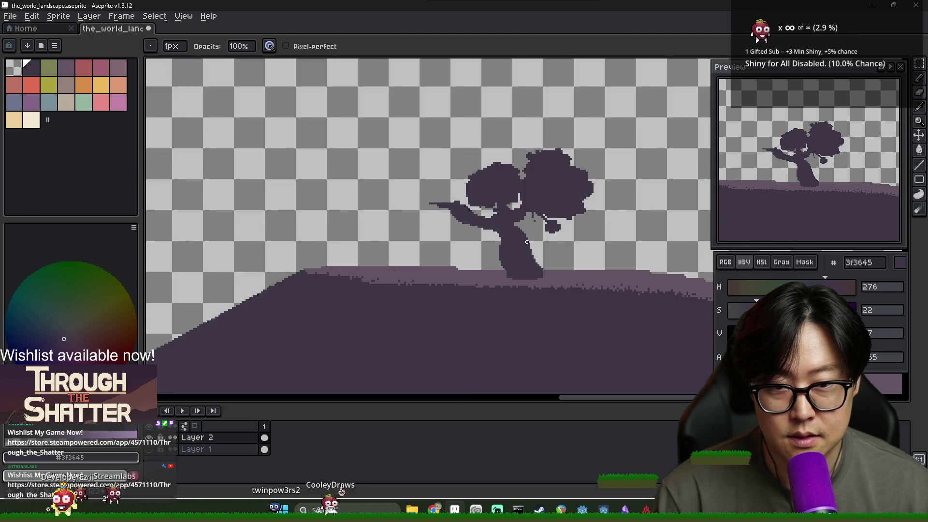
pyautogui.press('e')
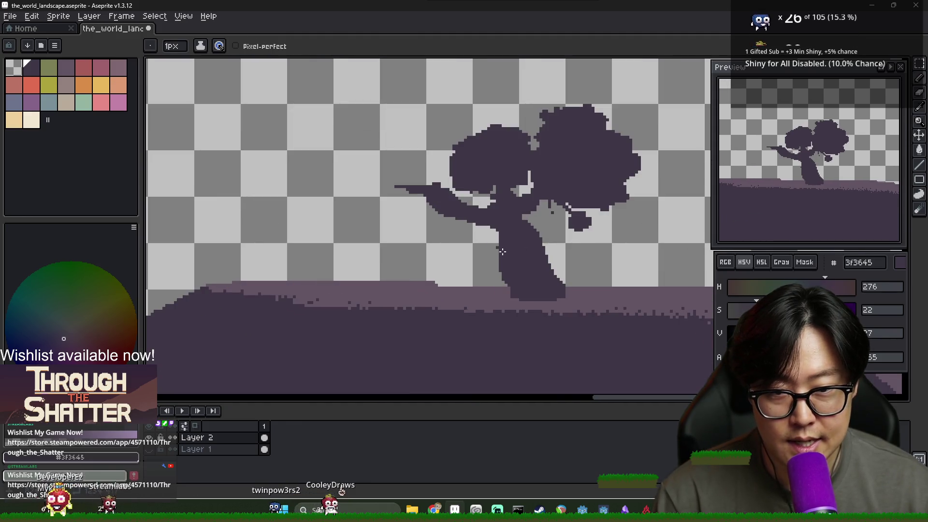
pyautogui.press('b')
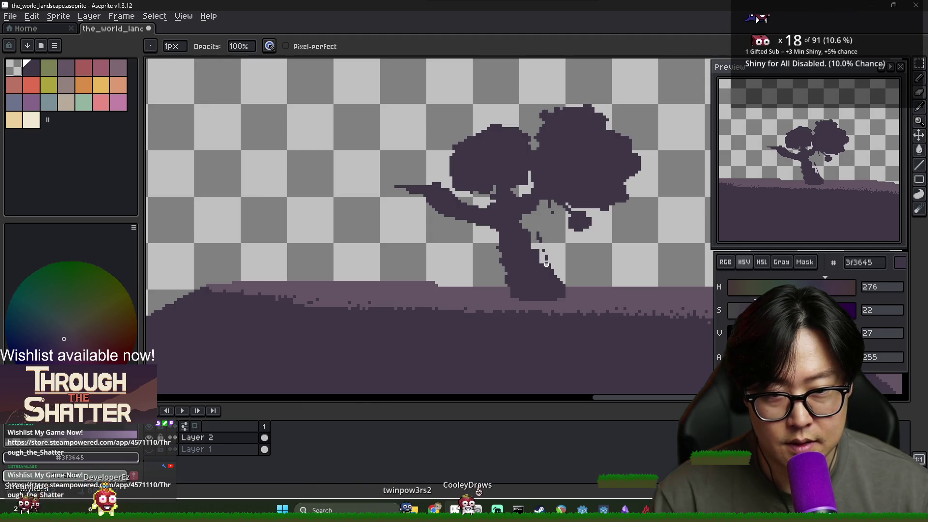
pyautogui.press('e')
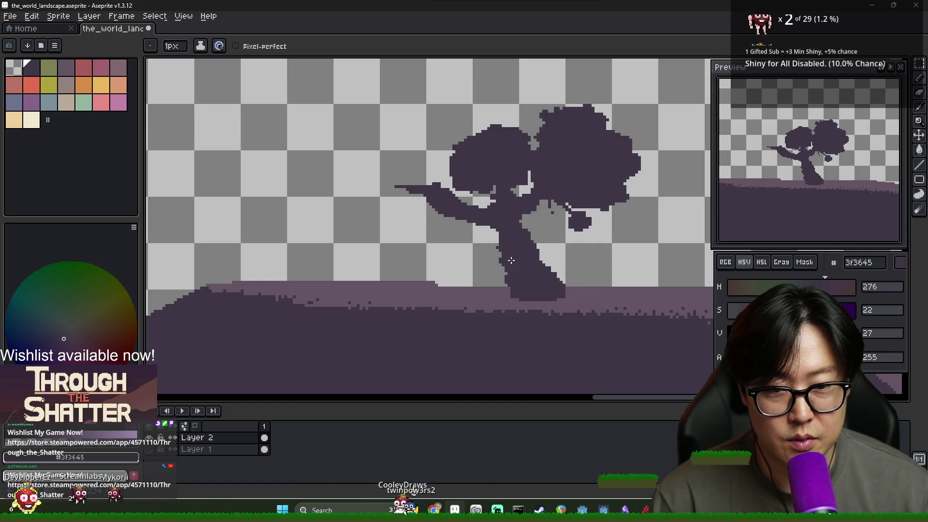
pyautogui.hotkey('alt', 'Tab')
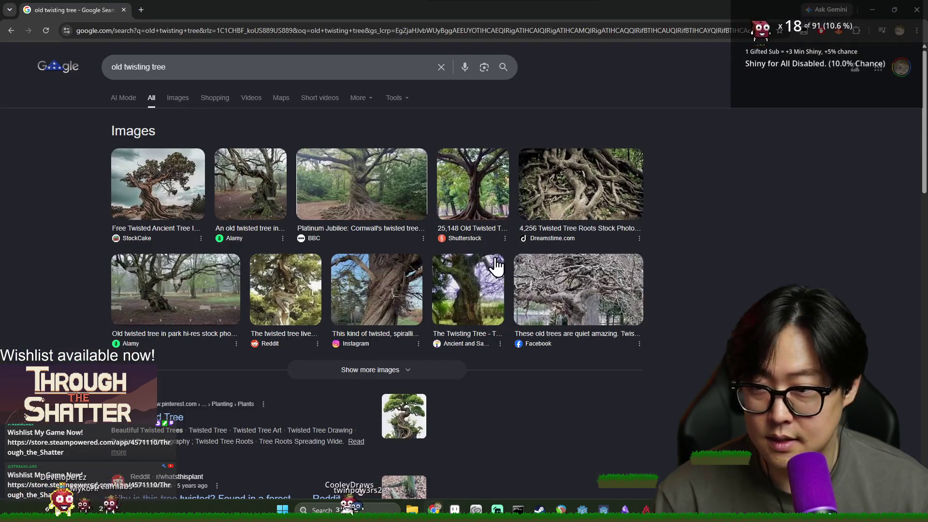
pyautogui.hotkey('alt', 'Tab')
pyautogui.hotkey('alt', 'Tab')
pyautogui.hotkey('alt', 'Tab')
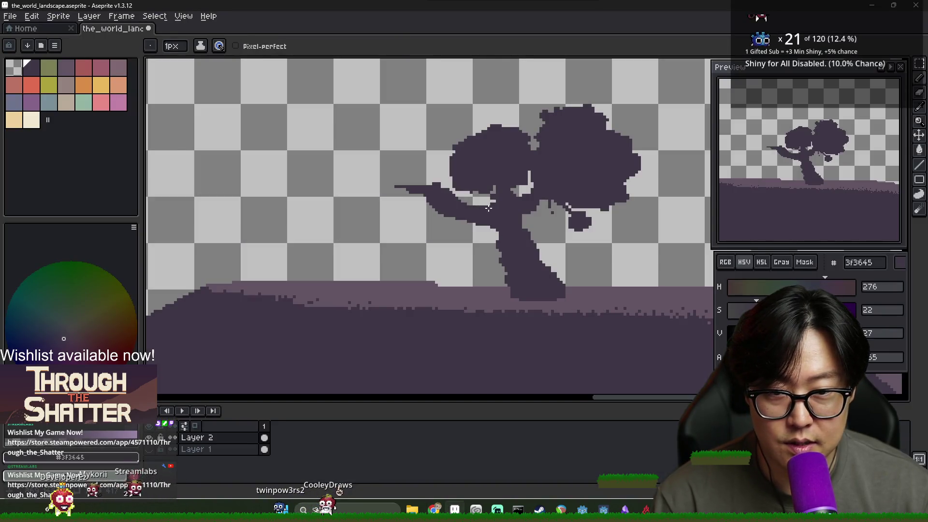
# Draw dark 3f3645 roots fanning out from the trunk base across the hilltop.
pyautogui.hotkey('alt', 'Tab')
pyautogui.hotkey('alt', 'Tab')
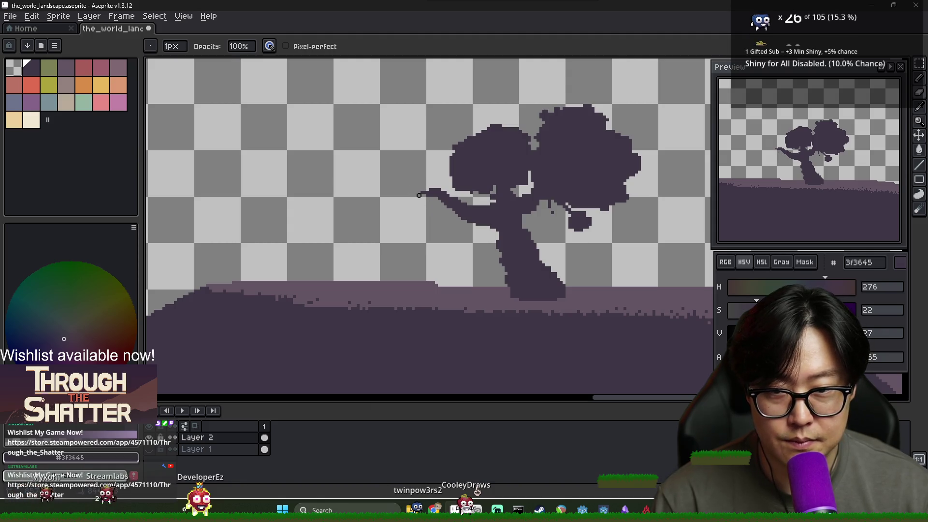
pyautogui.hotkey('alt', 'Tab')
pyautogui.hotkey('alt', 'Tab')
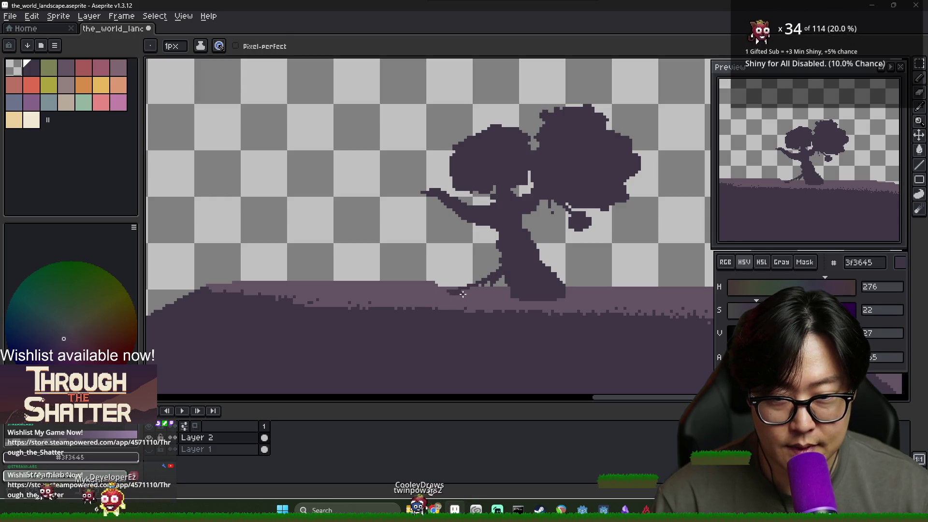
pyautogui.moveTo(486, 287); pyautogui.dragTo(464, 291)
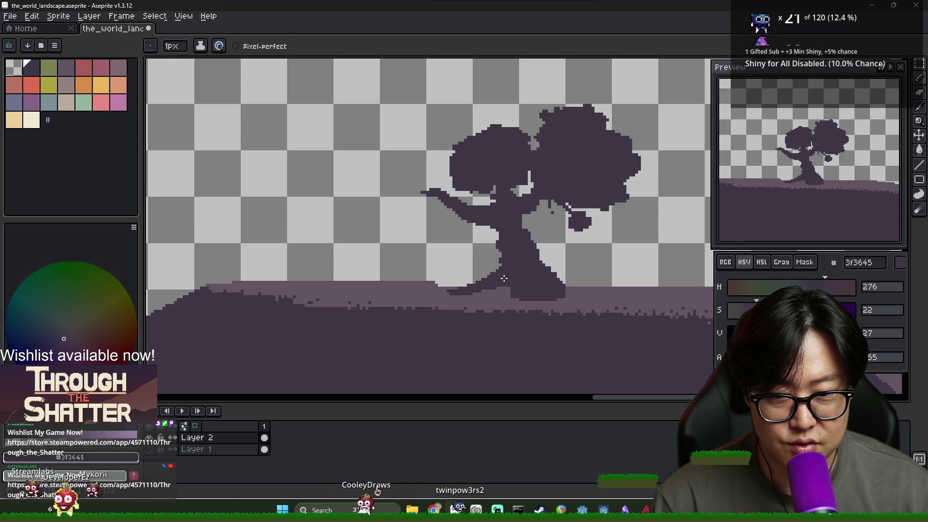
pyautogui.scroll(-2, 545, 294)
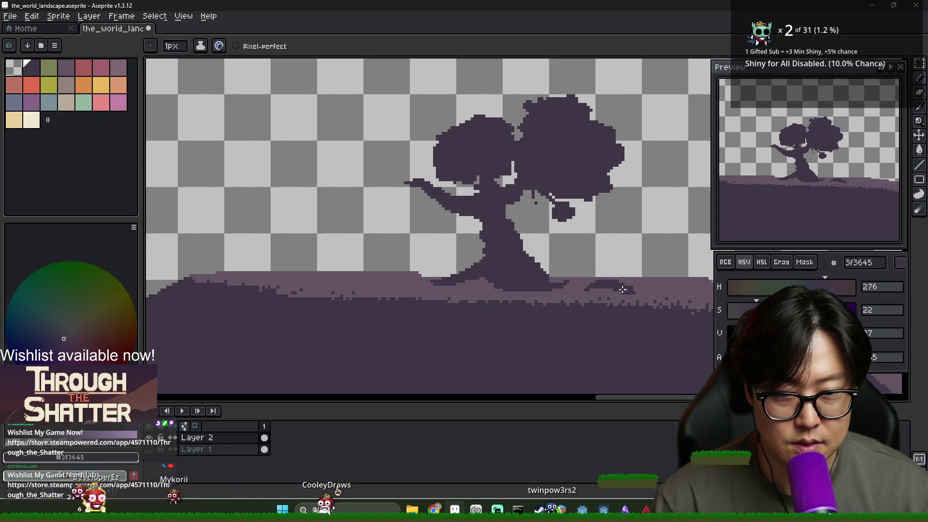
# Sample the lighter ground purple, then re-pick the dark 3f3645 trunk purple.
pyautogui.keyDown('alt'); pyautogui.click(573, 289); pyautogui.keyUp('alt')
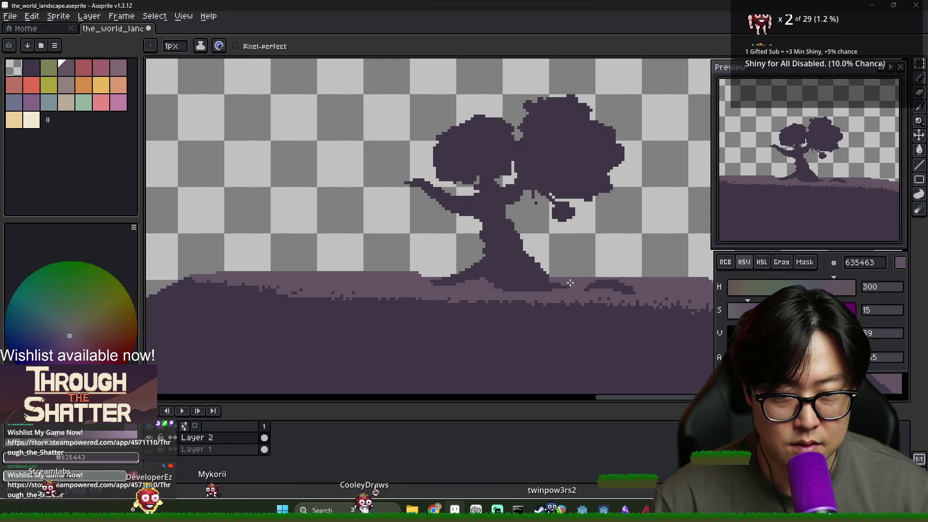
pyautogui.scroll(-3, 573, 289)
pyautogui.scroll(3, 532, 295)
pyautogui.keyDown('alt'); pyautogui.click(505, 300); pyautogui.keyUp('alt')
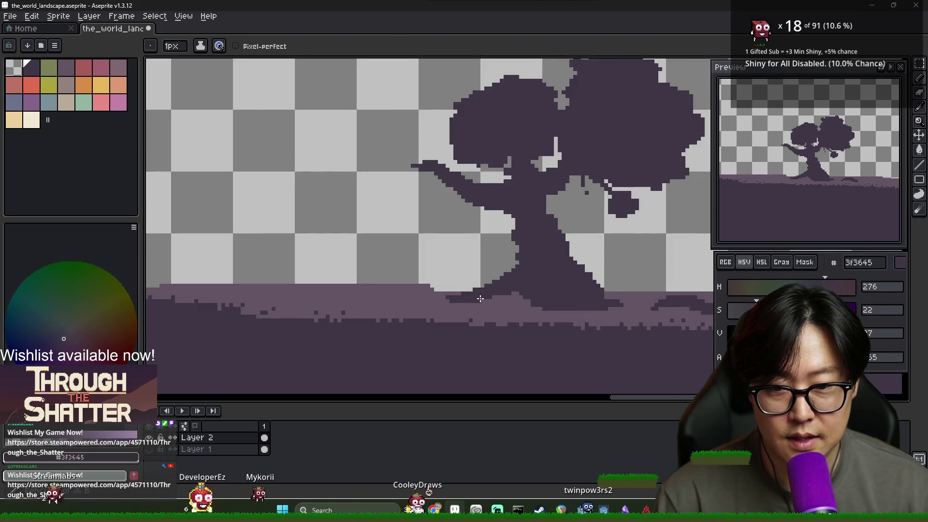
pyautogui.scroll(-3, 505, 300)
pyautogui.scroll(2, 503, 300)
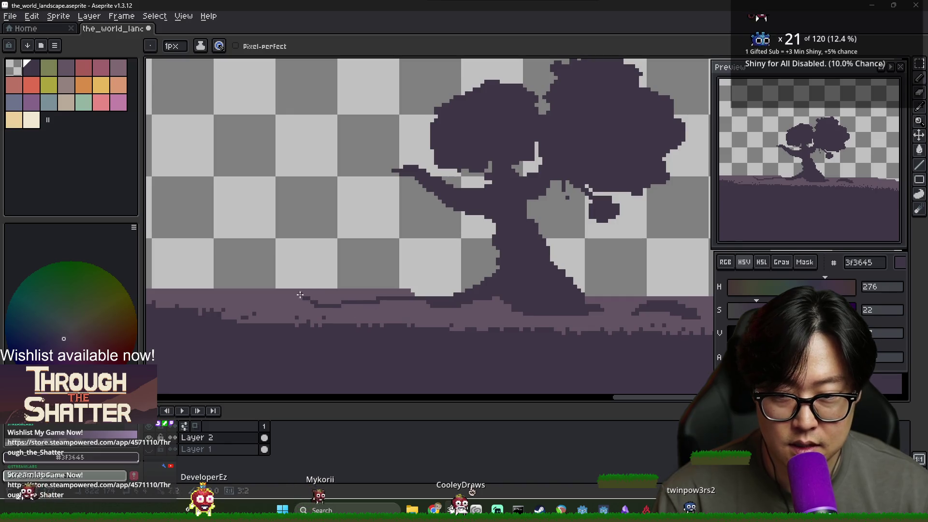
# Bucket-fill the light ground band at the tree base with the dark purple.
pyautogui.press('g')
pyautogui.click(348, 314)
pyautogui.scroll(-2, 355, 312)
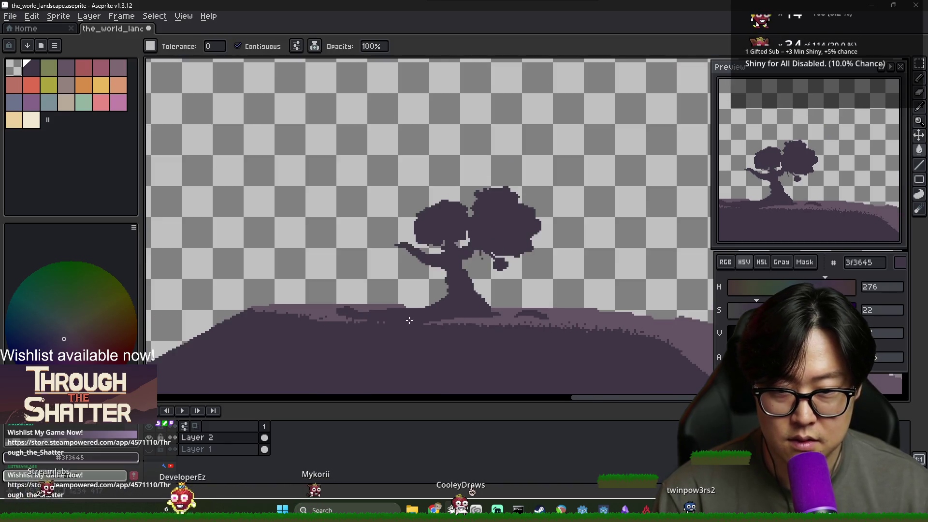
pyautogui.scroll(2, 355, 312)
pyautogui.scroll(-3, 367, 307)
pyautogui.scroll(2, 416, 300)
# Return to the one-pixel pencil and eyedrop the lighter 635463 purple as the drawing colour.
pyautogui.press('b')
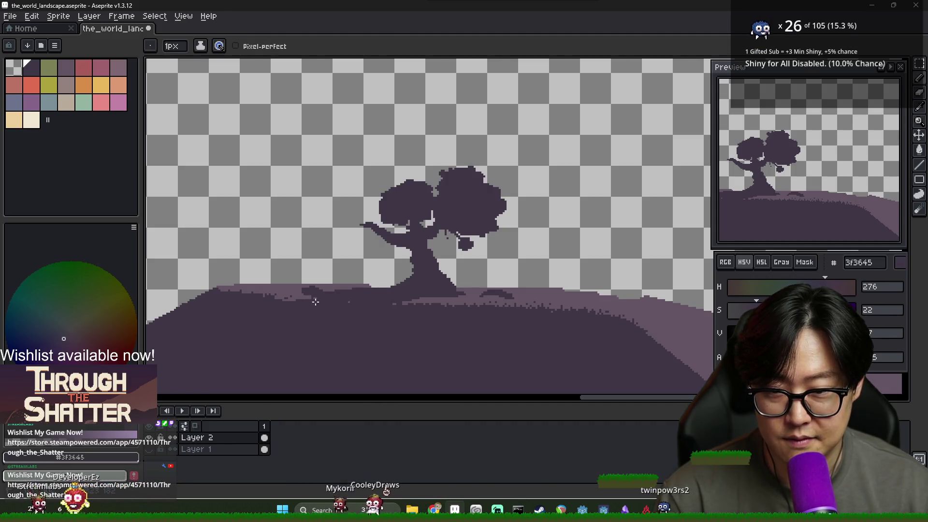
pyautogui.scroll(-2, 369, 306)
pyautogui.scroll(2, 396, 284)
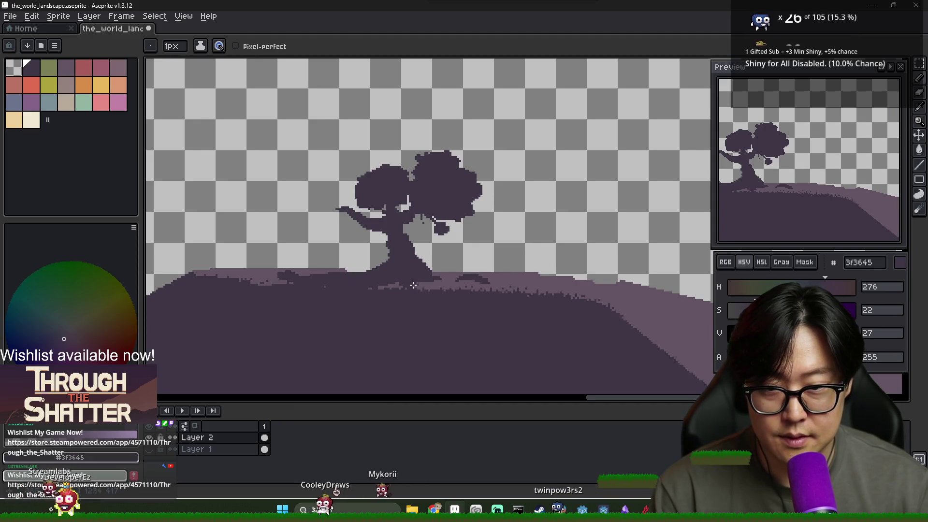
pyautogui.scroll(-2, 414, 286)
pyautogui.scroll(2, 418, 264)
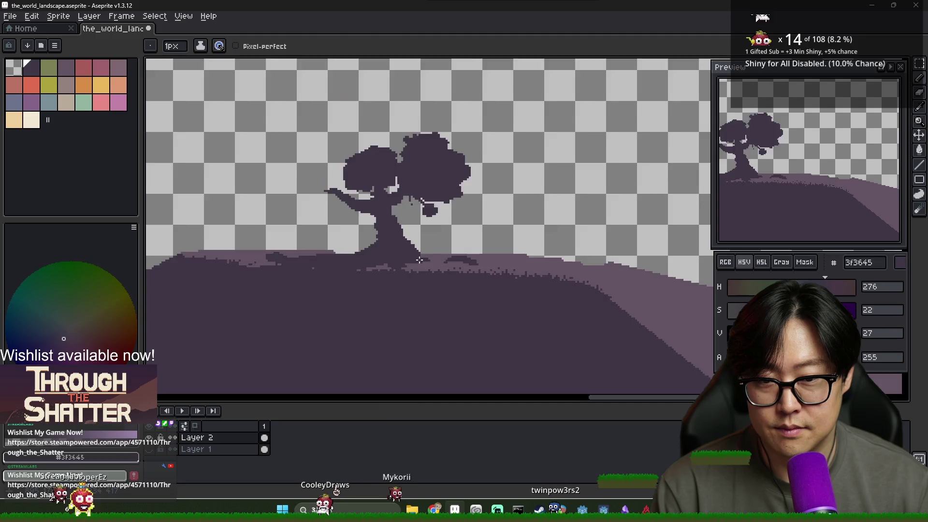
pyautogui.scroll(-1, 419, 260)
pyautogui.scroll(4, 450, 254)
pyautogui.keyDown('alt'); pyautogui.click(546, 240); pyautogui.keyUp('alt')
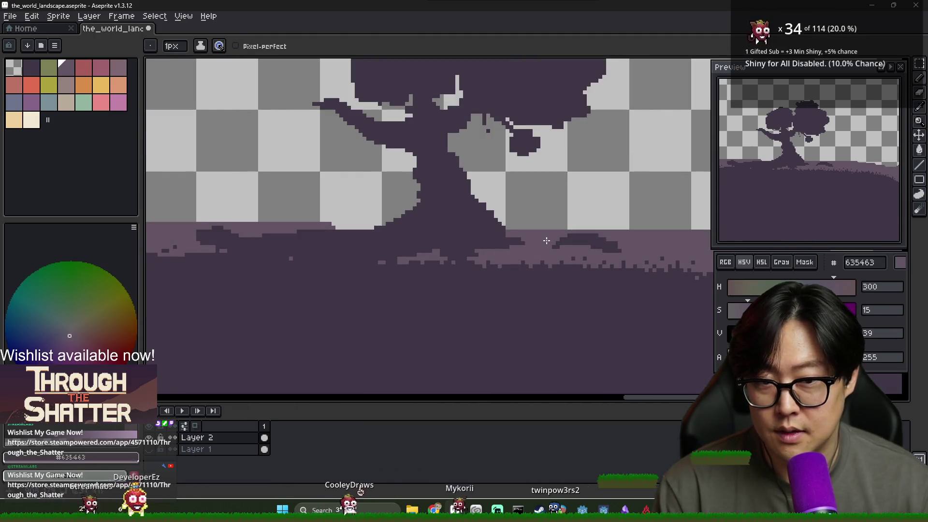
pyautogui.scroll(-4, 437, 231)
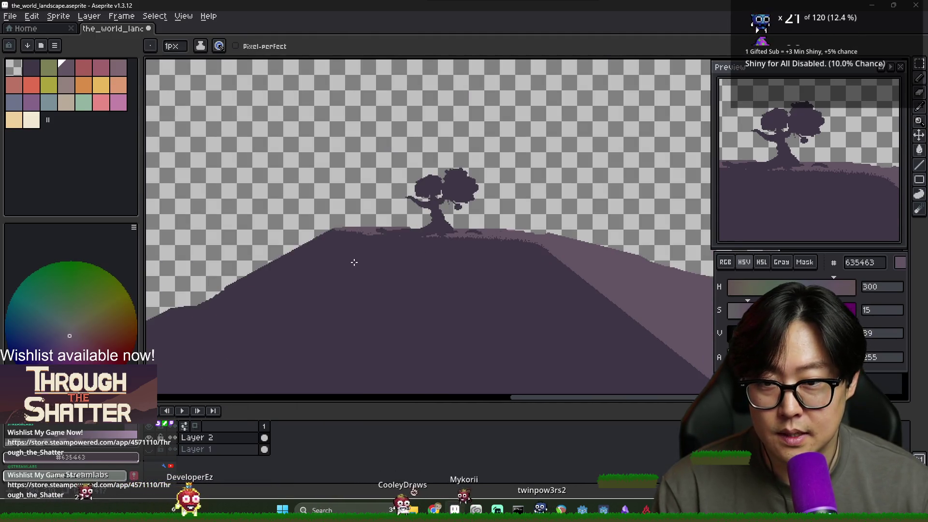
pyautogui.scroll(2, 355, 262)
pyautogui.scroll(1, 398, 263)
pyautogui.scroll(-1, 559, 174)
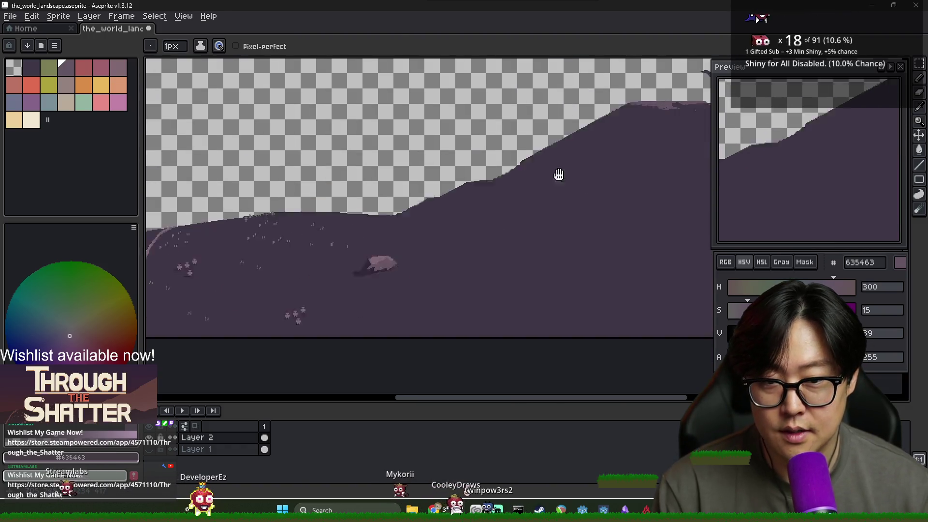
pyautogui.scroll(-2, 559, 174)
pyautogui.scroll(2, 469, 153)
pyautogui.scroll(1, 389, 181)
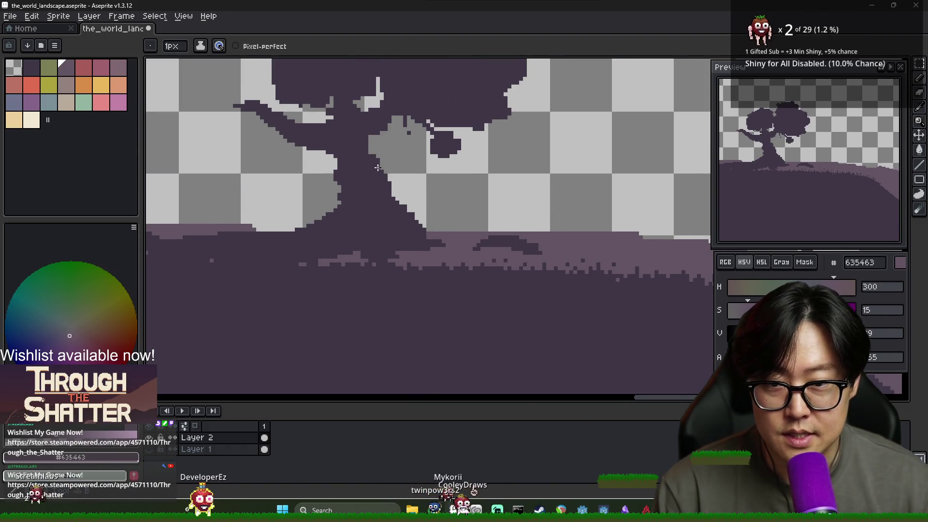
# Paint 635463 highlight pixels on the trunk base and branches, re-sampling dark and lighter purples.
pyautogui.moveTo(373, 197)
pyautogui.mouseDown()
pyautogui.moveTo(375, 208)
pyautogui.moveTo(389, 203)
pyautogui.moveTo(411, 220)
pyautogui.mouseUp()
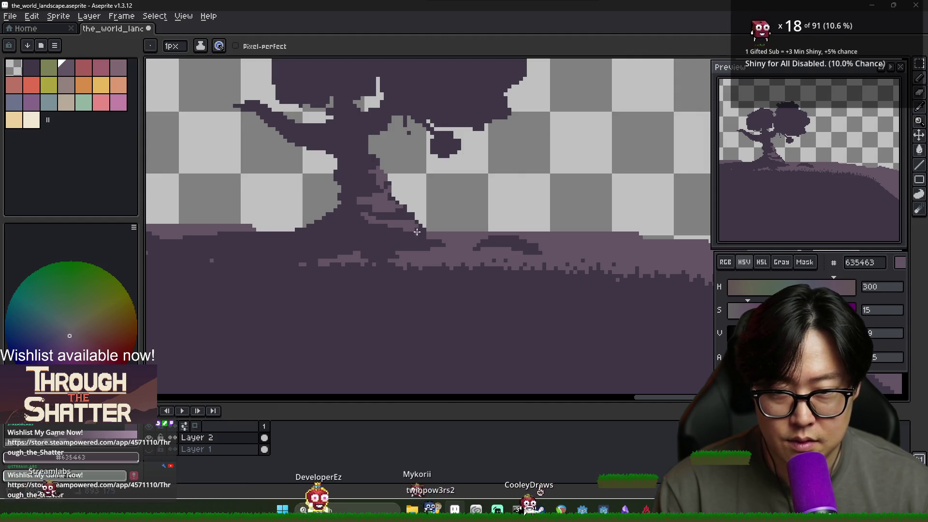
pyautogui.scroll(-2, 435, 243)
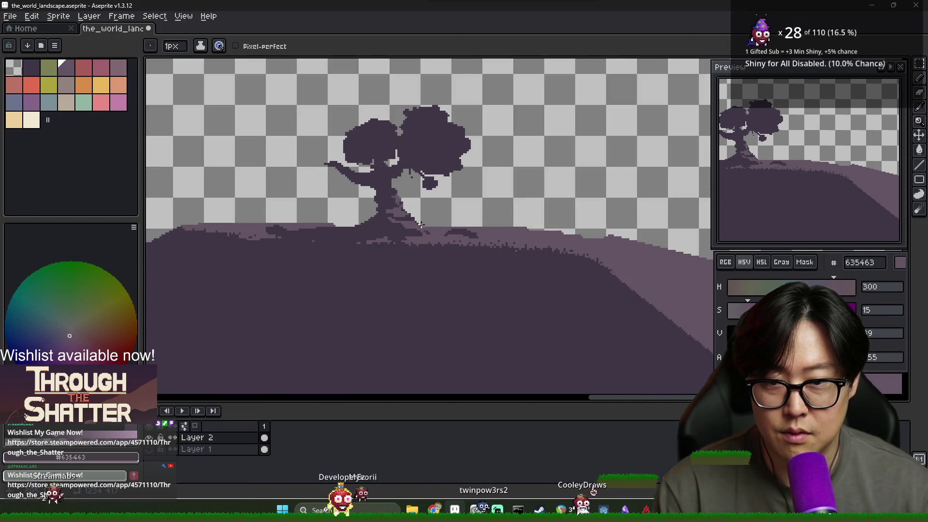
pyautogui.scroll(2, 469, 226)
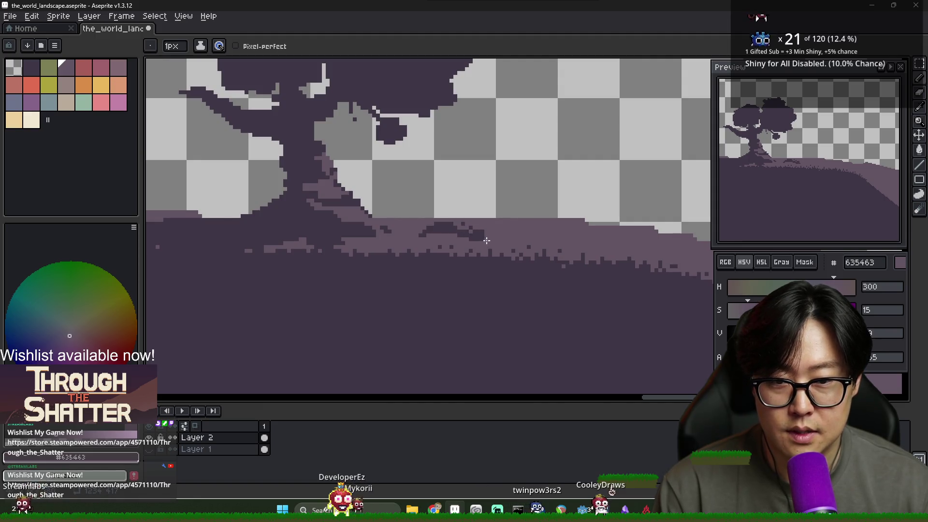
pyautogui.scroll(-4, 479, 234)
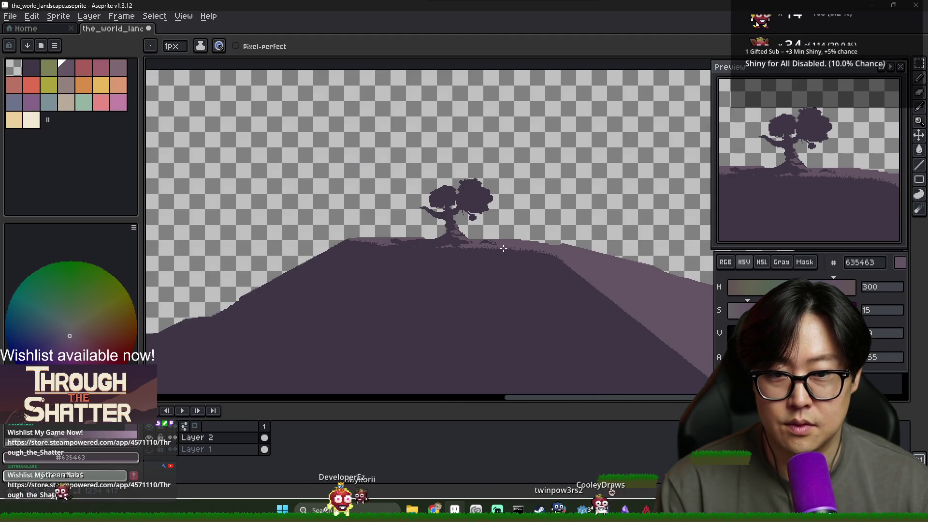
pyautogui.scroll(4, 503, 249)
pyautogui.keyDown('alt'); pyautogui.click(460, 223); pyautogui.keyUp('alt')
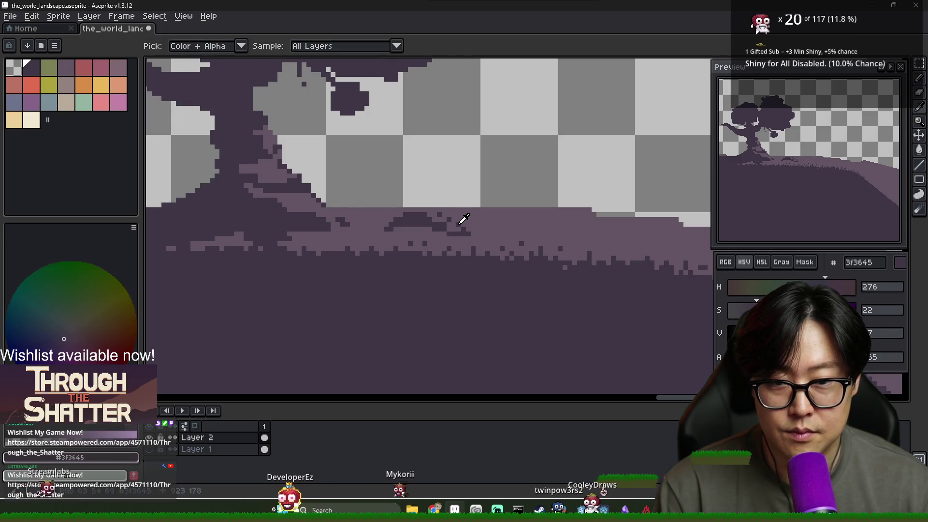
pyautogui.scroll(-4, 491, 212)
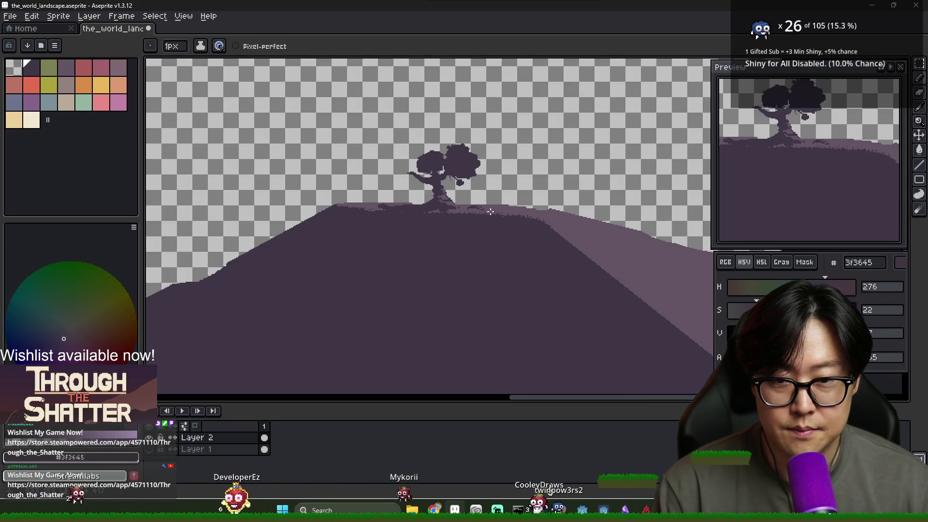
pyautogui.scroll(2, 454, 164)
pyautogui.keyDown('alt'); pyautogui.click(442, 222); pyautogui.keyUp('alt')
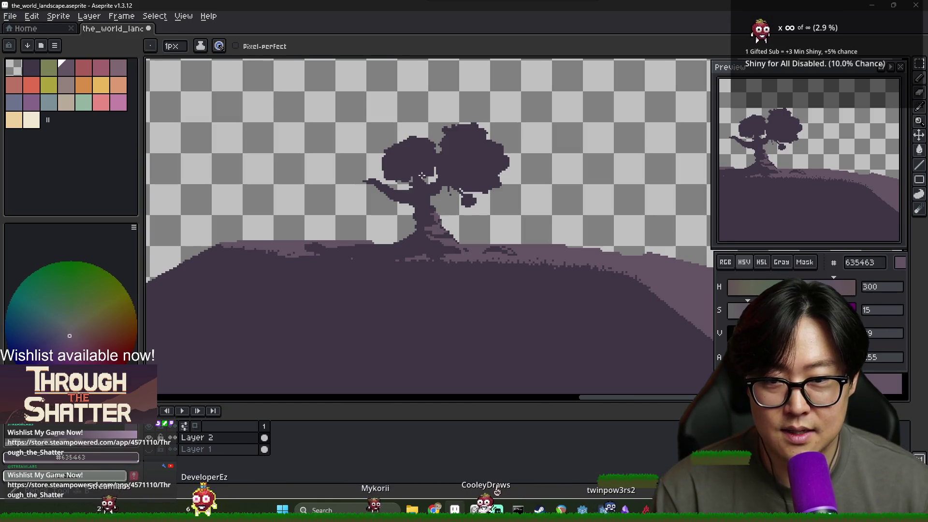
pyautogui.scroll(2, 422, 203)
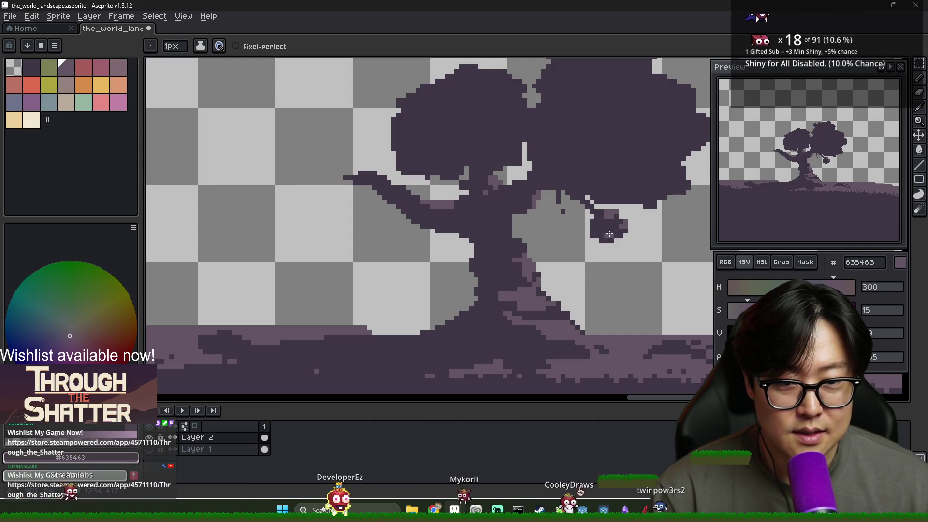
# Switch from Aseprite to the BEACN audio mixer window.
pyautogui.scroll(-1, 544, 169)
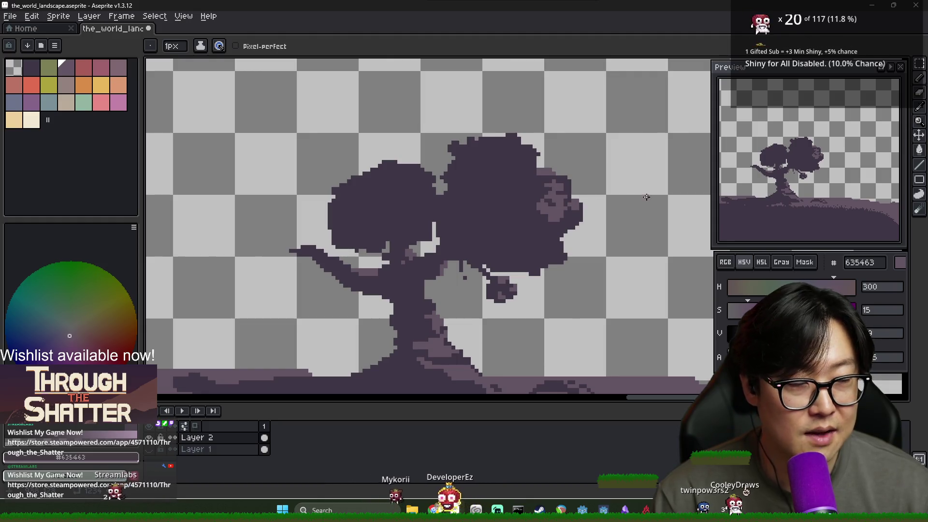
pyautogui.hotkey('alt', 'Tab')
pyautogui.click(532, 290)
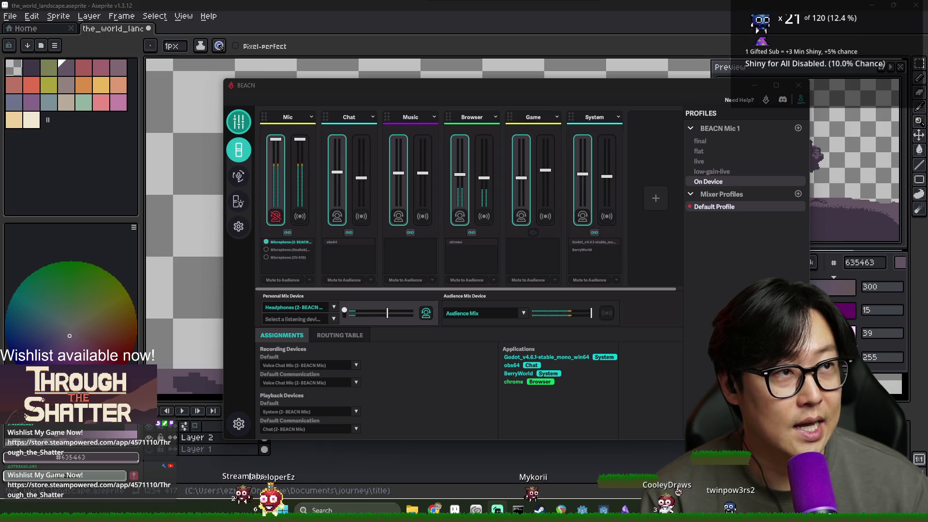
# Go back to Aseprite and pencil a few 635463 pixels onto the tree crown.
pyautogui.hotkey('alt', 'Tab')
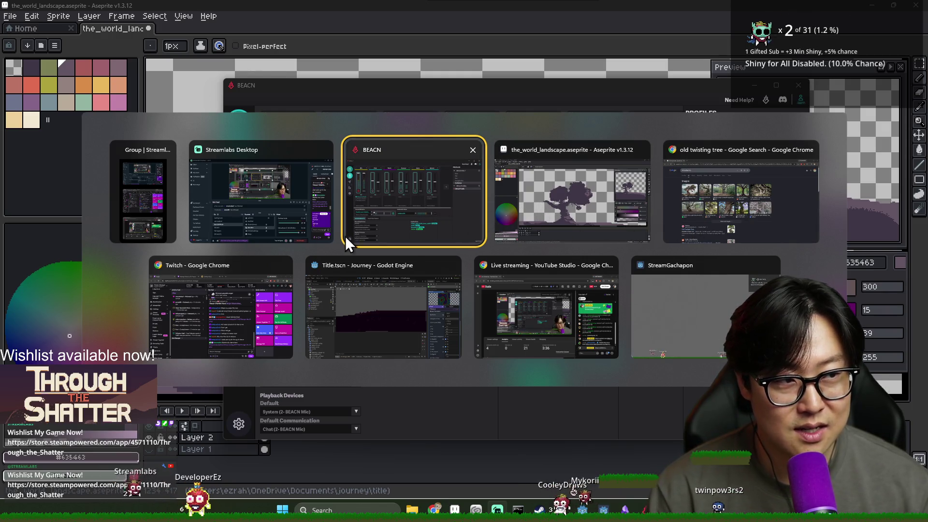
pyautogui.click(545, 210)
pyautogui.press('b')
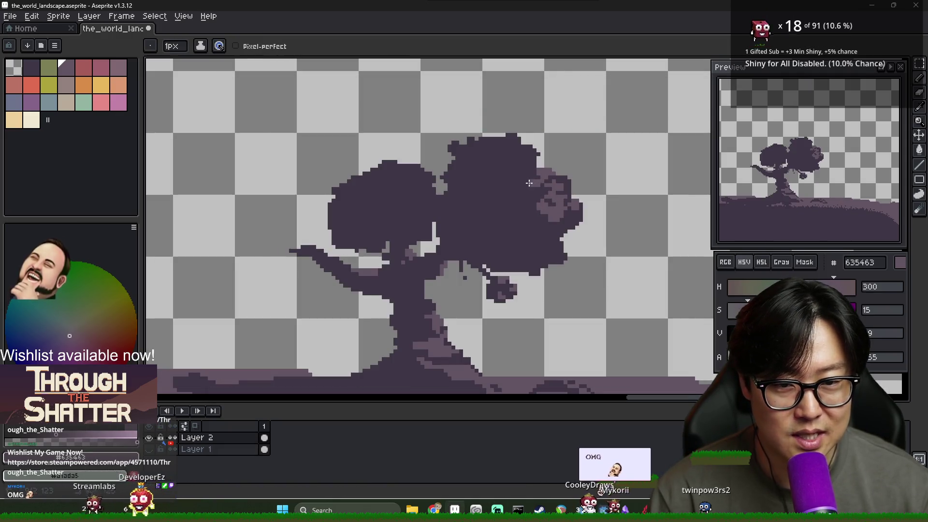
pyautogui.moveTo(528, 189); pyautogui.dragTo(518, 186)
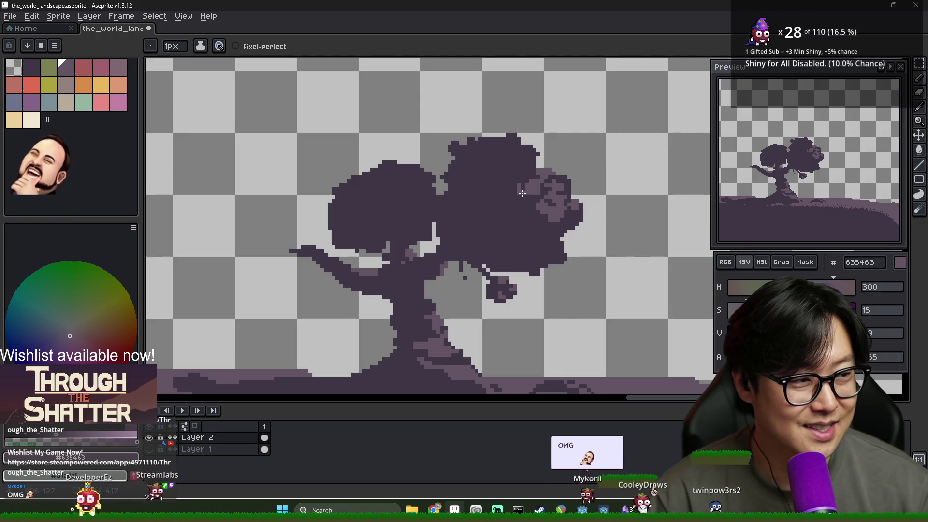
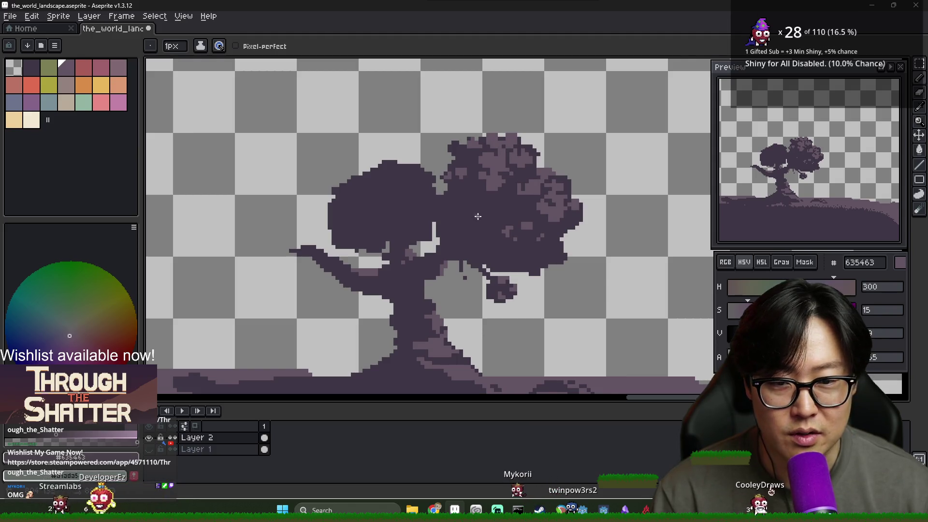
# Draw a small dark 3f3645 grass tuft on the hilltop ridge, then return to 635463.
pyautogui.scroll(-1, 487, 221)
pyautogui.scroll(1, 437, 165)
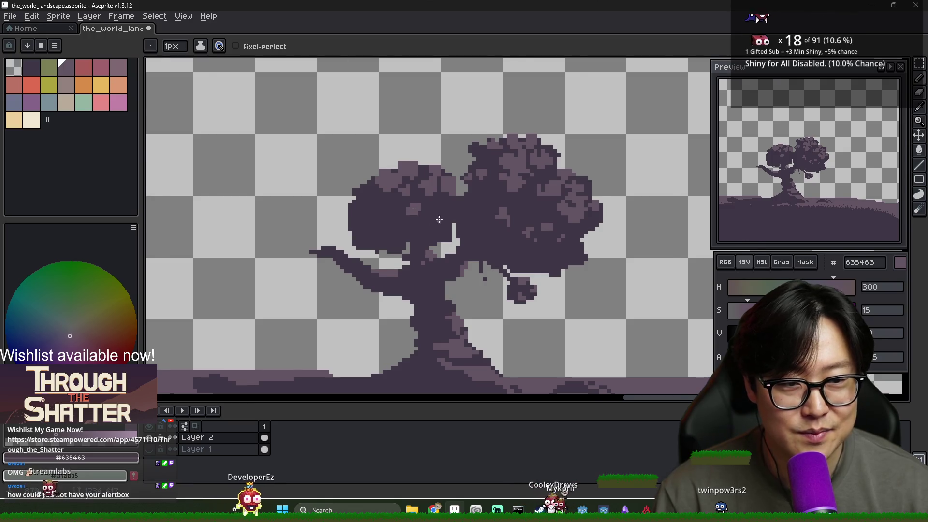
pyautogui.scroll(-3, 439, 219)
pyautogui.scroll(4, 444, 196)
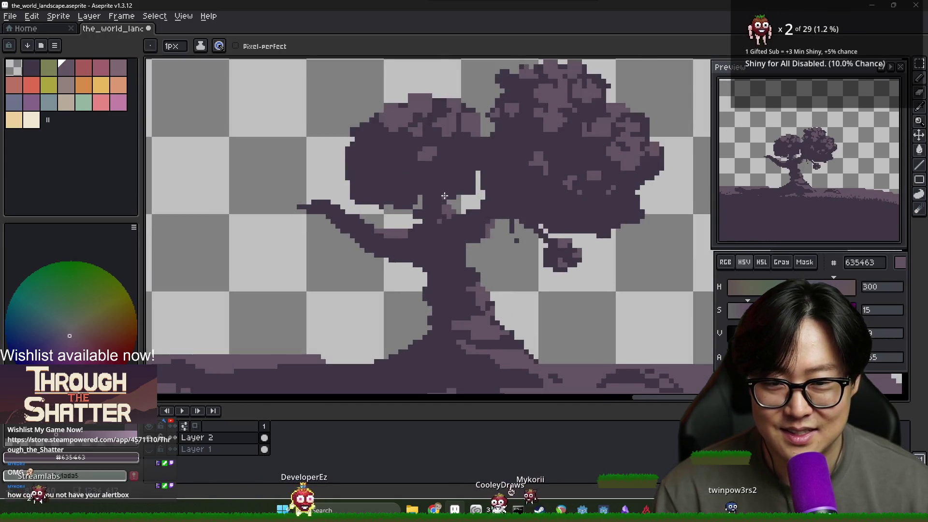
pyautogui.scroll(-2, 444, 196)
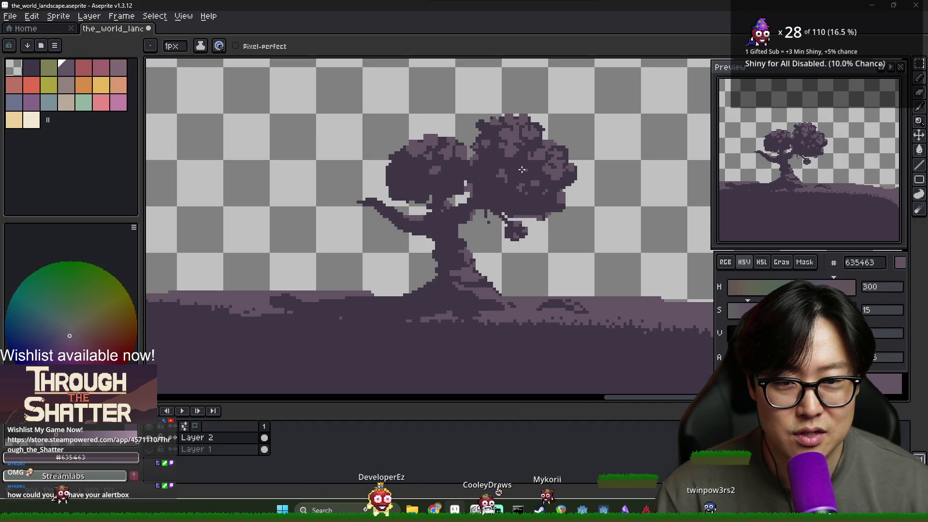
pyautogui.scroll(-4, 522, 170)
pyautogui.scroll(2, 557, 211)
pyautogui.scroll(2, 451, 179)
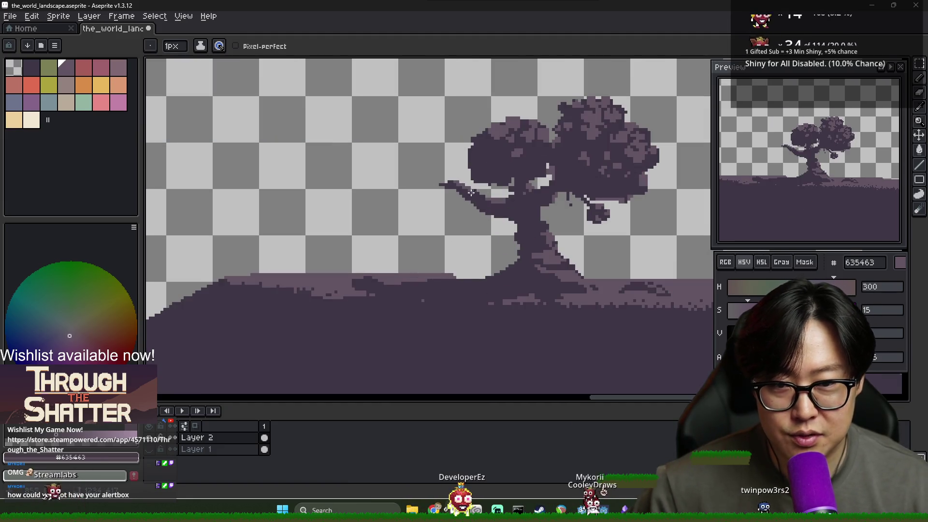
pyautogui.scroll(-2, 475, 191)
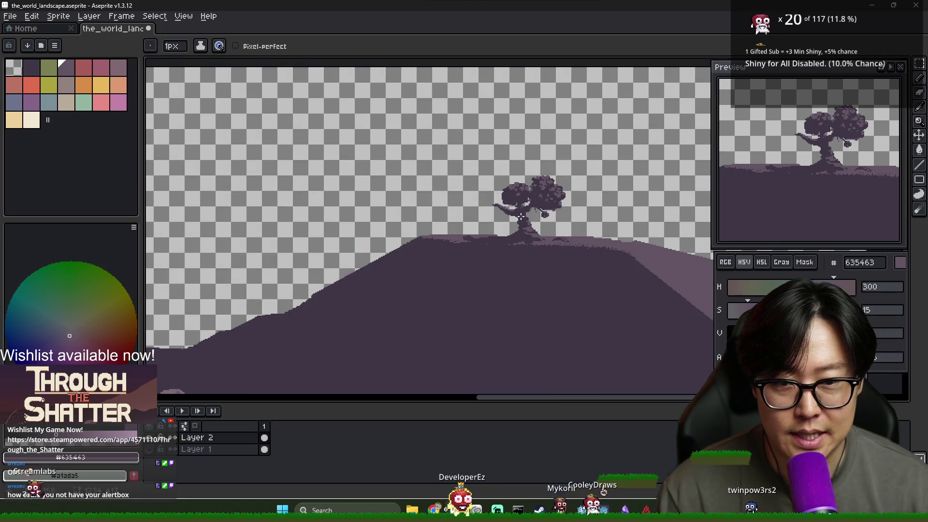
pyautogui.scroll(-2, 532, 228)
pyautogui.scroll(2, 513, 207)
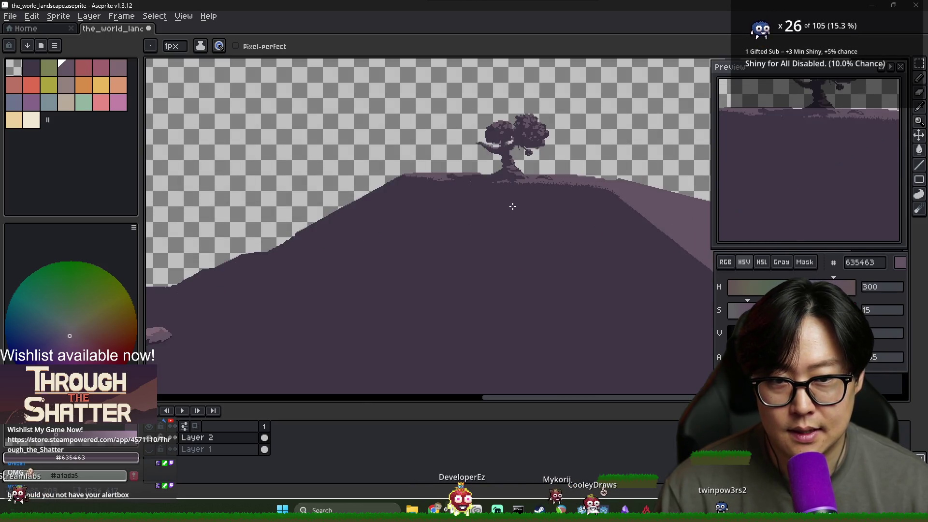
pyautogui.scroll(-2, 530, 197)
pyautogui.scroll(2, 503, 193)
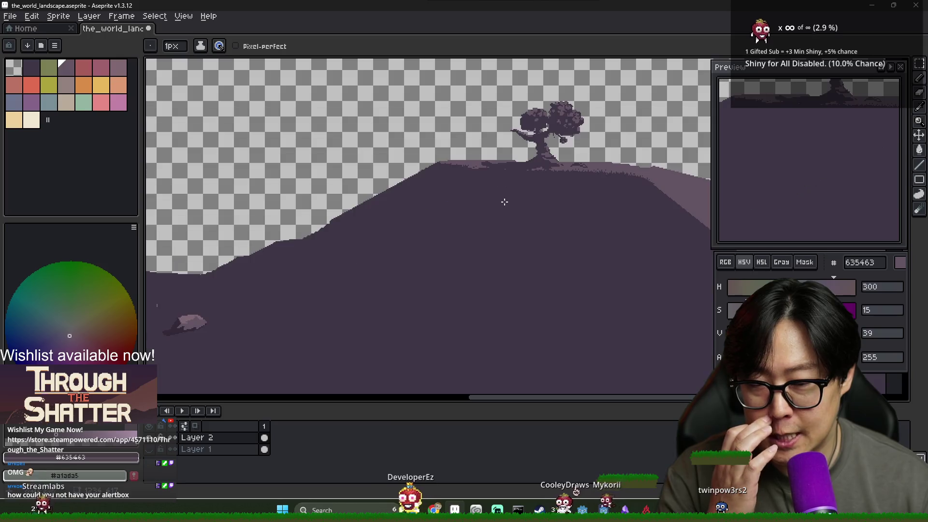
pyautogui.scroll(3, 500, 188)
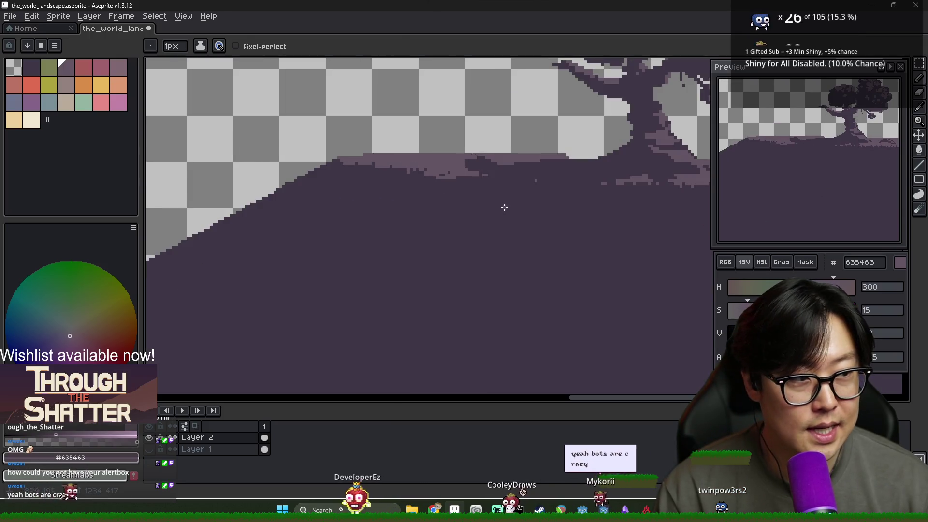
pyautogui.keyDown('alt'); pyautogui.click(441, 176); pyautogui.keyUp('alt')
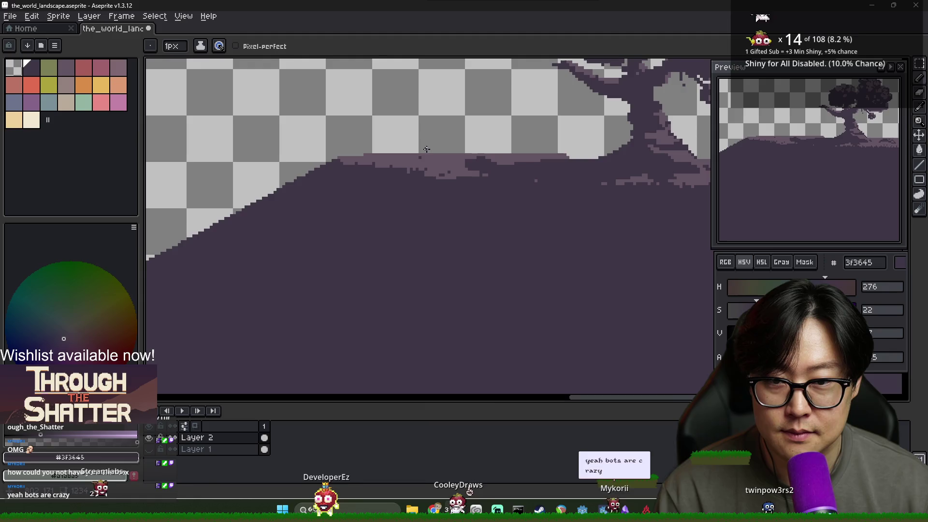
pyautogui.moveTo(441, 176); pyautogui.dragTo(433, 145)
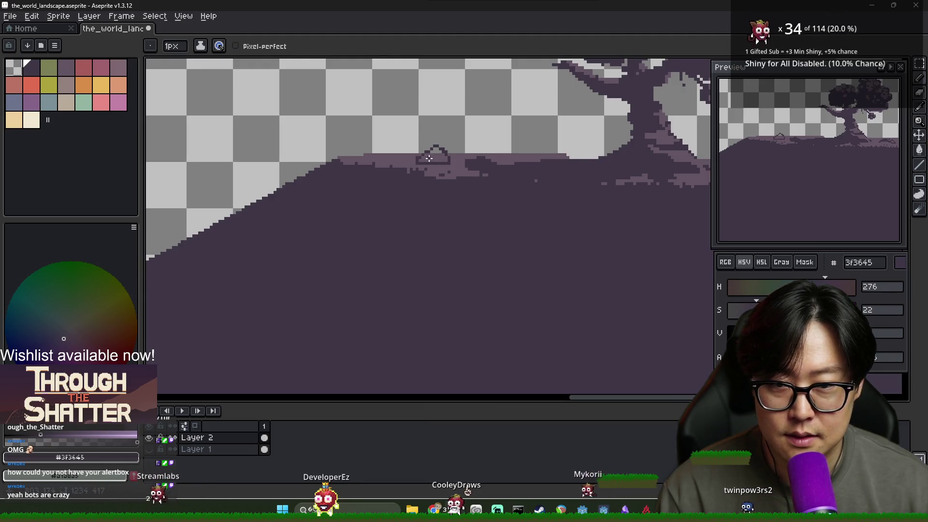
pyautogui.keyDown('alt'); pyautogui.click(468, 166); pyautogui.keyUp('alt')
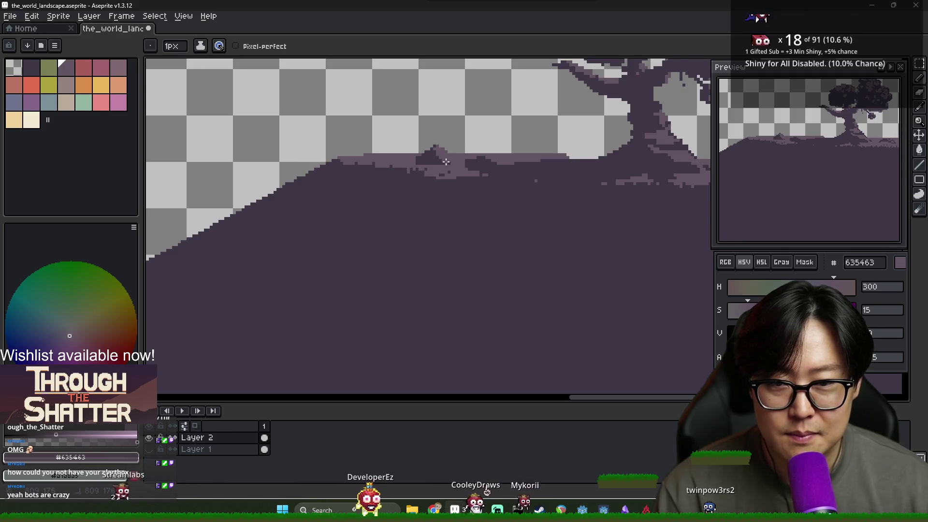
# Add more tiny bumps left of the tree, alternating between 3f3645 and 635463.
pyautogui.scroll(-3, 468, 166)
pyautogui.scroll(4, 469, 166)
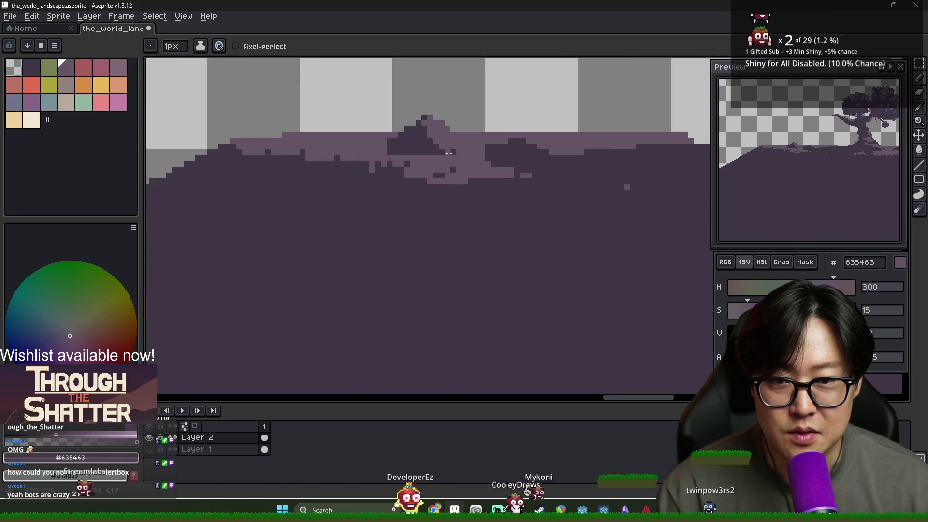
pyautogui.keyDown('alt'); pyautogui.click(412, 133); pyautogui.keyUp('alt')
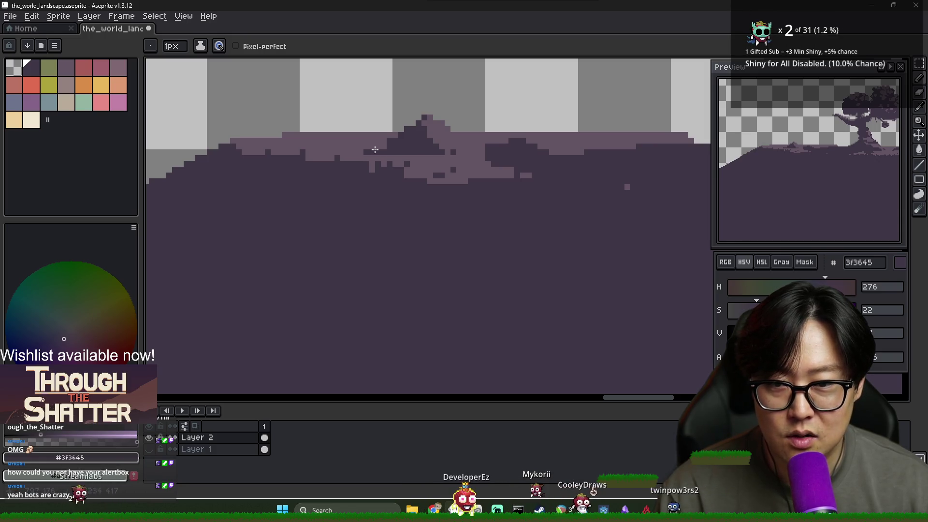
pyautogui.keyDown('alt'); pyautogui.click(392, 140); pyautogui.keyUp('alt')
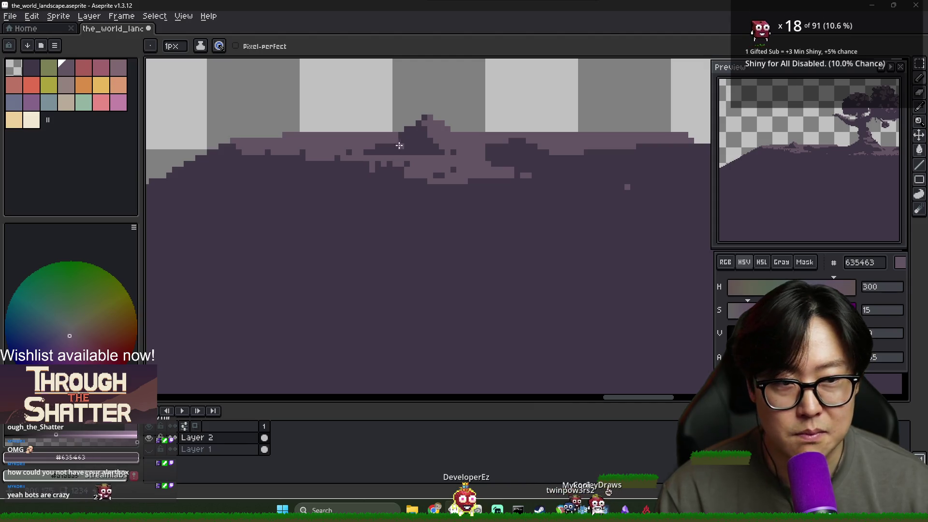
pyautogui.scroll(-3, 400, 145)
pyautogui.scroll(-2, 450, 194)
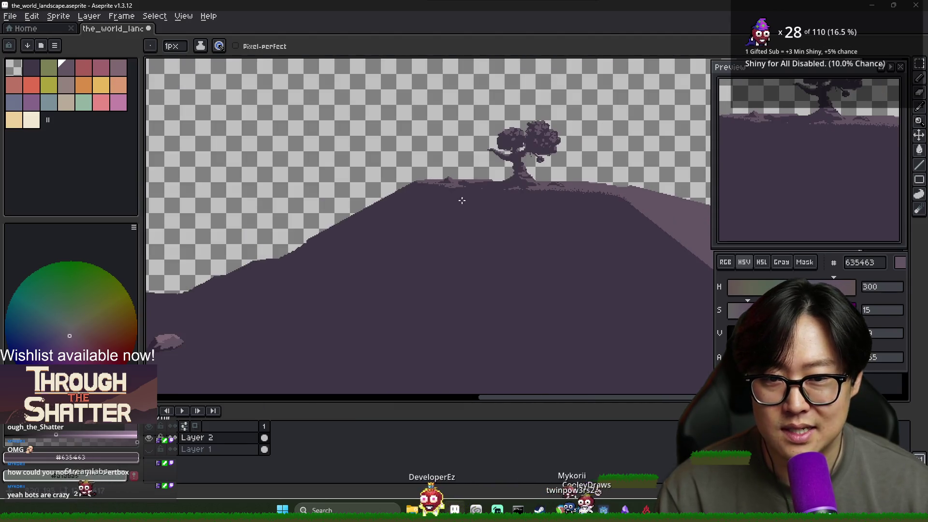
pyautogui.keyDown('alt'); pyautogui.click(487, 203); pyautogui.keyUp('alt')
pyautogui.scroll(-1, 490, 210)
pyautogui.scroll(1, 498, 210)
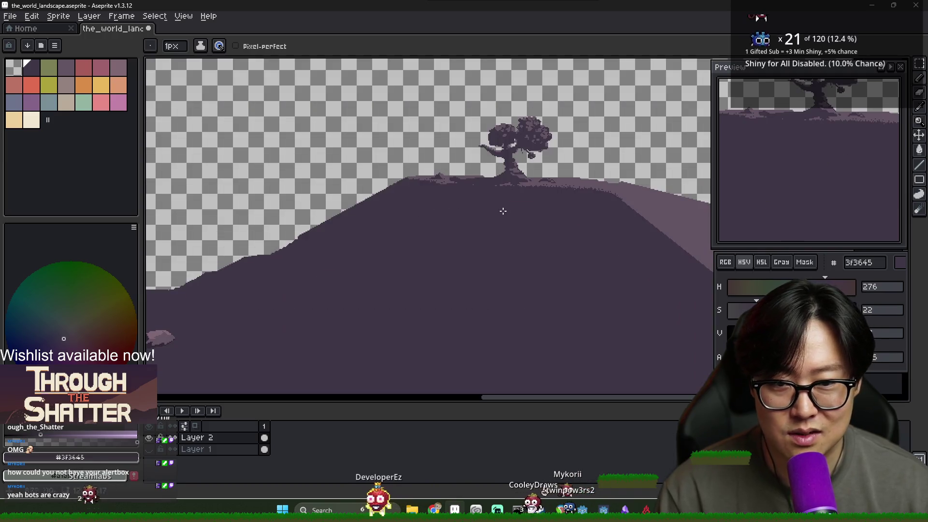
pyautogui.keyDown('alt'); pyautogui.click(586, 187); pyautogui.keyUp('alt')
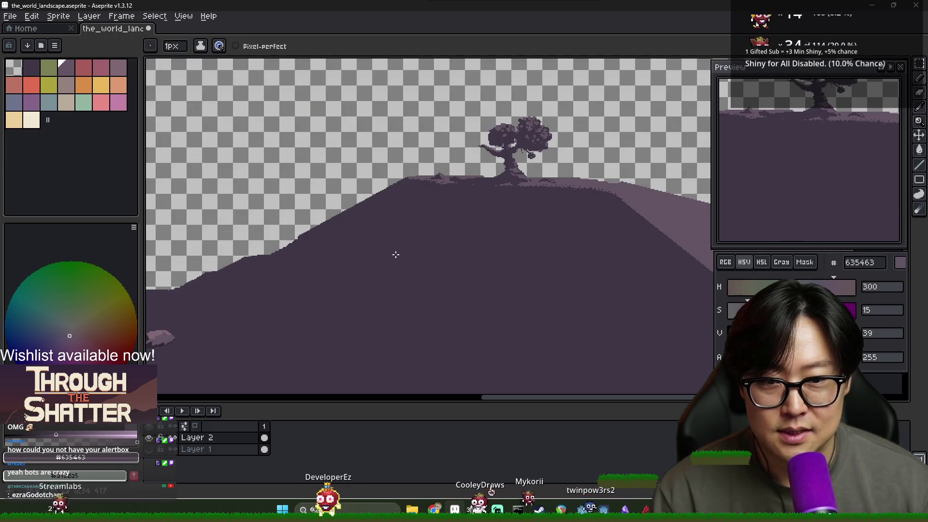
# Try a light diagonal line down the slope from the hilltop, then undo it.
pyautogui.scroll(-1, 423, 265)
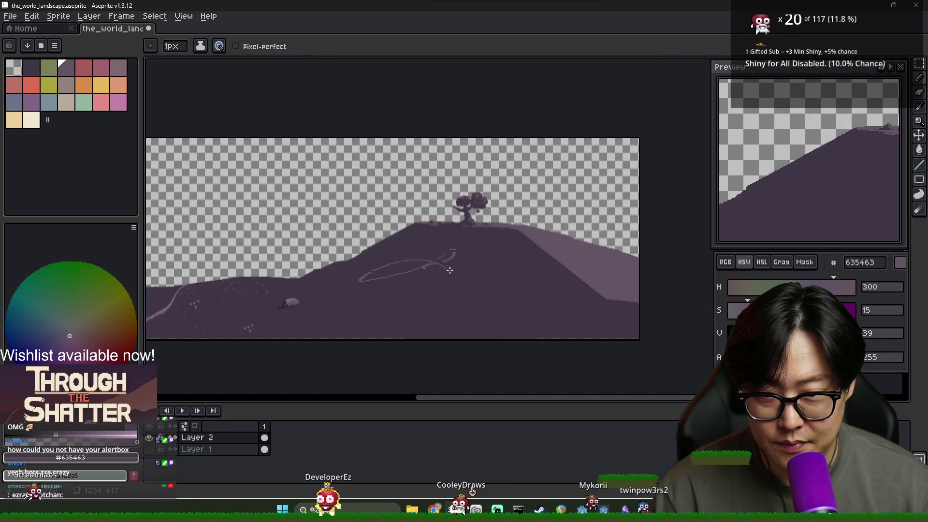
pyautogui.scroll(1, 416, 268)
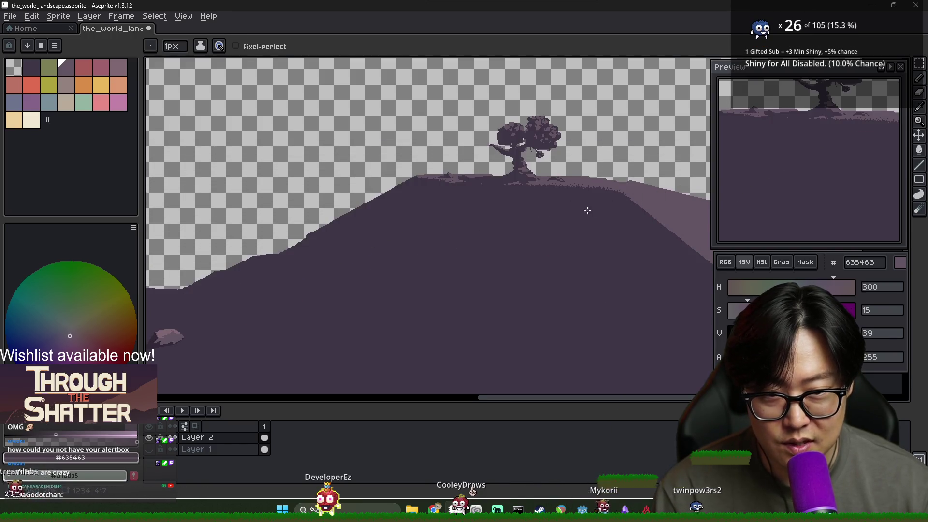
pyautogui.scroll(-1, 590, 208)
pyautogui.scroll(2, 439, 167)
pyautogui.scroll(-2, 597, 215)
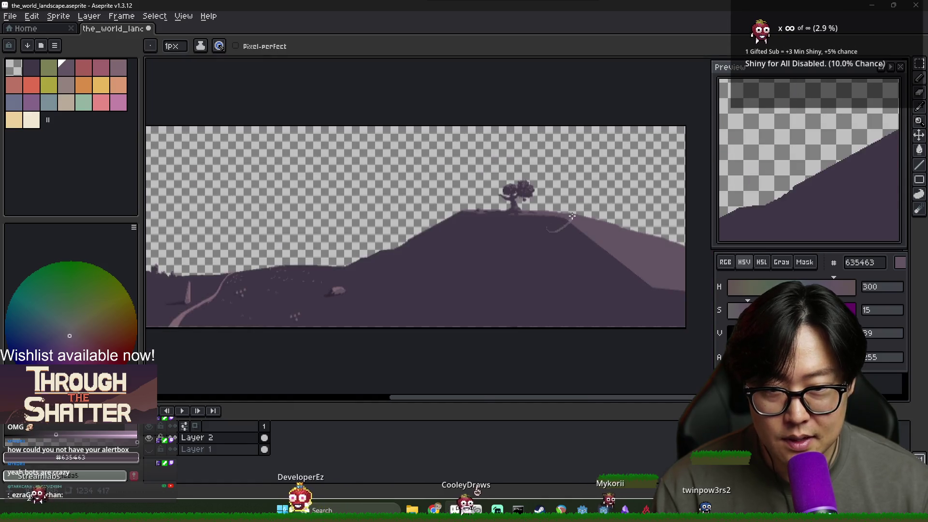
pyautogui.scroll(2, 559, 221)
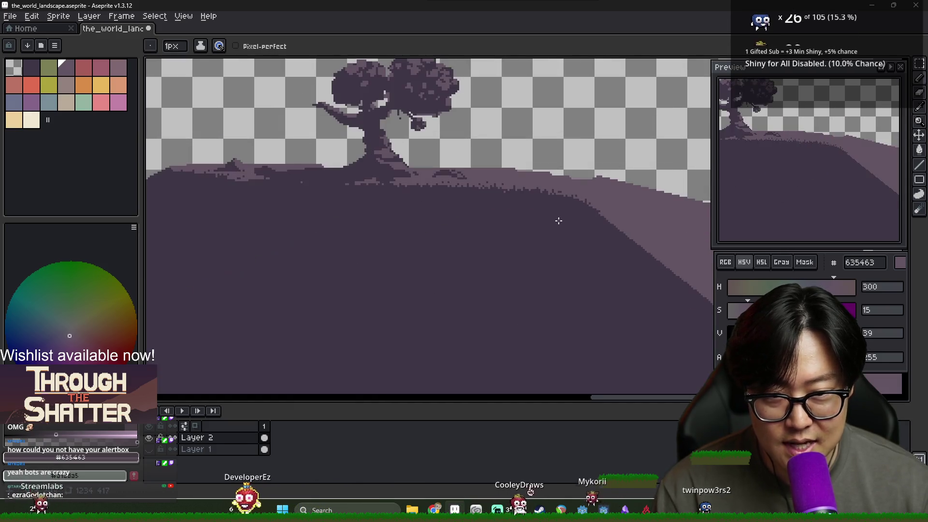
pyautogui.moveTo(579, 198); pyautogui.dragTo(438, 296)
pyautogui.hotkey('ctrl', 'z')
# Outline the front-slope wedge with Polygon corner points along the lower hill.
pyautogui.scroll(-1, 479, 296)
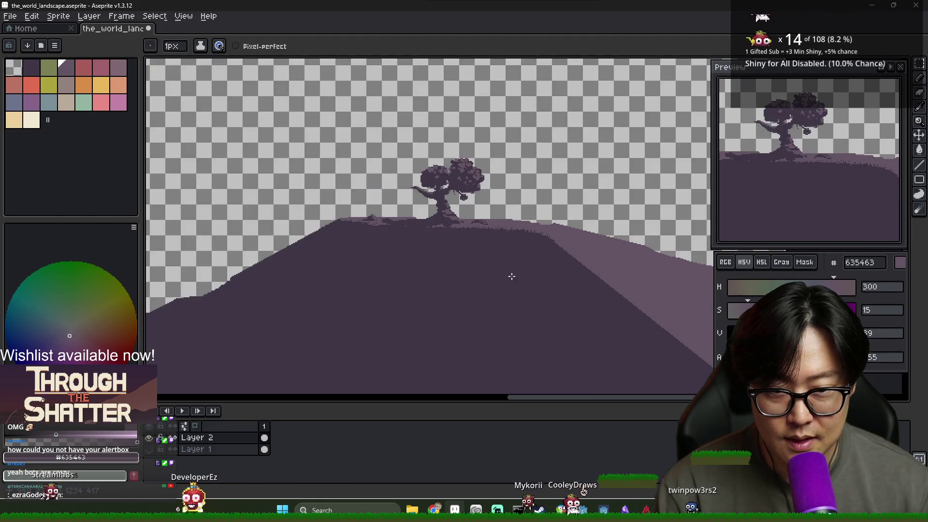
pyautogui.click(534, 367)
pyautogui.hscroll(5, 504, 346)
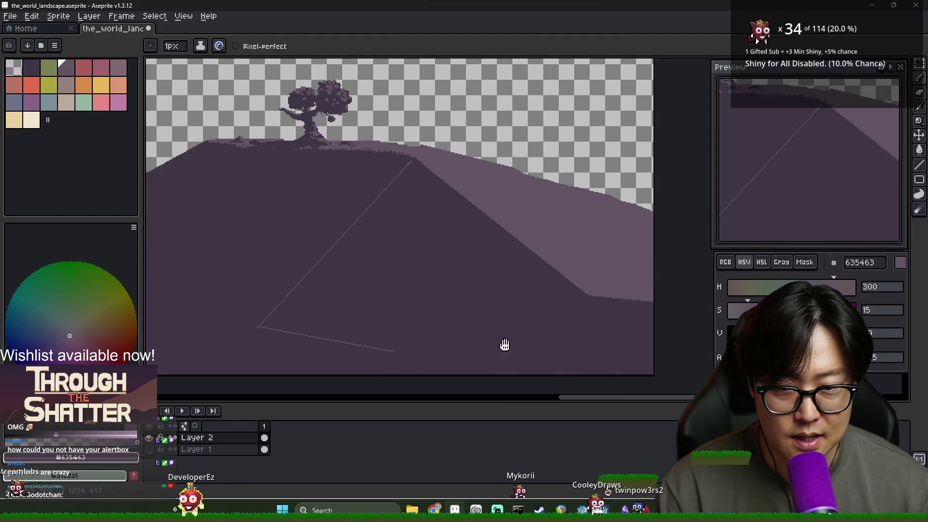
pyautogui.click(542, 317)
pyautogui.scroll(-1, 461, 291)
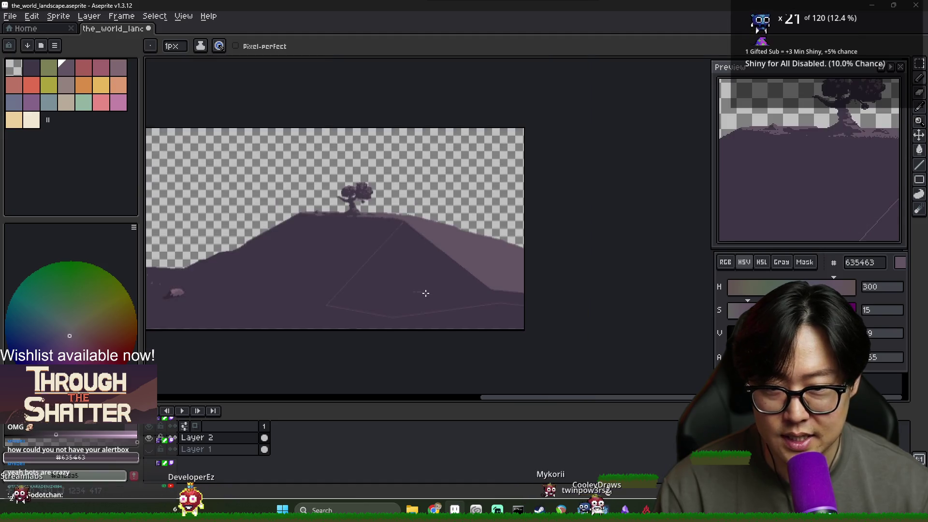
pyautogui.scroll(2, 424, 242)
pyautogui.scroll(-1, 280, 252)
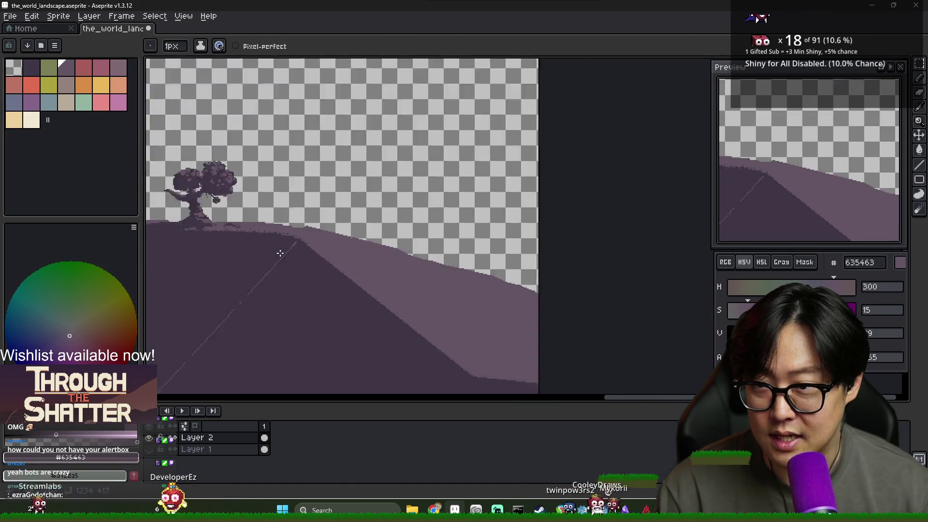
pyautogui.scroll(-1, 210, 299)
pyautogui.scroll(2, 209, 299)
pyautogui.scroll(-3, 387, 242)
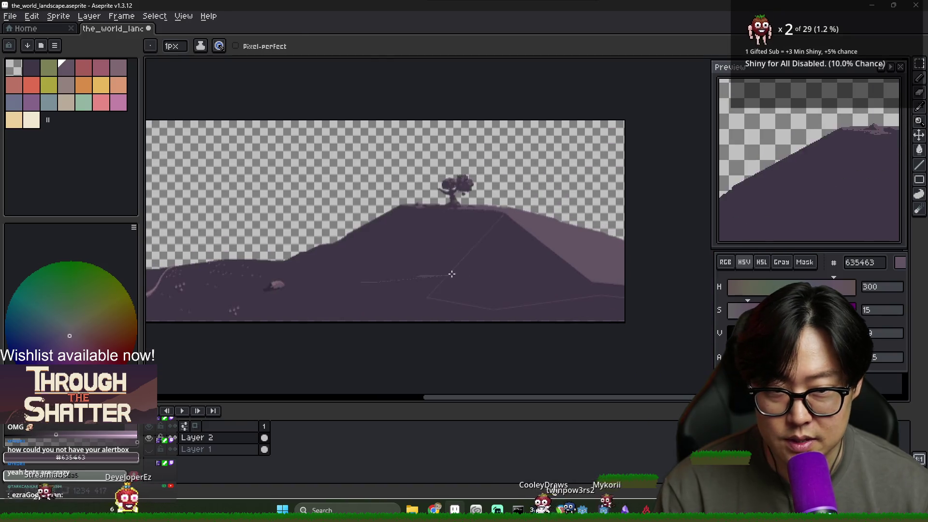
# Test a lighter purple bucket fill in the outlined region, undo it, and return to Pencil.
pyautogui.press('g')
pyautogui.click(520, 276)
pyautogui.hotkey('ctrl', 'z')
pyautogui.scroll(4, 519, 277)
pyautogui.press('b')
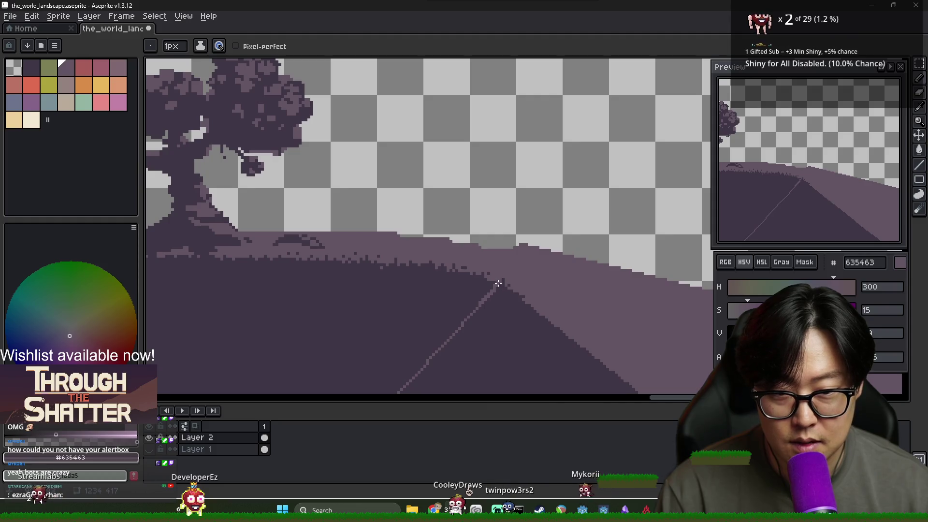
# Choose the lighter mauve 806873 from the palette.
pyautogui.scroll(-3, 498, 280)
pyautogui.scroll(3, 575, 176)
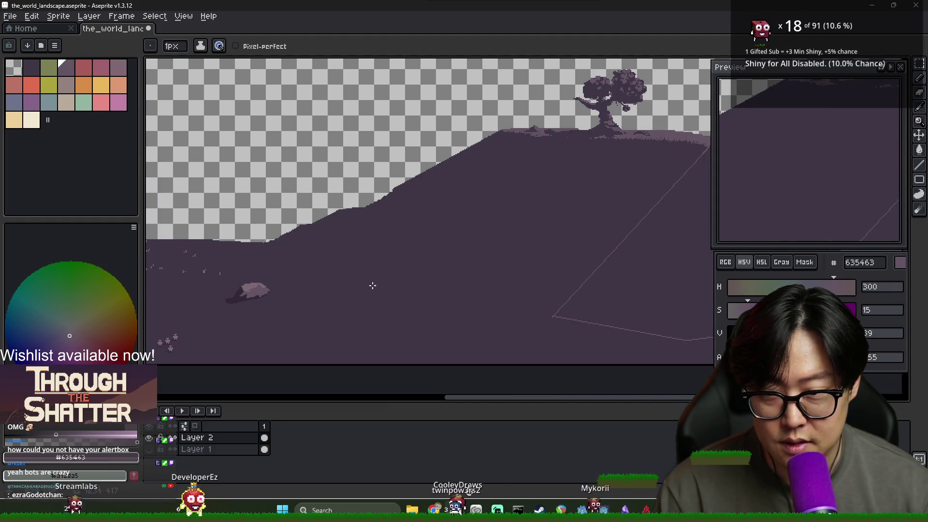
pyautogui.keyDown('alt'); pyautogui.click(250, 289); pyautogui.keyUp('alt')
pyautogui.scroll(-3, 563, 245)
pyautogui.scroll(4, 466, 207)
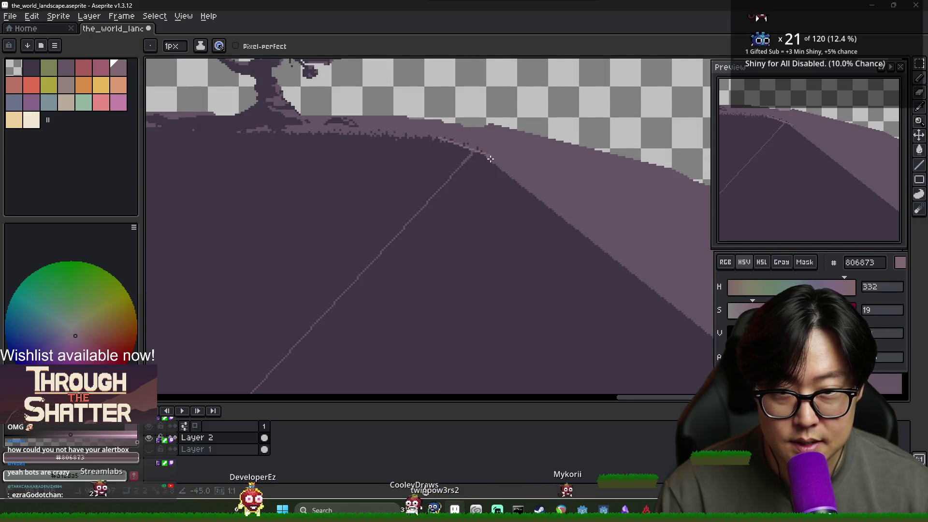
pyautogui.scroll(2, 577, 222)
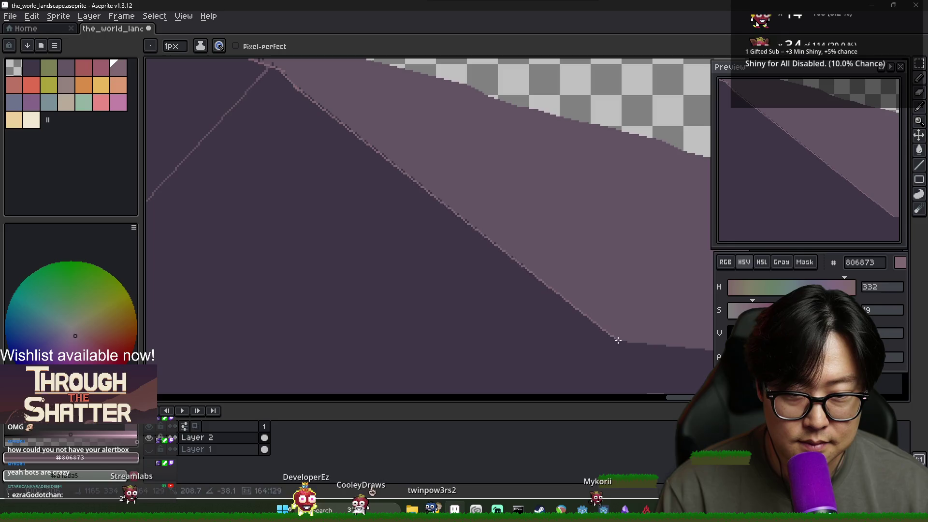
# Try a lighter bucket fill on the right hill slope, then undo it.
pyautogui.moveTo(615, 338); pyautogui.dragTo(633, 324)
pyautogui.scroll(-1, 633, 325)
pyautogui.press('g')
pyautogui.click(464, 240)
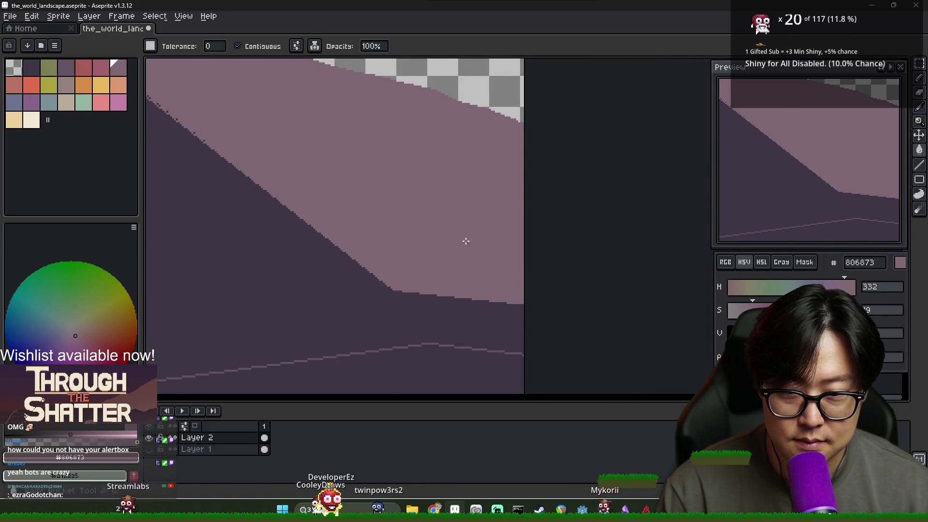
pyautogui.scroll(-3, 387, 213)
pyautogui.scroll(1, 423, 155)
pyautogui.hotkey('ctrl', 'z')
pyautogui.scroll(1, 418, 147)
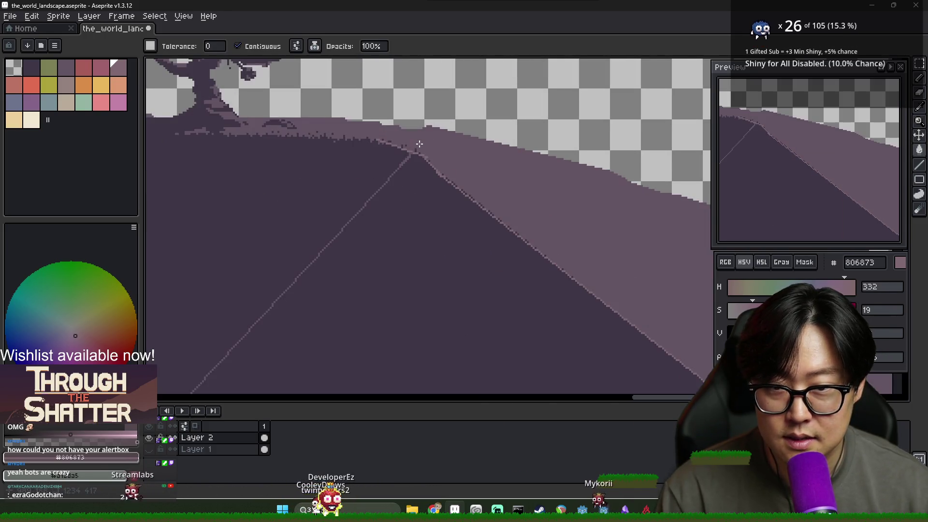
pyautogui.press('b')
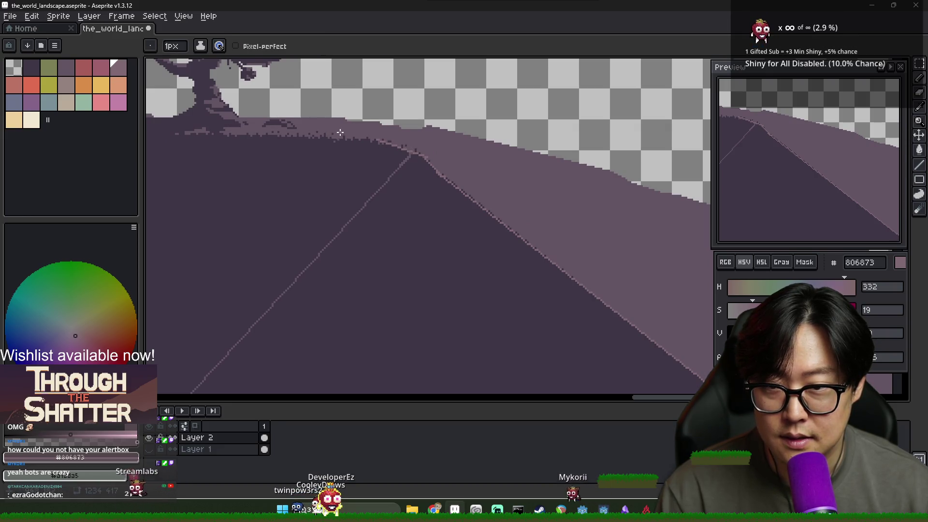
# Fill the right slope lighter mauve and the triangle right of the diagonal with 635463.
pyautogui.scroll(-3, 341, 132)
pyautogui.scroll(1, 411, 143)
pyautogui.press('g')
pyautogui.click(412, 143)
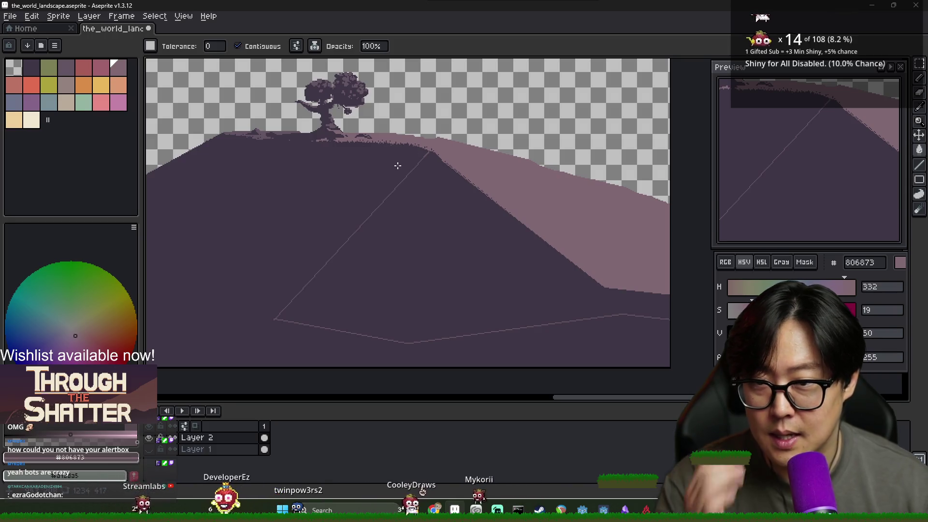
pyautogui.scroll(1, 423, 155)
pyautogui.keyDown('alt'); pyautogui.click(465, 240); pyautogui.keyUp('alt')
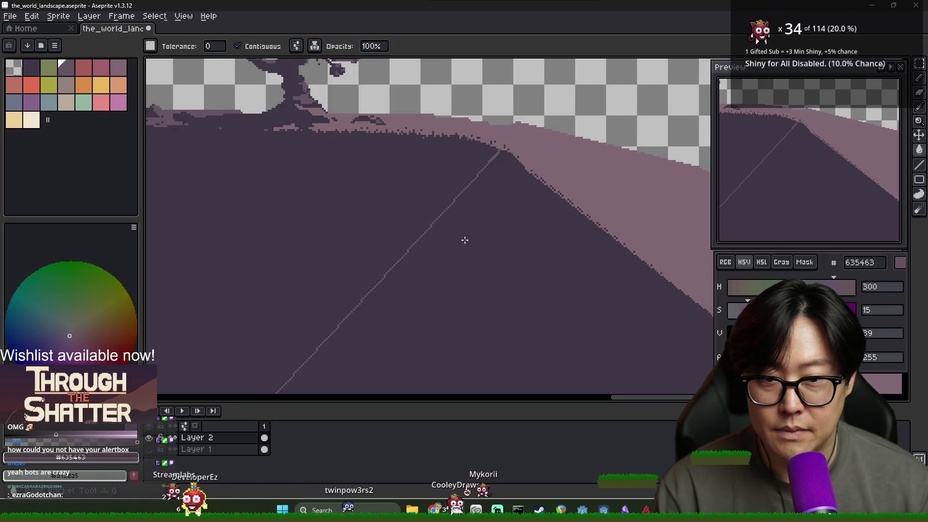
pyautogui.click(465, 240)
# Pencil jagged pixels along the diagonal hill edge to touch it up.
pyautogui.scroll(-3, 507, 234)
pyautogui.scroll(3, 529, 252)
pyautogui.scroll(-1, 560, 182)
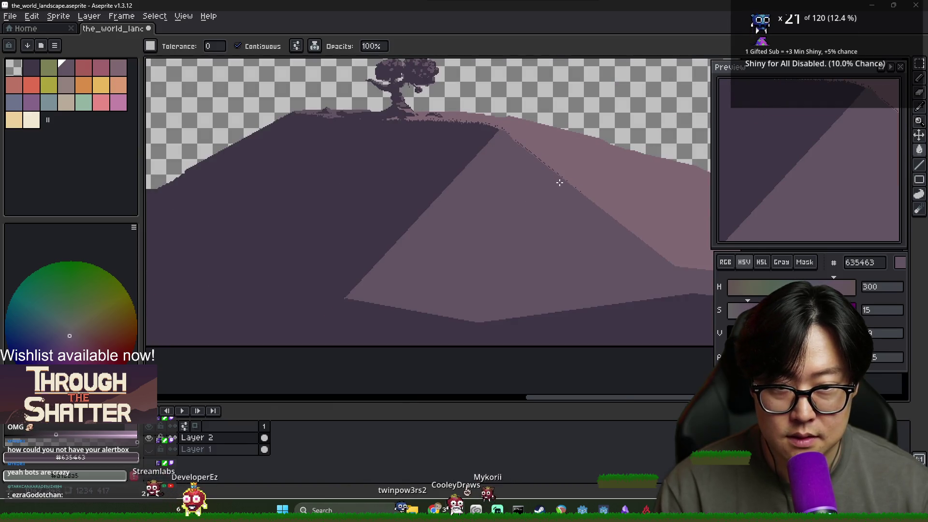
pyautogui.scroll(2, 543, 151)
pyautogui.press('b')
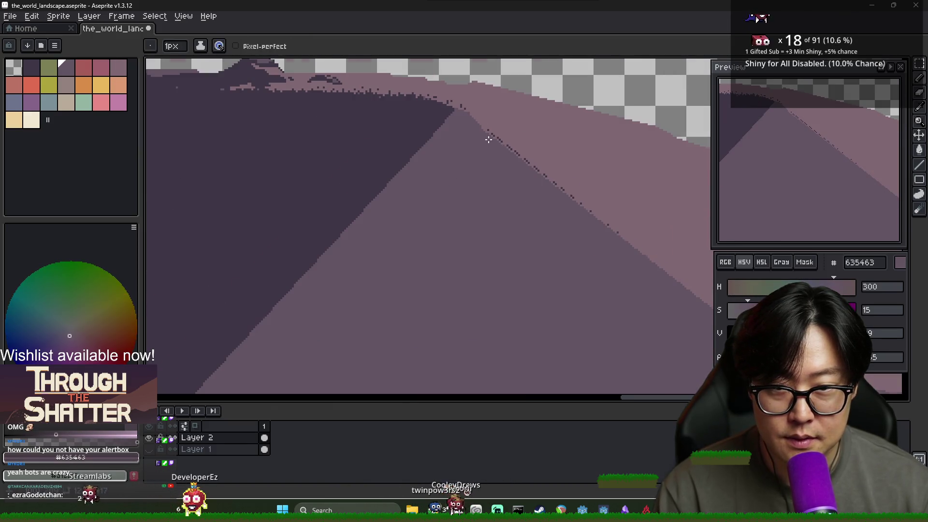
pyautogui.scroll(2, 488, 128)
pyautogui.moveTo(486, 118)
pyautogui.mouseDown()
pyautogui.moveTo(365, 102)
pyautogui.moveTo(680, 347)
pyautogui.moveTo(455, 188)
pyautogui.mouseUp()
pyautogui.scroll(-4, 459, 239)
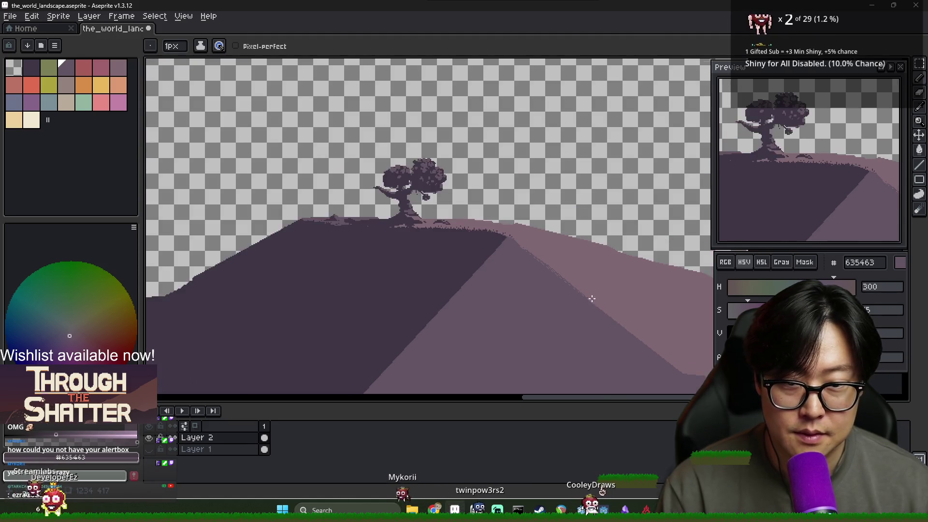
pyautogui.scroll(1, 458, 239)
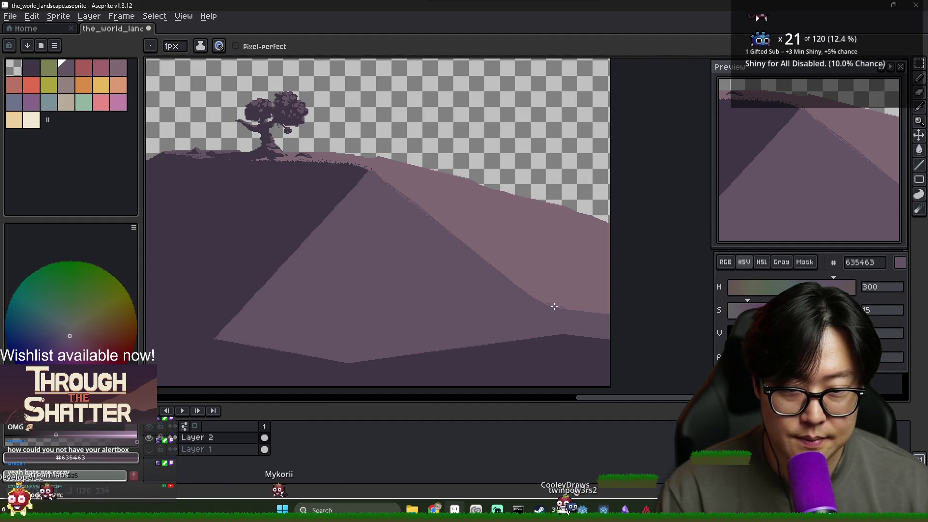
pyautogui.scroll(1, 561, 302)
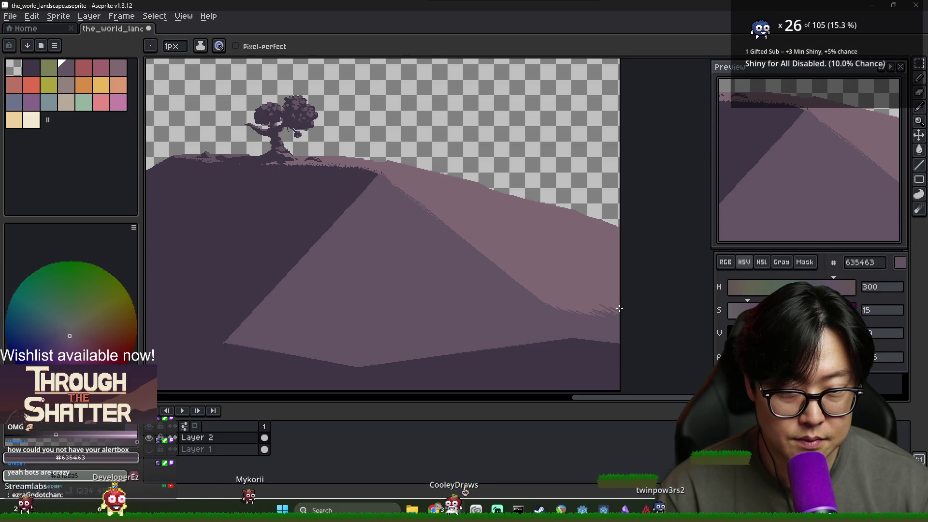
pyautogui.scroll(-2, 626, 310)
pyautogui.scroll(3, 628, 317)
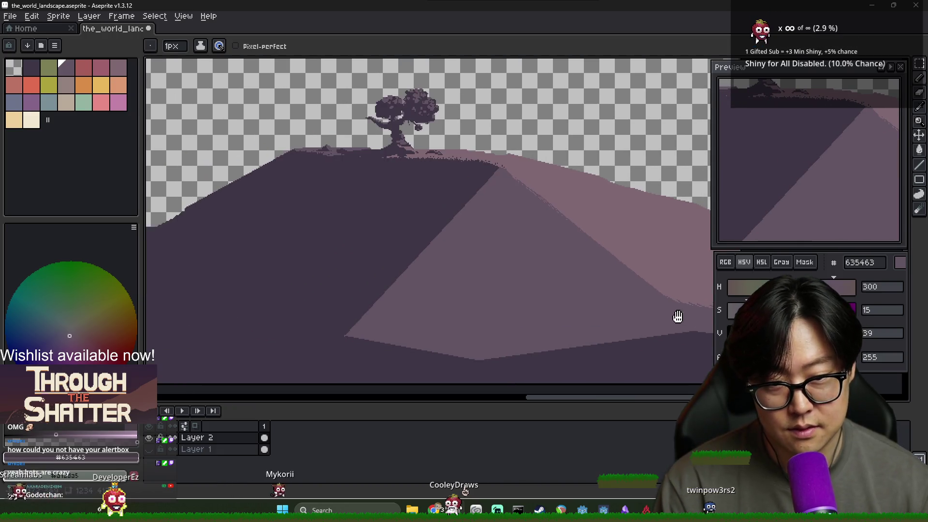
# Pan across the hill's lower edge, sampling dark 3f3645 and mid mauve 635463.
pyautogui.keyDown('alt'); pyautogui.click(507, 356); pyautogui.keyUp('alt')
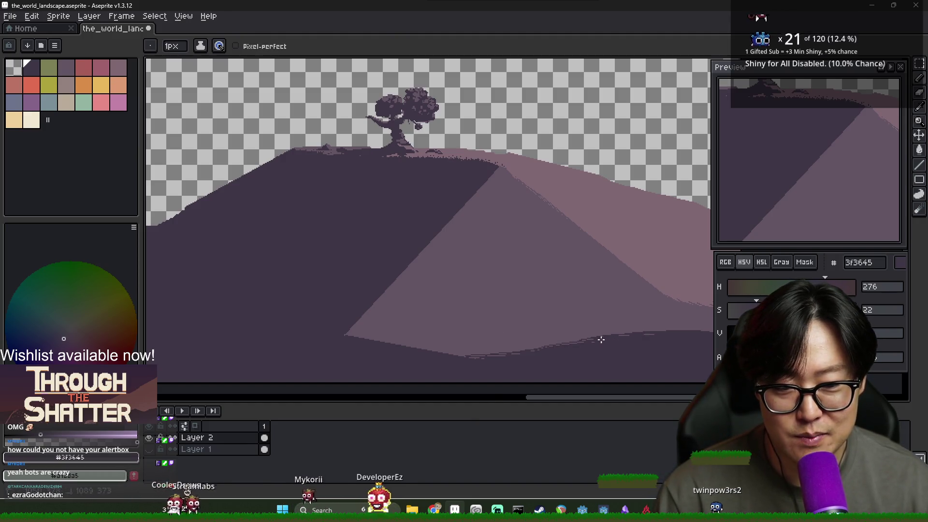
pyautogui.moveTo(677, 332); pyautogui.dragTo(520, 346)
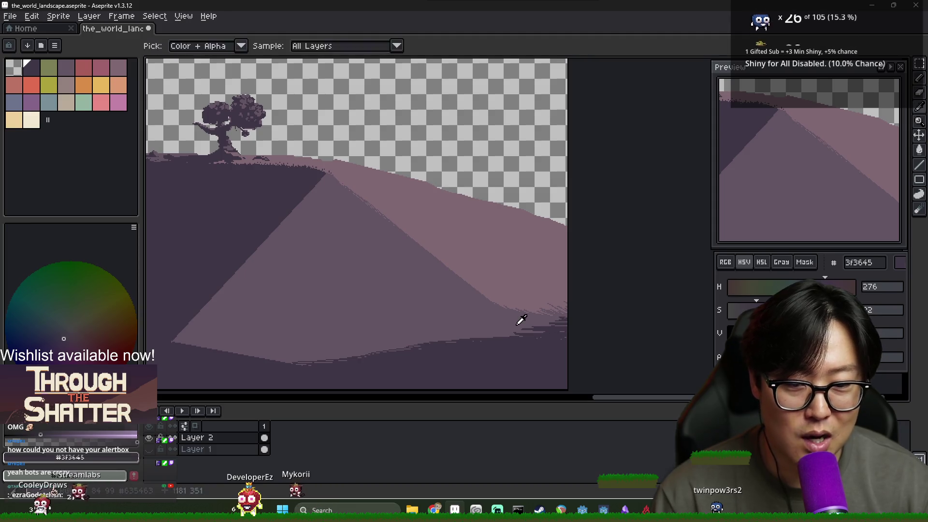
pyautogui.keyDown('alt'); pyautogui.click(491, 329); pyautogui.keyUp('alt')
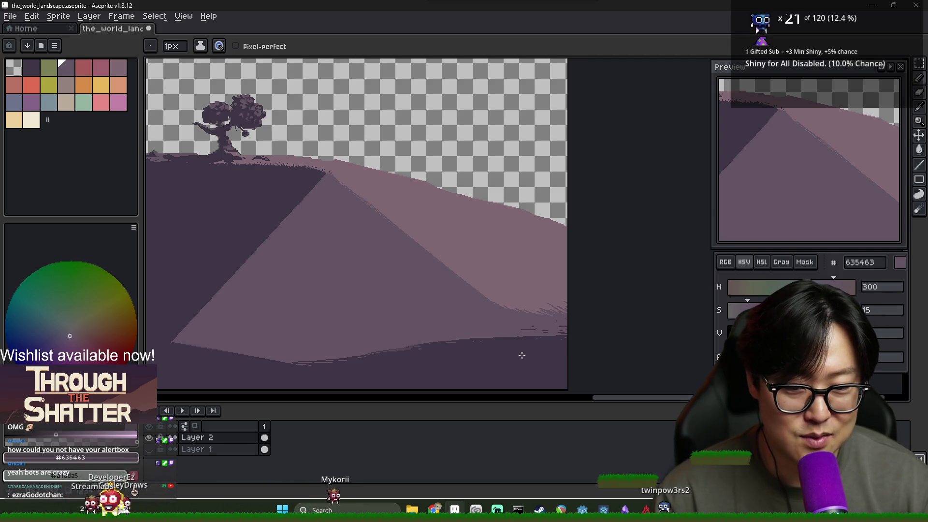
pyautogui.moveTo(522, 356); pyautogui.dragTo(679, 340)
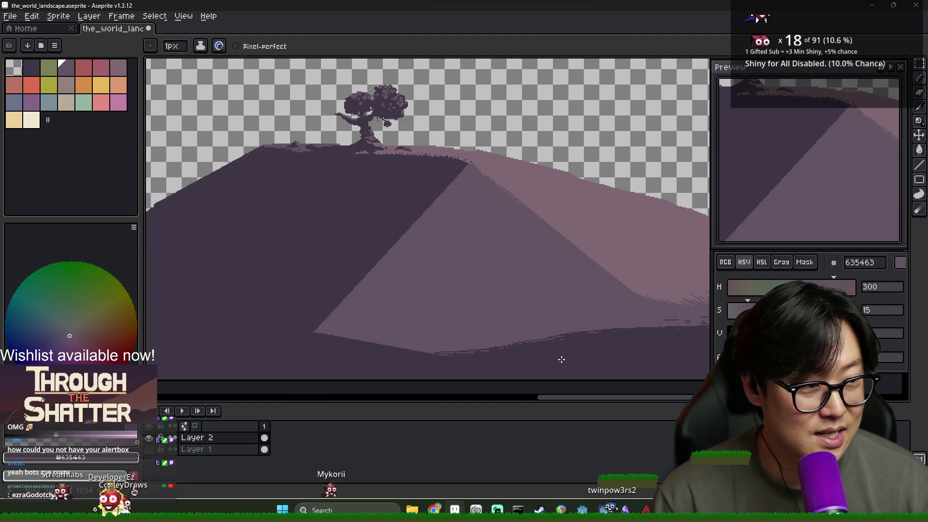
pyautogui.keyDown('alt'); pyautogui.click(406, 350); pyautogui.keyUp('alt')
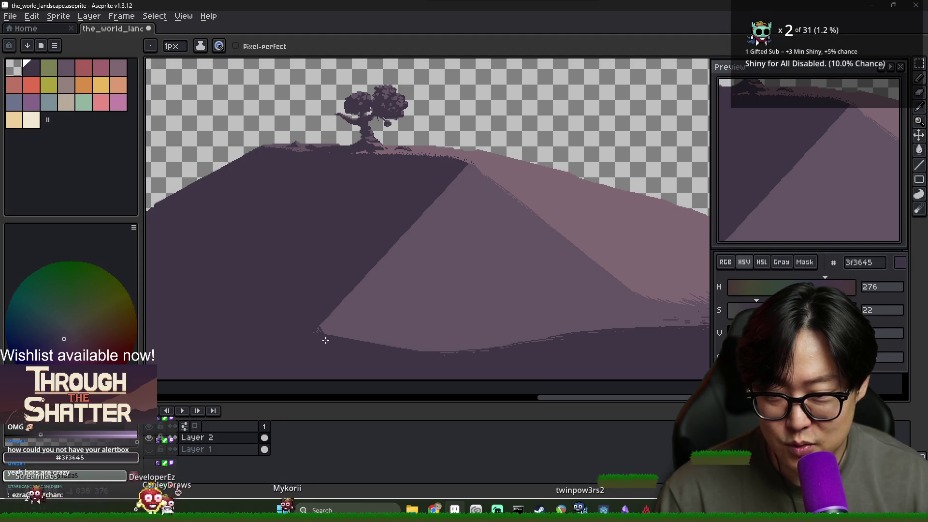
pyautogui.keyDown('alt'); pyautogui.click(342, 321); pyautogui.keyUp('alt')
pyautogui.scroll(2, 329, 331)
# Paint light grass tufts along the slope's lower edge and carve dark 3f3645 notches into them.
pyautogui.moveTo(307, 322)
pyautogui.mouseDown()
pyautogui.moveTo(263, 300)
pyautogui.moveTo(282, 318)
pyautogui.mouseUp()
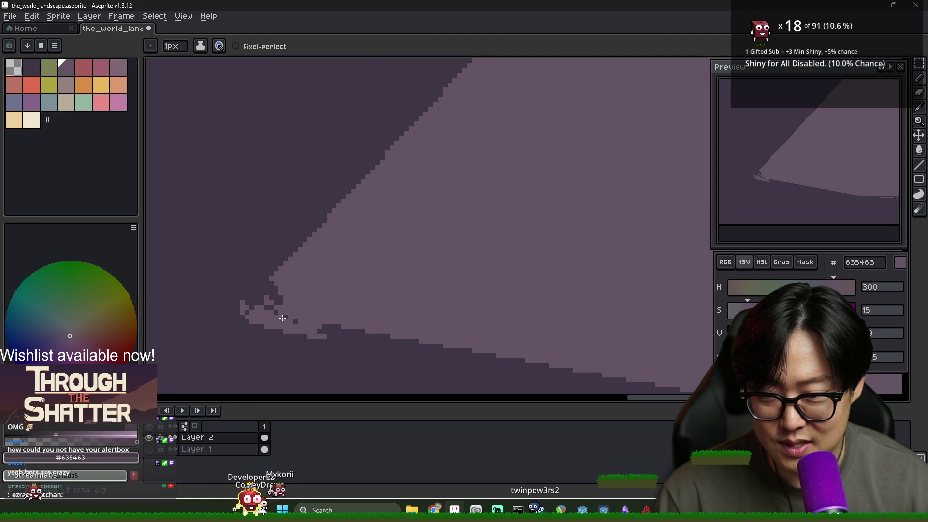
pyautogui.keyDown('alt'); pyautogui.click(400, 347); pyautogui.keyUp('alt')
pyautogui.moveTo(366, 340); pyautogui.dragTo(322, 334)
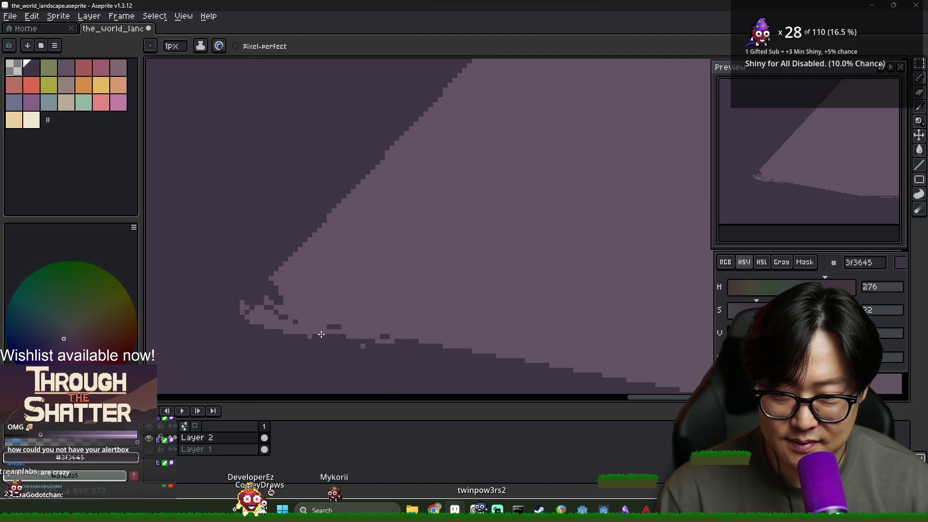
pyautogui.scroll(-3, 372, 336)
pyautogui.scroll(3, 344, 334)
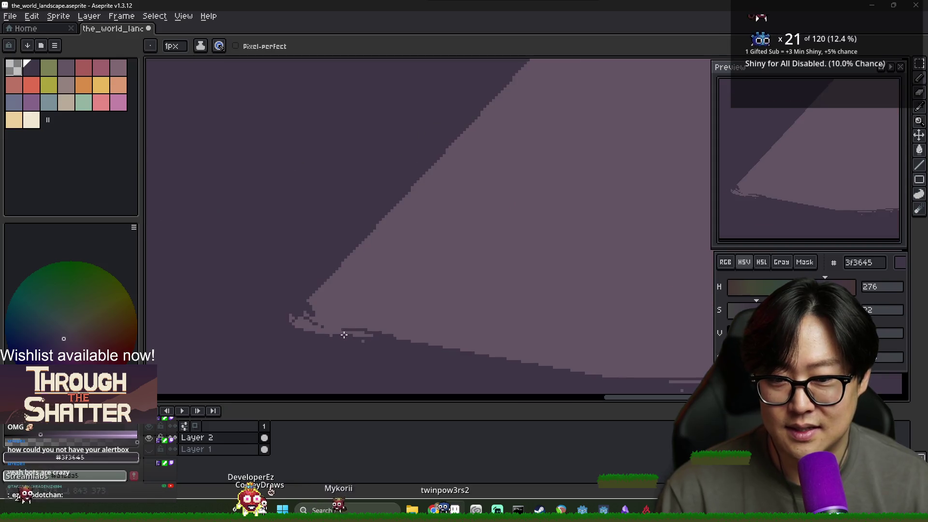
# Draw a straight light edge line down-left from the hill and bucket-fill the foreground mid mauve.
pyautogui.keyDown('alt'); pyautogui.click(302, 318); pyautogui.keyUp('alt')
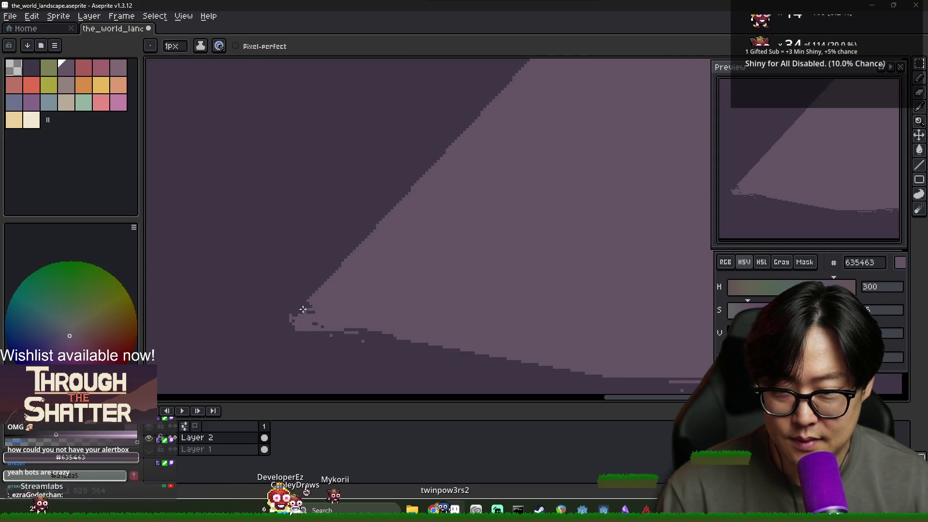
pyautogui.scroll(-3, 377, 321)
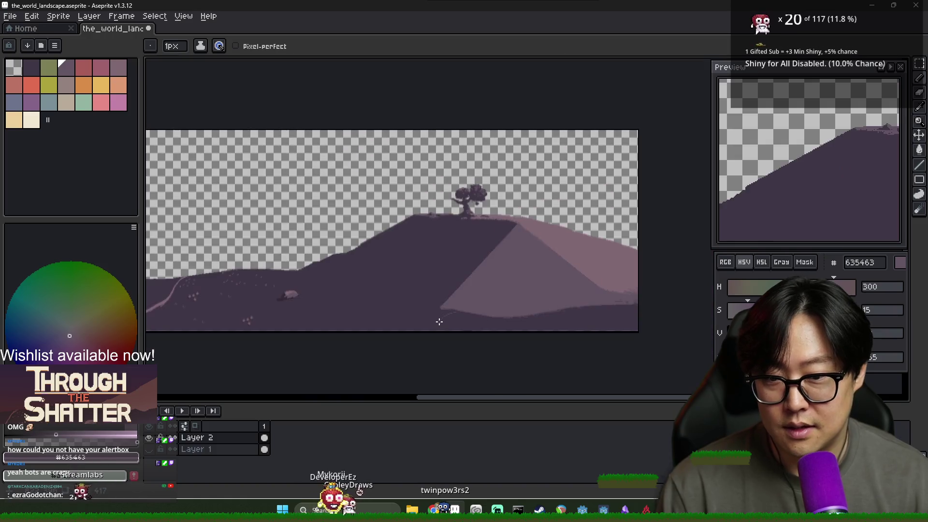
pyautogui.scroll(3, 438, 320)
pyautogui.scroll(-2, 438, 320)
pyautogui.scroll(2, 437, 313)
pyautogui.scroll(-2, 439, 305)
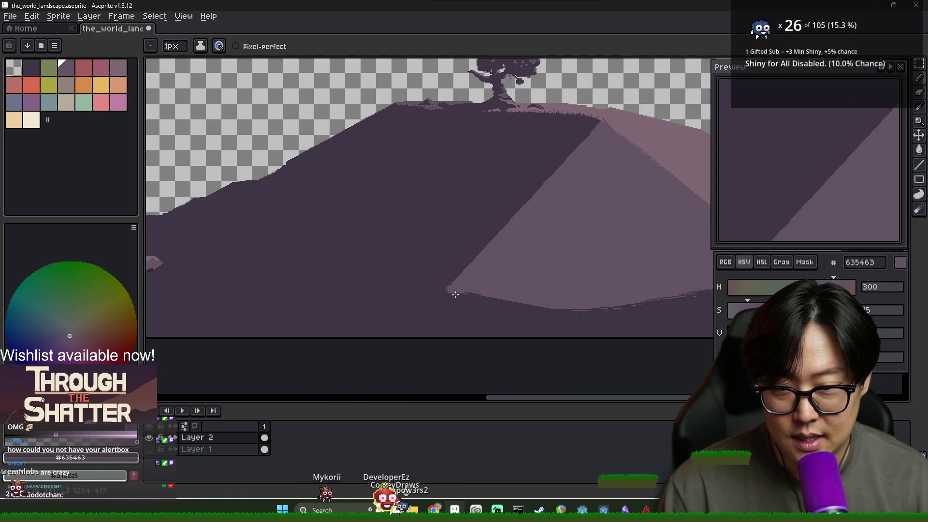
pyautogui.scroll(-2, 457, 295)
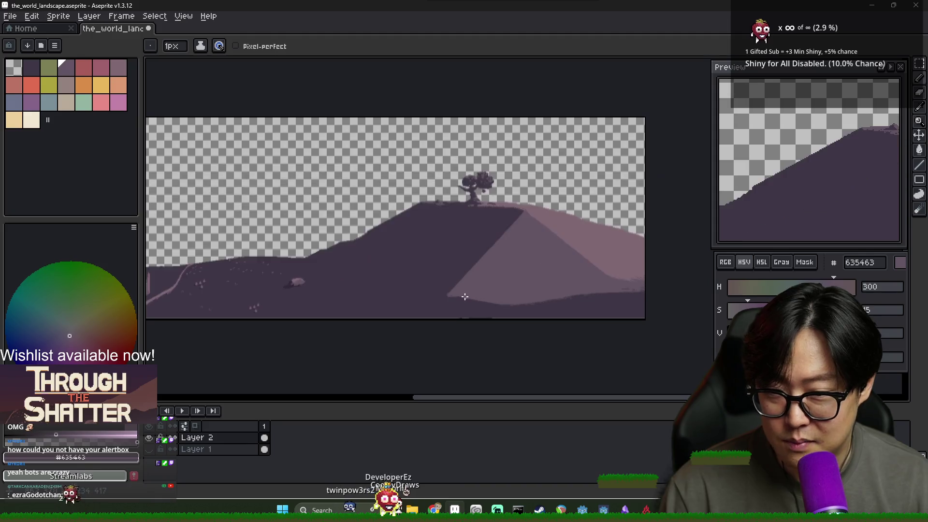
pyautogui.scroll(2, 455, 297)
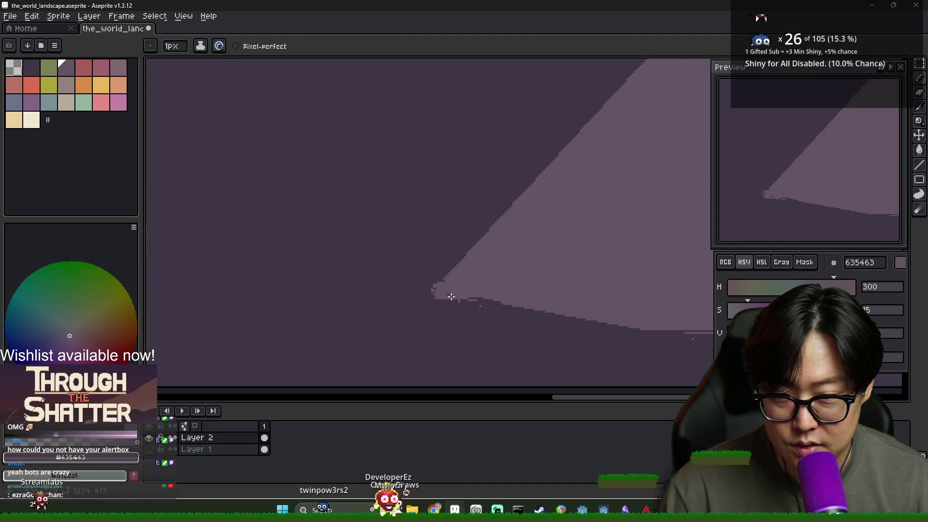
pyautogui.keyDown('shift'); pyautogui.click(245, 316); pyautogui.keyUp('shift')
pyautogui.hscroll(-3, 311, 345)
pyautogui.keyDown('shift'); pyautogui.click(176, 369); pyautogui.keyUp('shift')
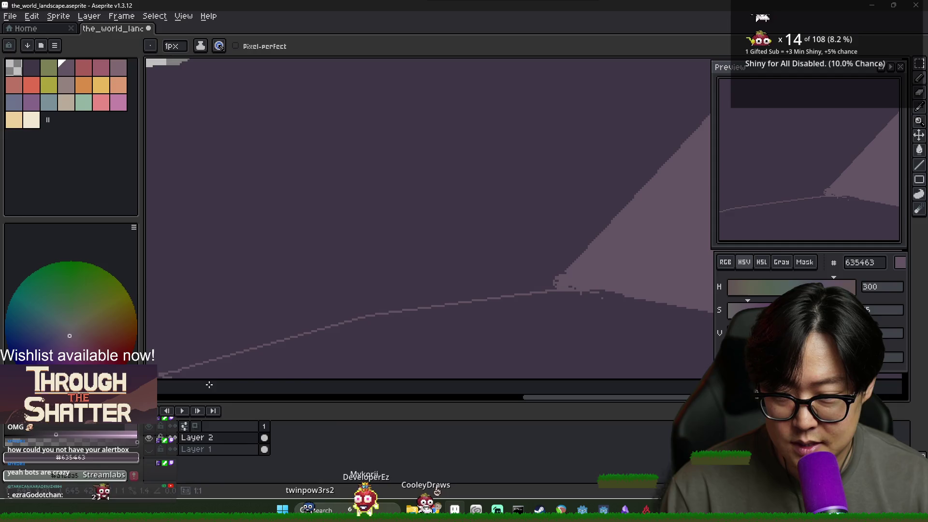
pyautogui.press('g')
pyautogui.click(316, 363)
# Add a dark 3f3645 wedge along the slope bottom's left tip.
pyautogui.scroll(-2, 532, 345)
pyautogui.scroll(2, 561, 343)
pyautogui.press('alt')
pyautogui.keyDown('alt'); pyautogui.click(243, 315); pyautogui.keyUp('alt')
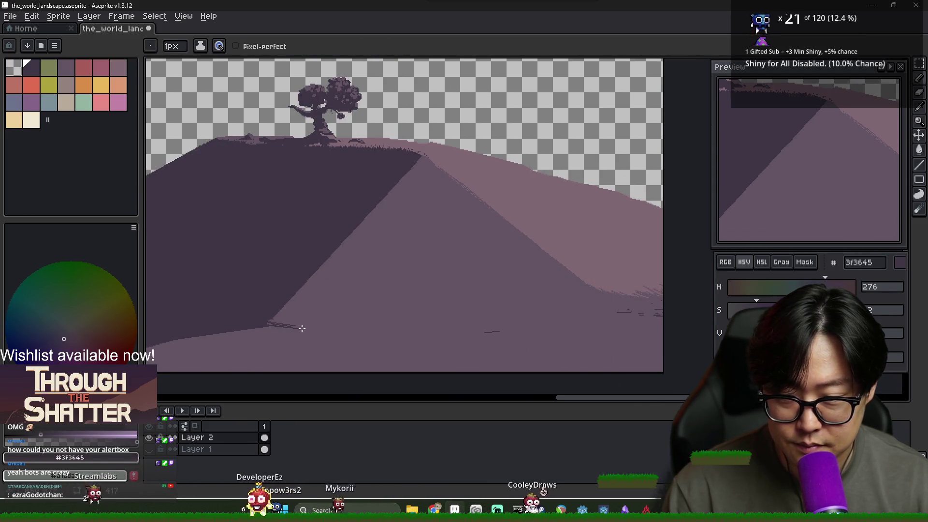
pyautogui.keyDown('shift'); pyautogui.click(381, 330); pyautogui.keyUp('shift')
# Try drawing a light winding path up the hill with the pencil, then undo it.
pyautogui.press('g')
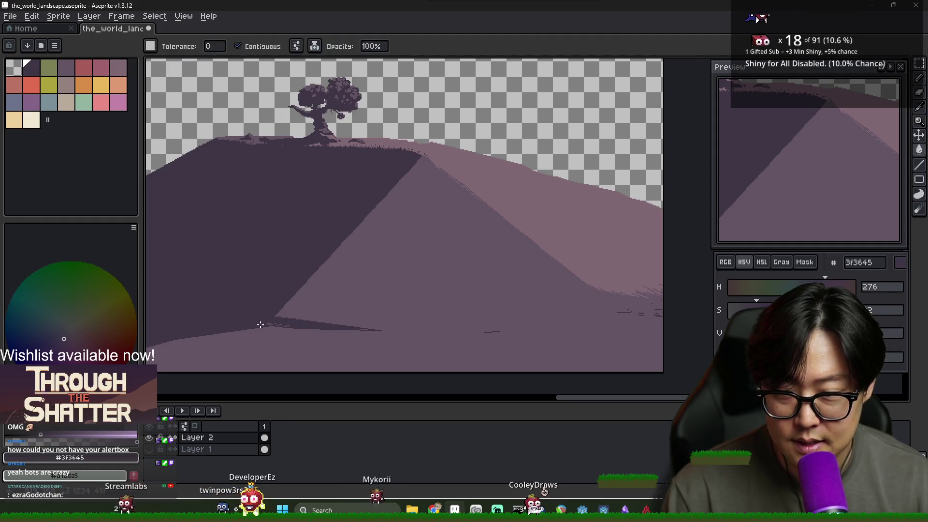
pyautogui.scroll(2, 271, 323)
pyautogui.press('b')
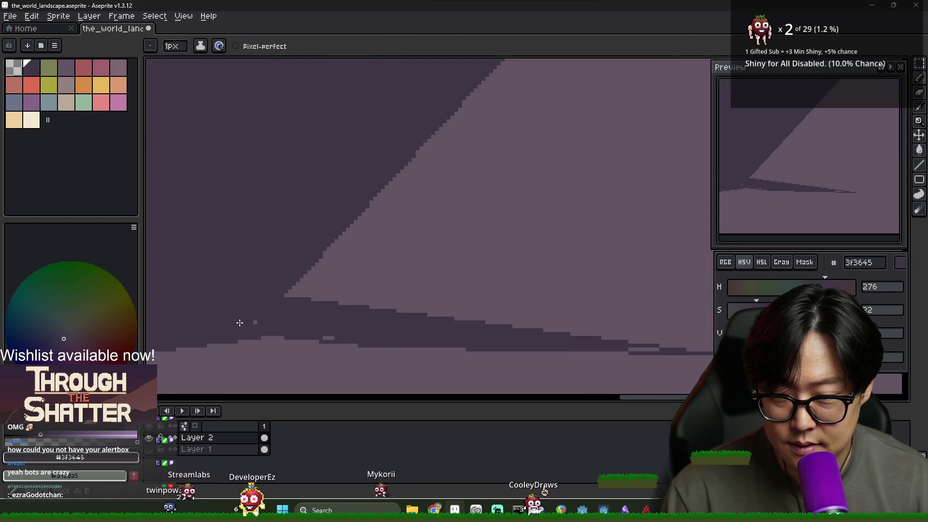
pyautogui.scroll(-3, 341, 336)
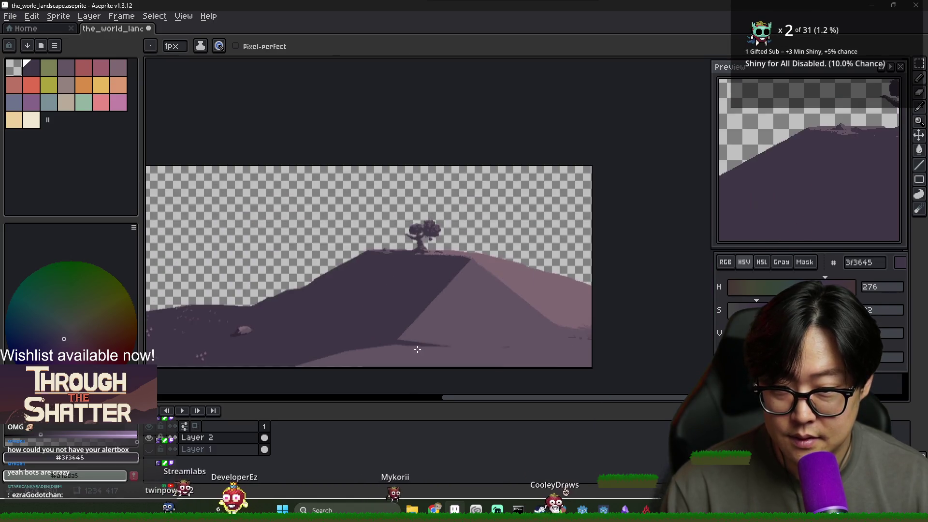
pyautogui.scroll(1, 536, 343)
pyautogui.scroll(-2, 537, 344)
pyautogui.moveTo(520, 346)
pyautogui.mouseDown()
pyautogui.moveTo(433, 329)
pyautogui.moveTo(454, 299)
pyautogui.moveTo(448, 282)
pyautogui.mouseUp()
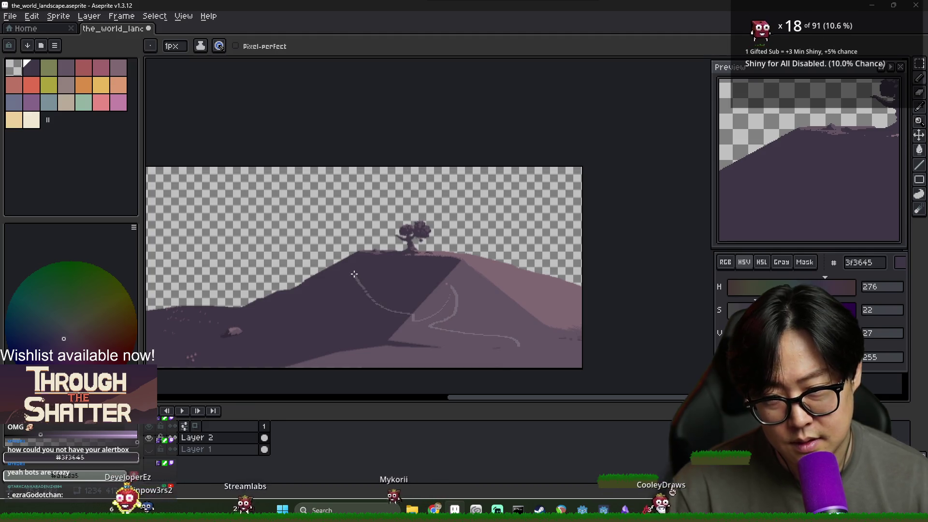
pyautogui.hotkey('ctrl', 'z')
# Zoom in and out and pan to bring the landscape's left side into view.
pyautogui.scroll(3, 406, 332)
pyautogui.scroll(-3, 389, 357)
pyautogui.scroll(3, 389, 356)
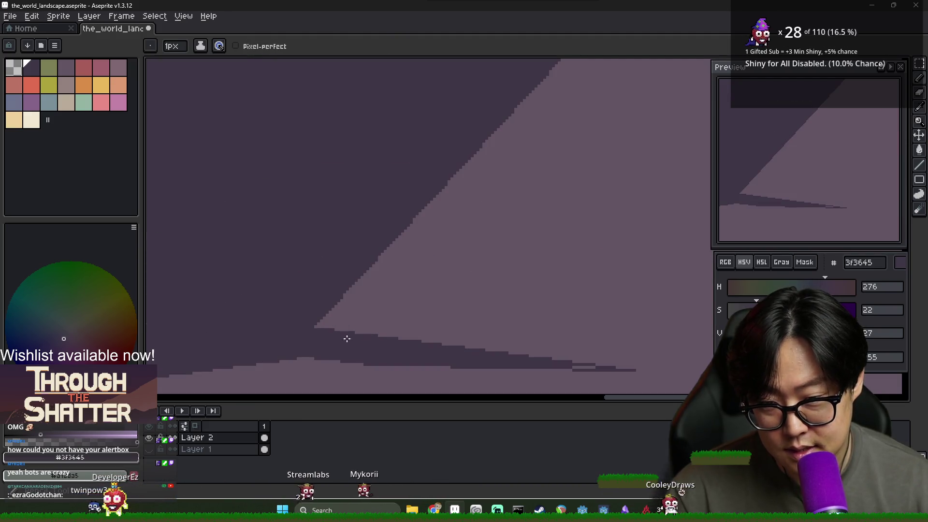
pyautogui.press('g')
pyautogui.scroll(-3, 382, 306)
pyautogui.scroll(3, 365, 317)
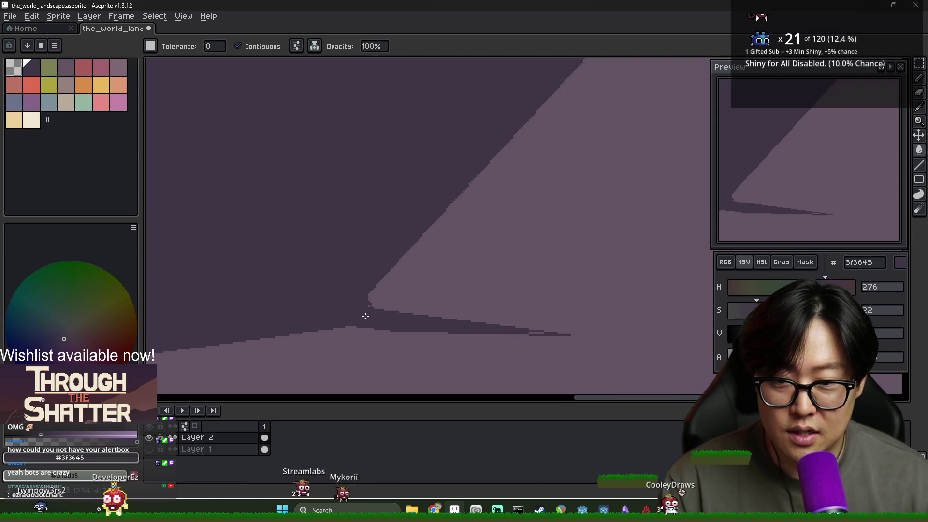
pyautogui.scroll(-3, 368, 306)
pyautogui.moveTo(368, 306); pyautogui.dragTo(512, 262)
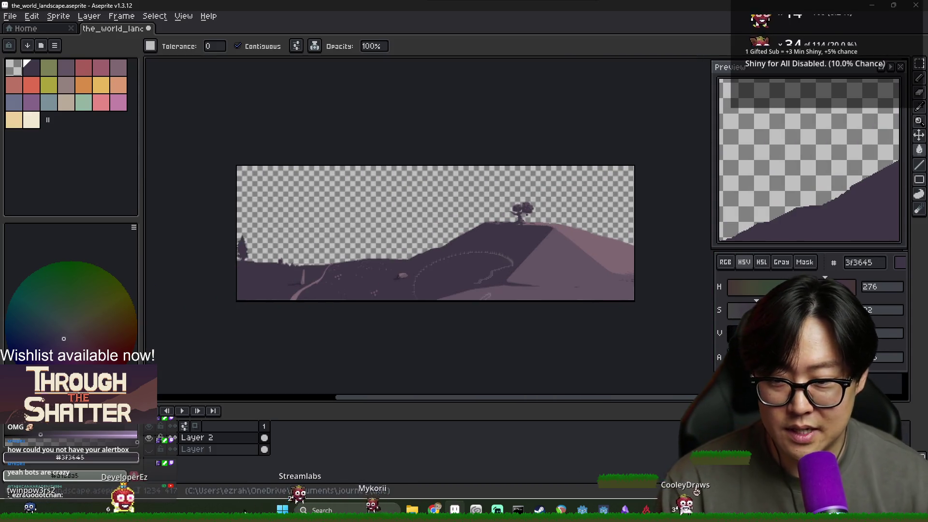
pyautogui.scroll(1, 507, 269)
pyautogui.scroll(-1, 508, 282)
pyautogui.scroll(-1, 514, 276)
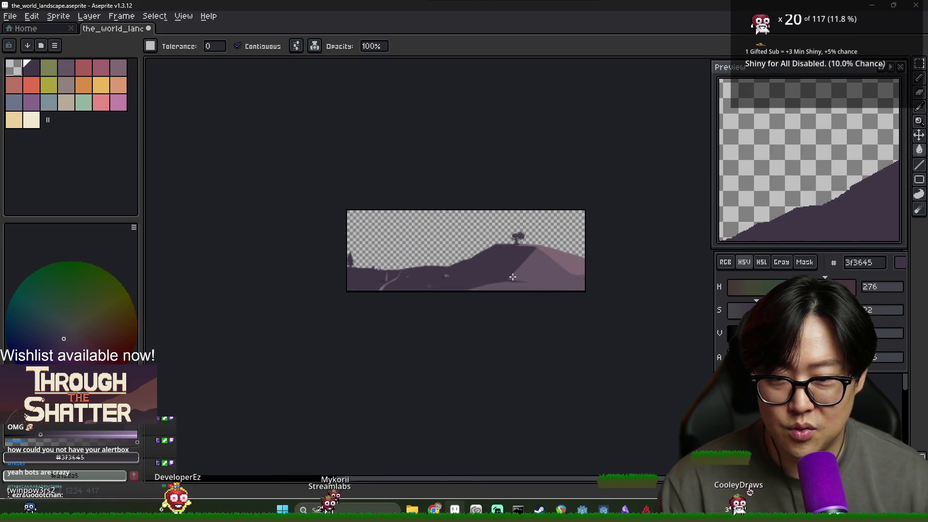
pyautogui.scroll(1, 514, 277)
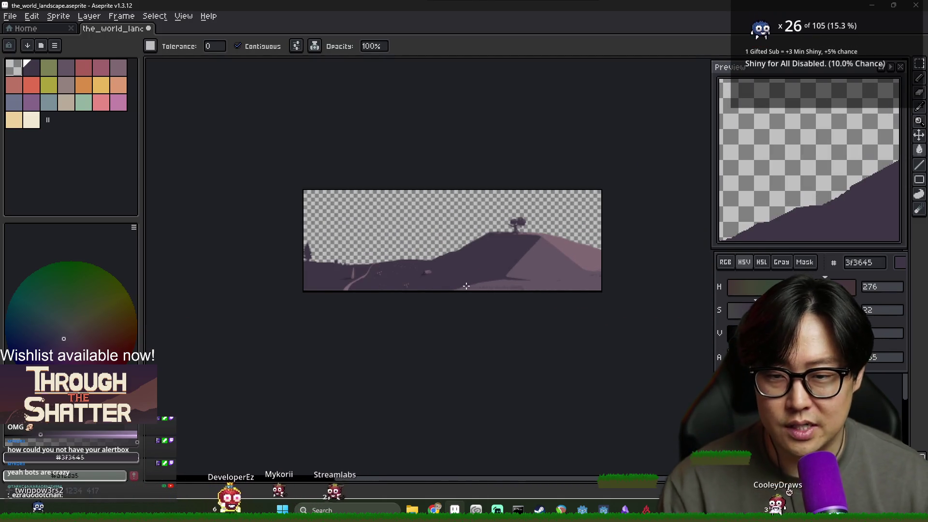
pyautogui.scroll(3, 469, 275)
pyautogui.scroll(-2, 473, 275)
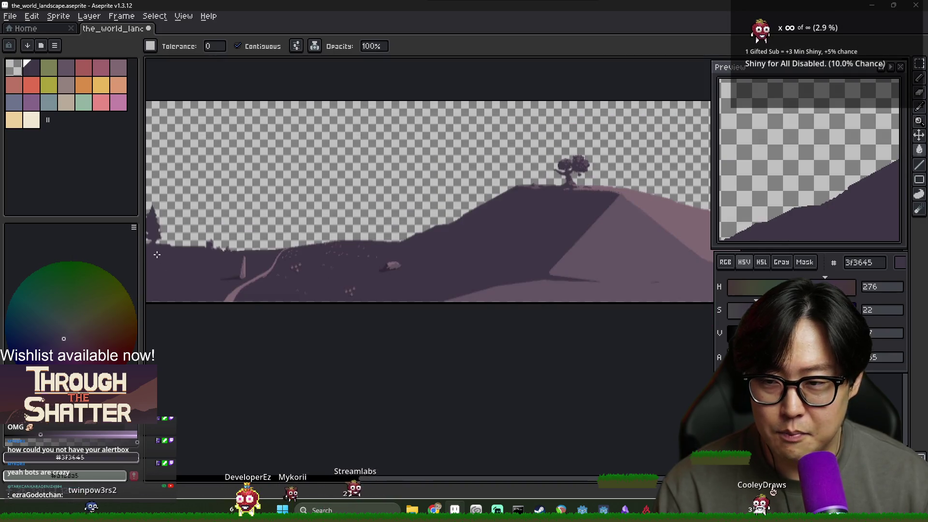
# Narrow the palette panel to widen the canvas and switch to the 1px pixel-perfect Pencil.
pyautogui.moveTo(140, 479); pyautogui.dragTo(129, 411)
pyautogui.scroll(-1, 449, 244)
pyautogui.scroll(-1, 488, 257)
pyautogui.scroll(1, 487, 257)
pyautogui.scroll(3, 513, 257)
pyautogui.scroll(-2, 532, 257)
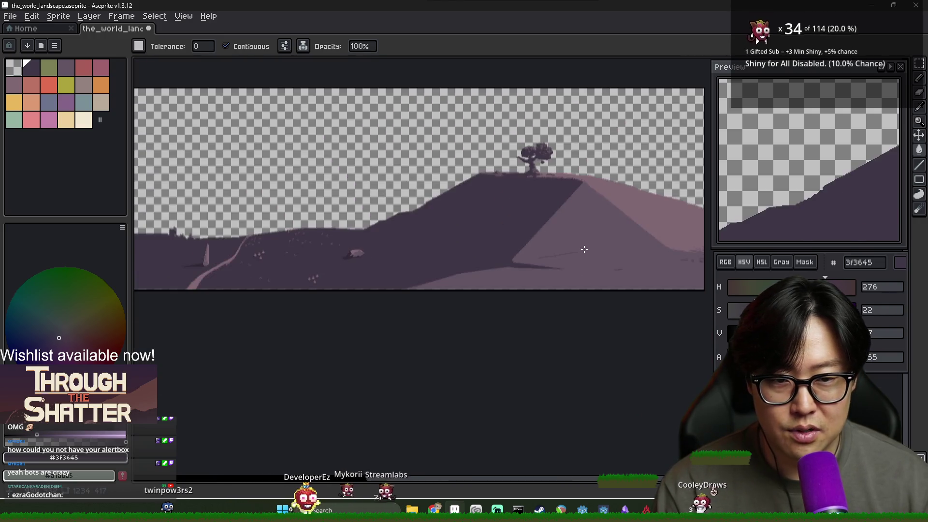
pyautogui.scroll(4, 358, 270)
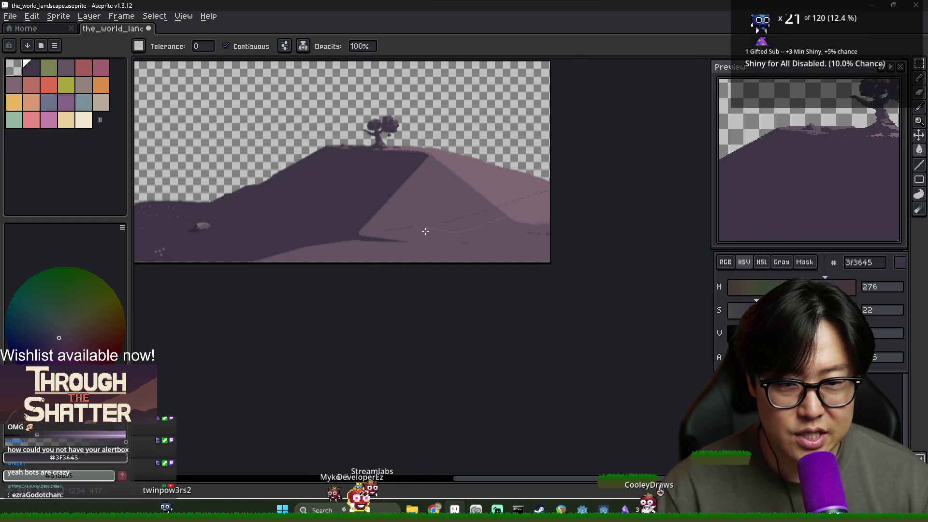
pyautogui.scroll(-3, 358, 270)
pyautogui.scroll(4, 257, 292)
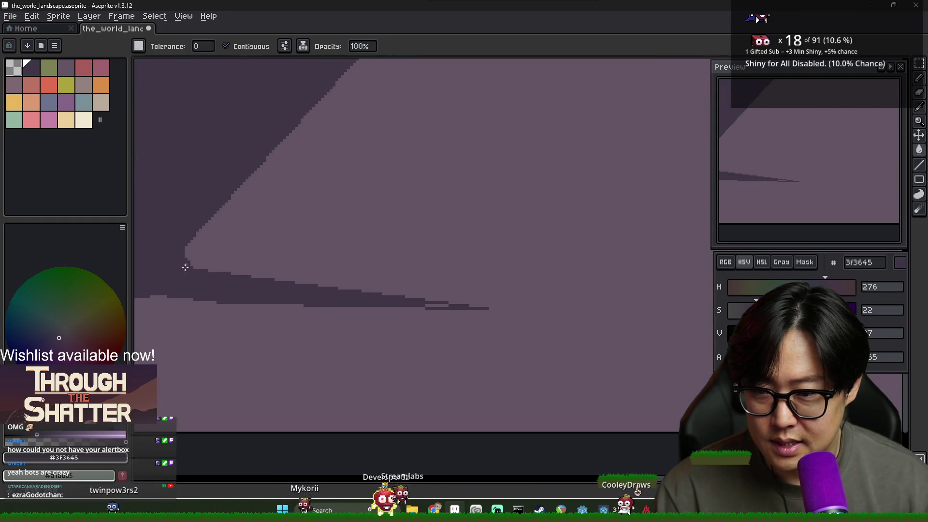
pyautogui.press('b')
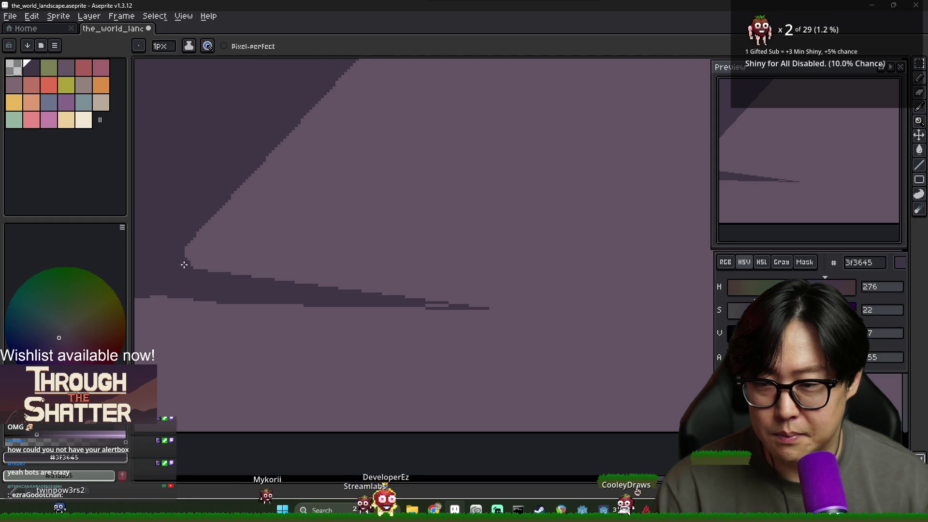
pyautogui.scroll(-4, 182, 274)
pyautogui.scroll(3, 468, 282)
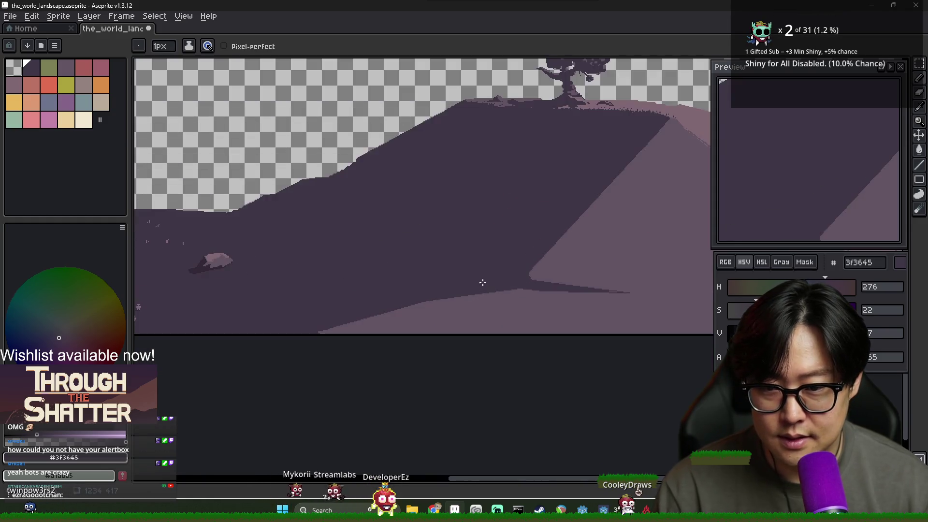
# Pick lighter purple 635463 and outline a region across the lower-left hillside.
pyautogui.moveTo(268, 307)
pyautogui.mouseDown()
pyautogui.moveTo(326, 317)
pyautogui.moveTo(447, 297)
pyautogui.mouseUp()
pyautogui.scroll(-4, 447, 297)
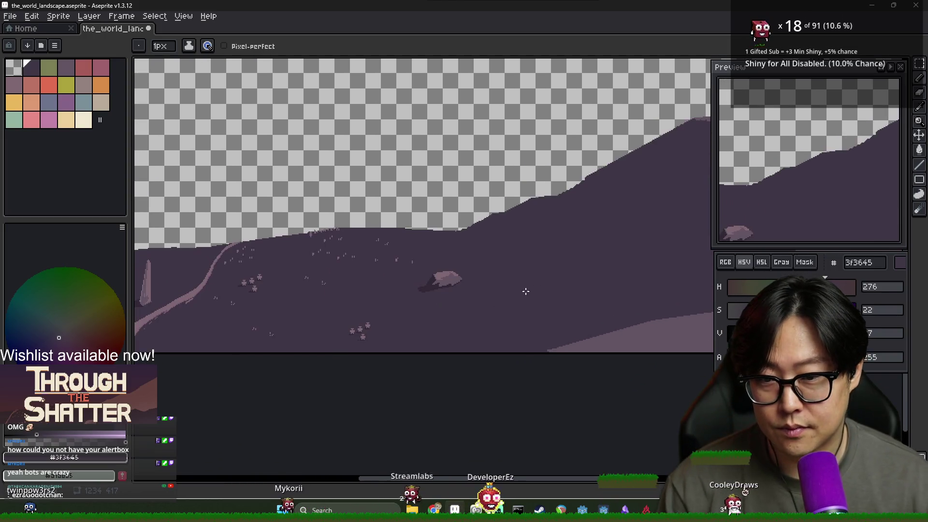
pyautogui.scroll(3, 419, 291)
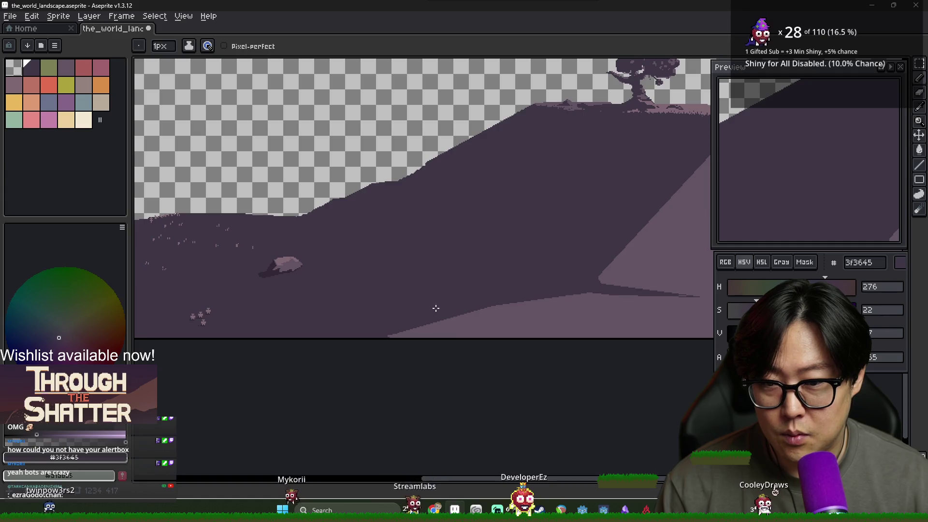
pyautogui.scroll(1, 373, 301)
pyautogui.keyDown('alt'); pyautogui.click(539, 321); pyautogui.keyUp('alt')
pyautogui.moveTo(561, 322)
pyautogui.mouseDown()
pyautogui.moveTo(352, 285)
pyautogui.moveTo(401, 309)
pyautogui.moveTo(396, 296)
pyautogui.mouseUp()
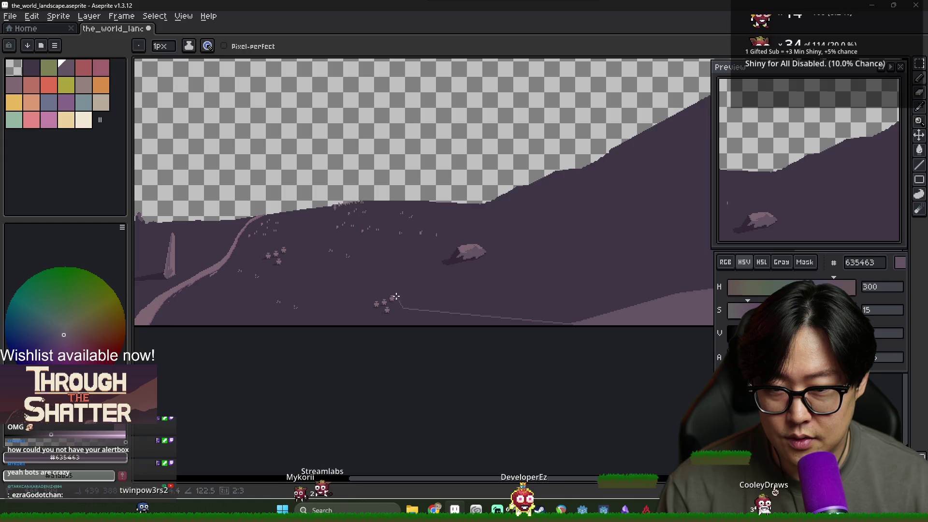
pyautogui.moveTo(341, 279); pyautogui.dragTo(341, 279)
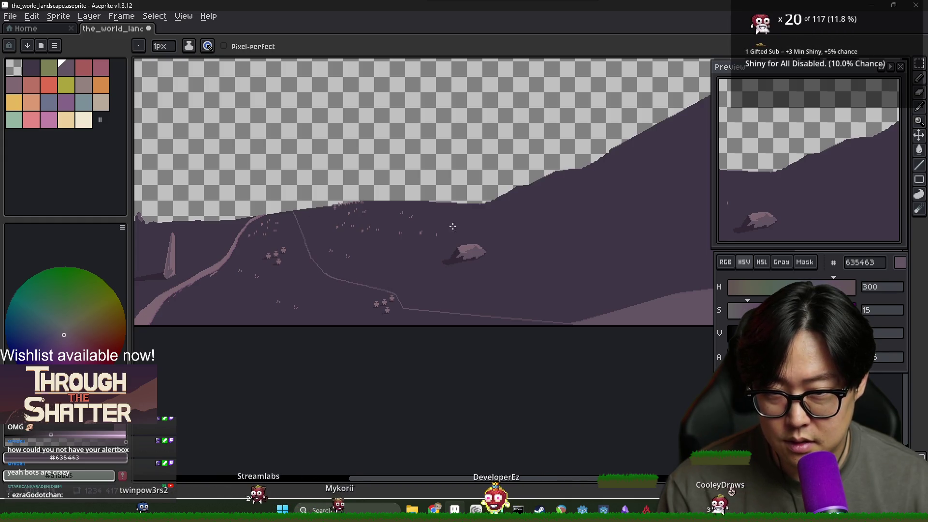
# Fill the outlined hillside region with 635463 using the Paint Bucket.
pyautogui.press('g')
pyautogui.click(307, 292)
pyautogui.scroll(-2, 382, 271)
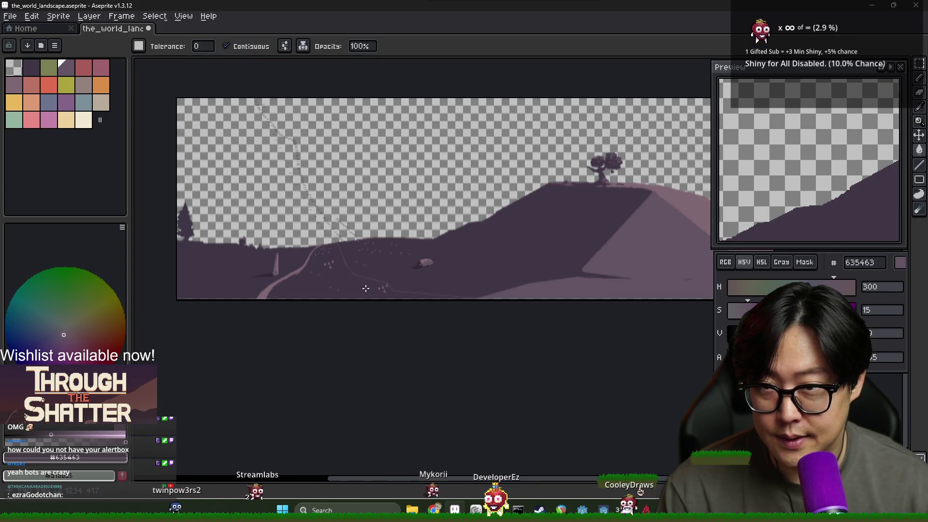
pyautogui.scroll(3, 312, 199)
pyautogui.scroll(-2, 312, 199)
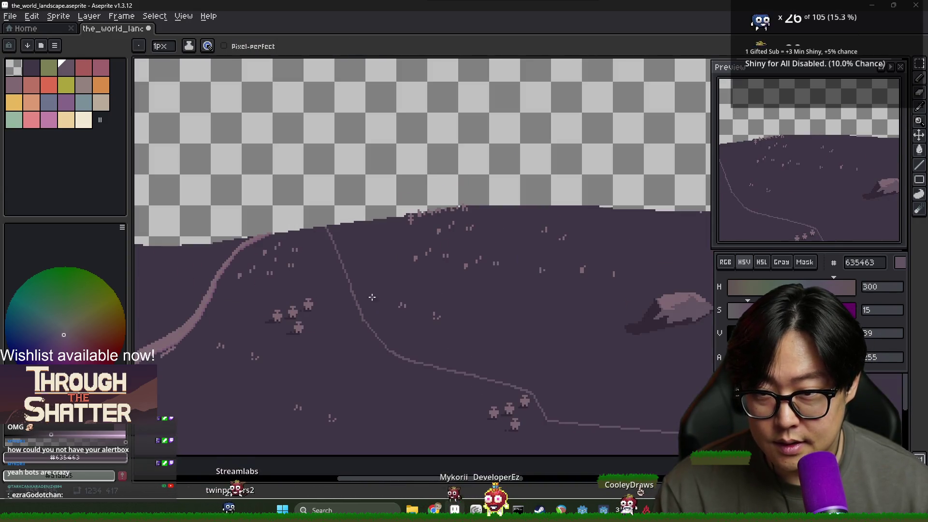
pyautogui.scroll(2, 352, 318)
pyautogui.scroll(-2, 351, 319)
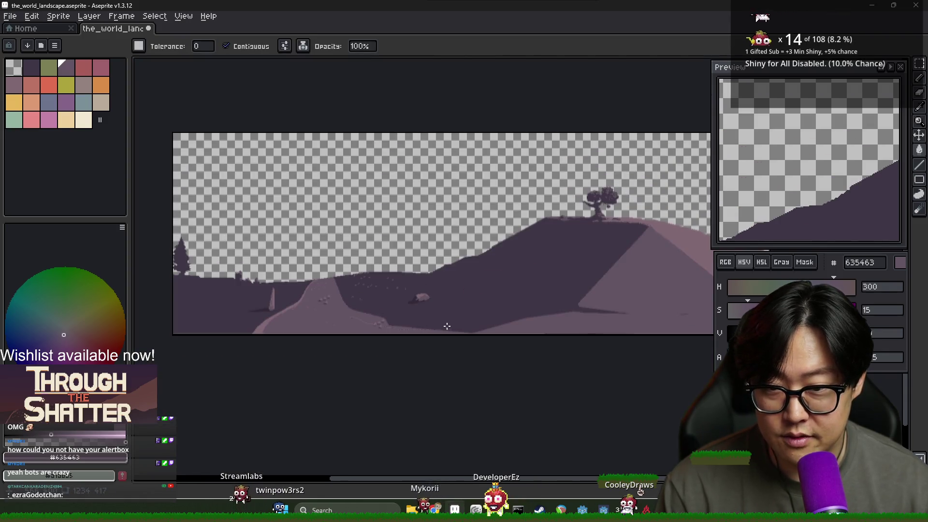
pyautogui.moveTo(282, 335)
pyautogui.mouseDown()
pyautogui.moveTo(431, 287)
pyautogui.moveTo(528, 311)
pyautogui.moveTo(392, 314)
pyautogui.mouseUp()
# Undo the lighter hillside fill, try a dark 3f3645 fill on the hill face, then undo it.
pyautogui.hotkey('ctrl', 'z')
pyautogui.hotkey('ctrl', 'z')
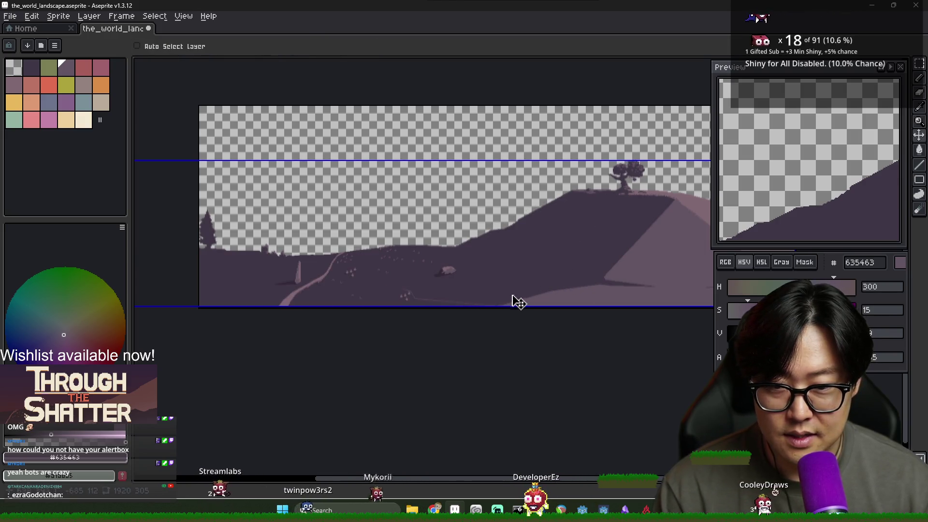
pyautogui.scroll(3, 616, 280)
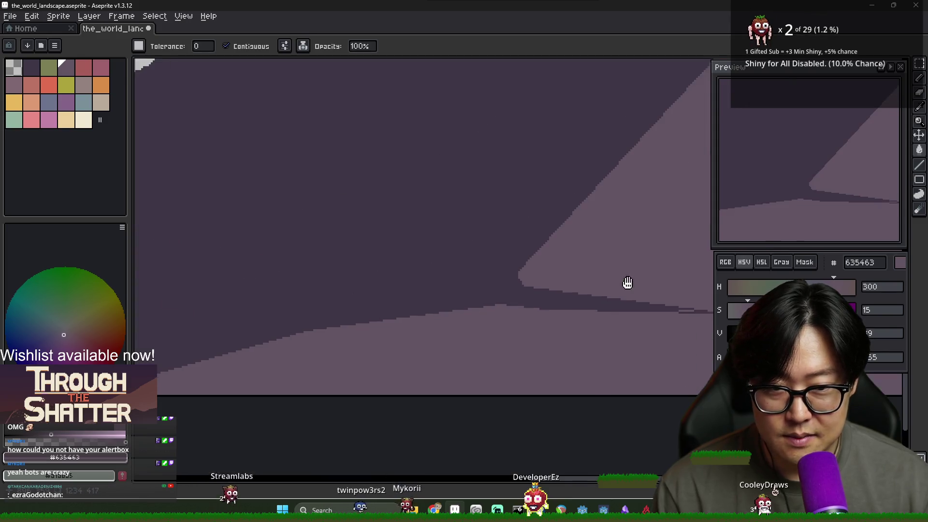
pyautogui.scroll(-3, 628, 284)
pyautogui.scroll(2, 445, 299)
pyautogui.keyDown('alt'); pyautogui.click(335, 301); pyautogui.keyUp('alt')
pyautogui.click(311, 319)
pyautogui.moveTo(311, 319); pyautogui.dragTo(381, 321)
pyautogui.hotkey('ctrl', 'z')
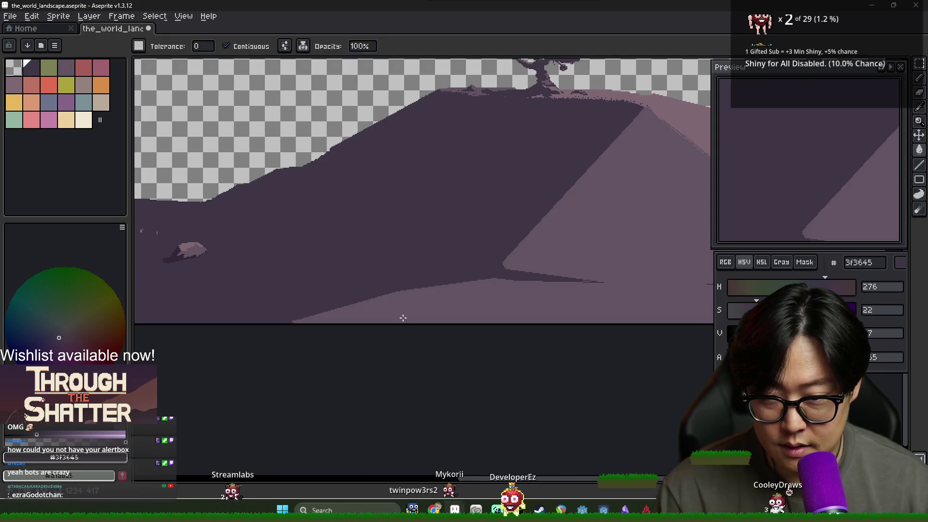
# With the pencil, add eight dark 3f3645 grass spikes along the hill's shadow edge.
pyautogui.press('b')
pyautogui.scroll(2, 387, 318)
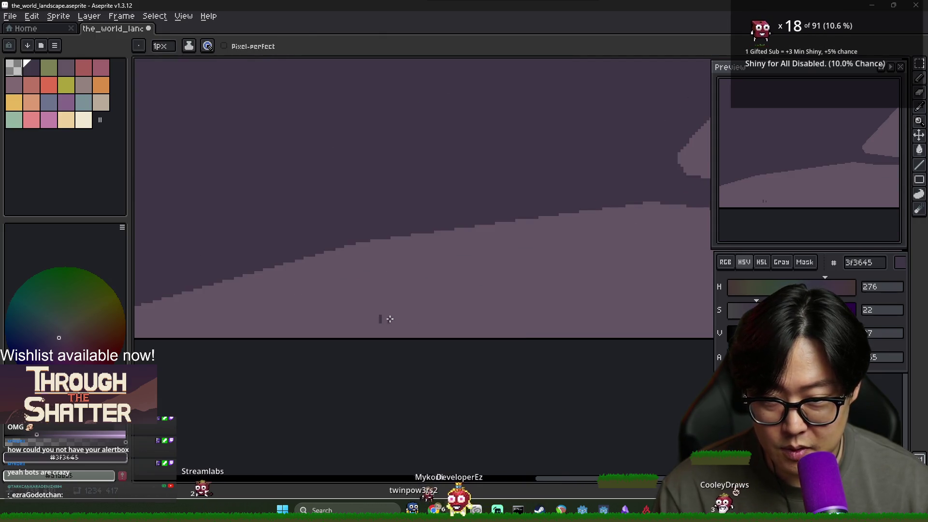
pyautogui.scroll(-3, 389, 319)
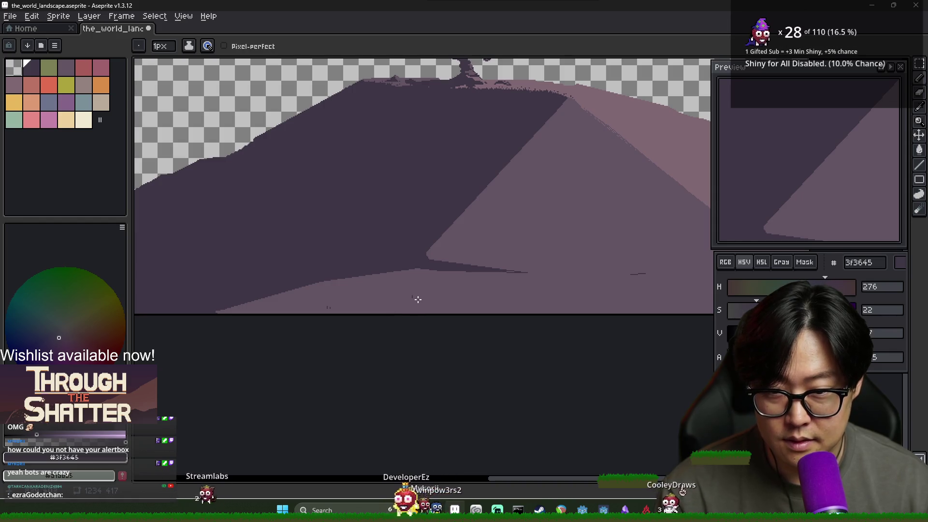
pyautogui.scroll(3, 411, 298)
pyautogui.scroll(-2, 483, 303)
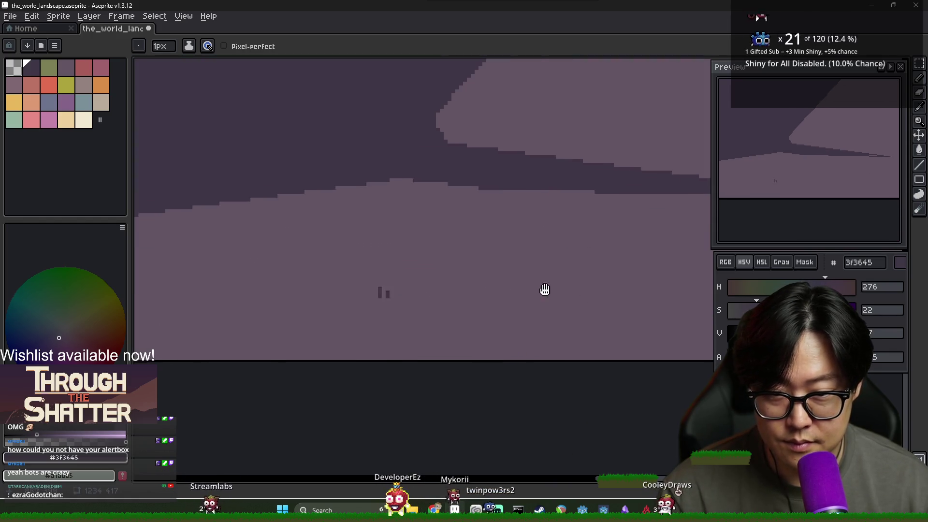
pyautogui.scroll(2, 346, 287)
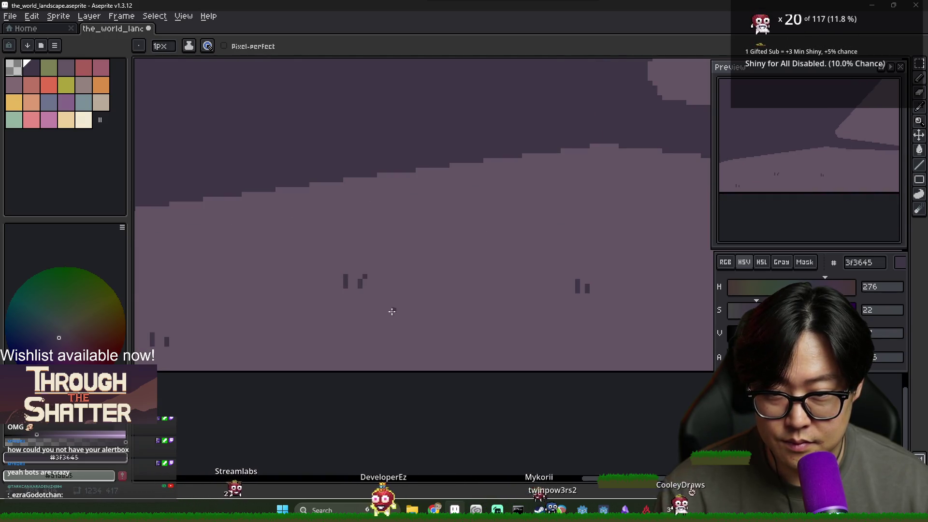
pyautogui.scroll(-4, 390, 309)
pyautogui.scroll(2, 453, 310)
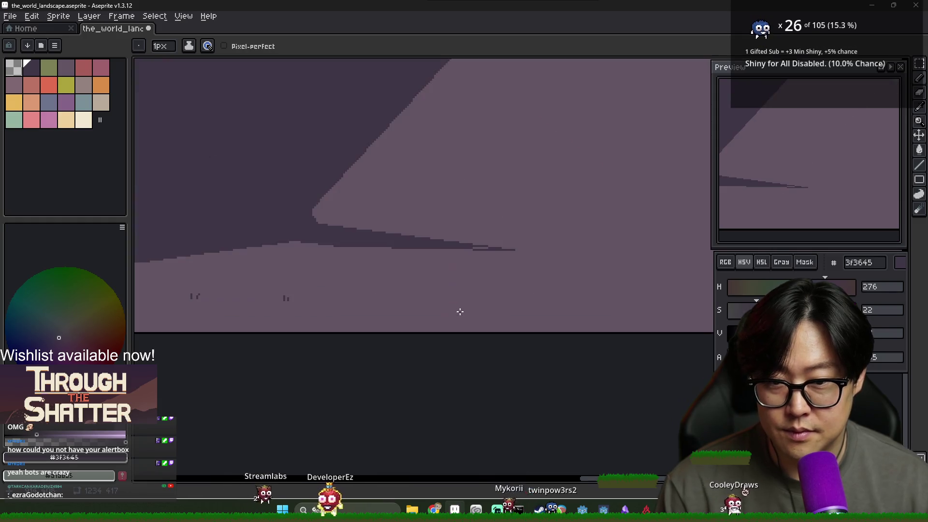
pyautogui.scroll(-3, 456, 292)
pyautogui.scroll(5, 437, 239)
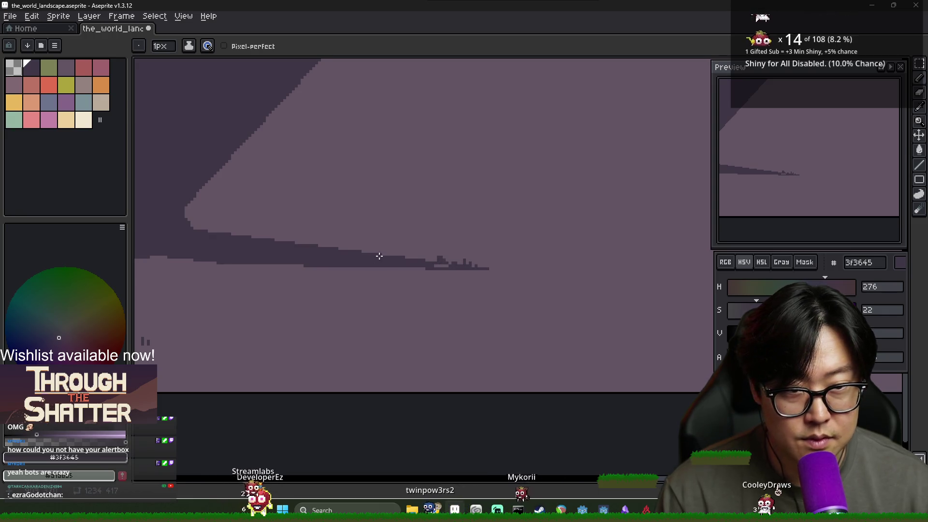
pyautogui.hscroll(-3, 416, 253)
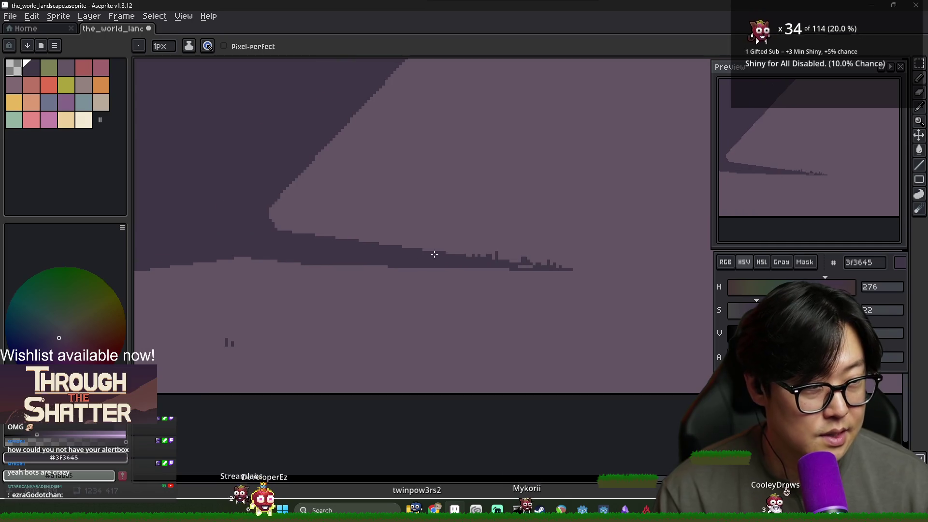
pyautogui.click(400, 243)
pyautogui.click(366, 239)
pyautogui.click(354, 244)
pyautogui.click(344, 236)
pyautogui.click(331, 233)
pyautogui.click(319, 234)
pyautogui.click(308, 233)
pyautogui.click(297, 227)
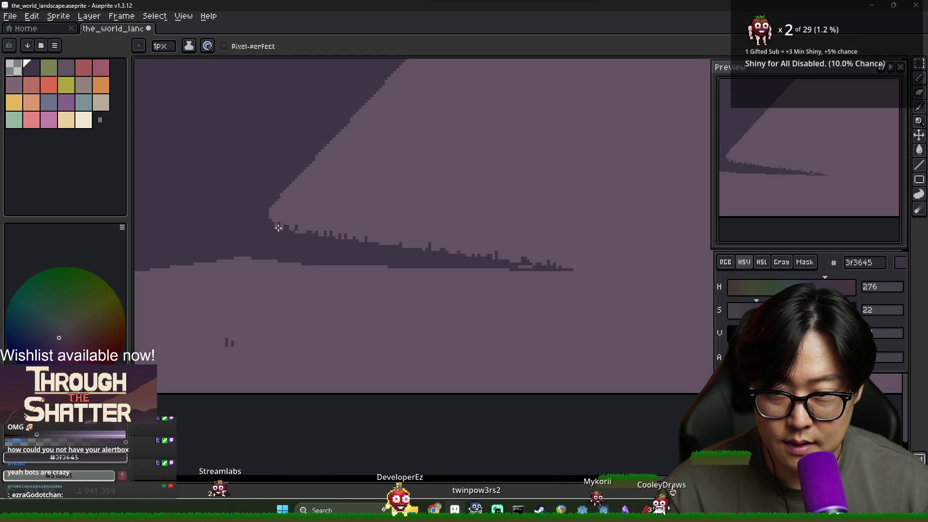
# Draw three dark strips beneath the shadow edge to widen the shadow band.
pyautogui.scroll(-3, 320, 258)
pyautogui.scroll(2, 335, 265)
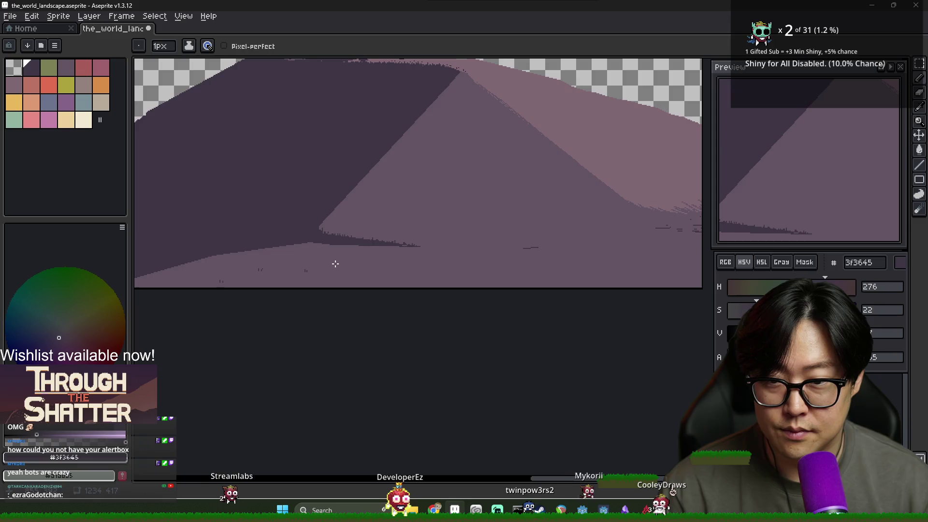
pyautogui.scroll(-1, 336, 304)
pyautogui.scroll(2, 351, 296)
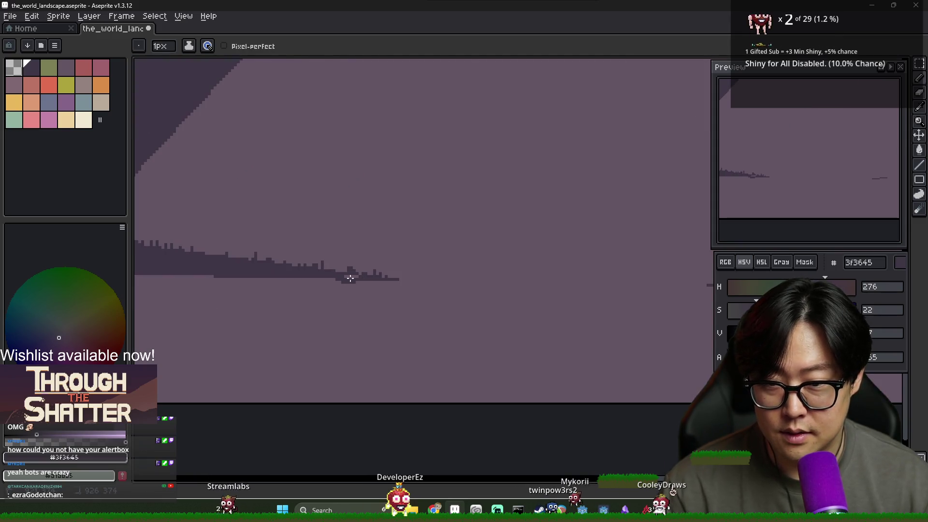
pyautogui.moveTo(338, 281); pyautogui.dragTo(184, 291)
pyautogui.moveTo(280, 294); pyautogui.dragTo(493, 279)
pyautogui.moveTo(338, 290)
pyautogui.mouseDown()
pyautogui.moveTo(383, 295)
pyautogui.moveTo(230, 301)
pyautogui.mouseUp()
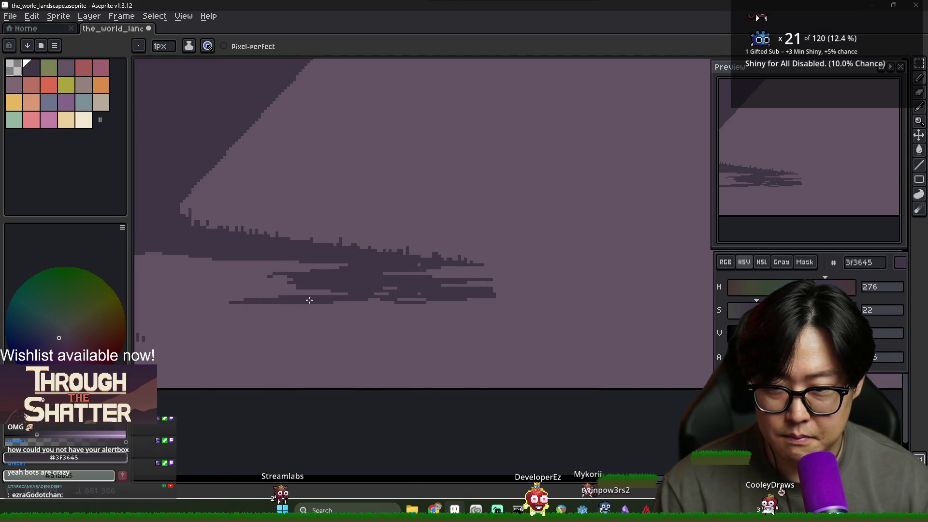
pyautogui.scroll(-3, 367, 301)
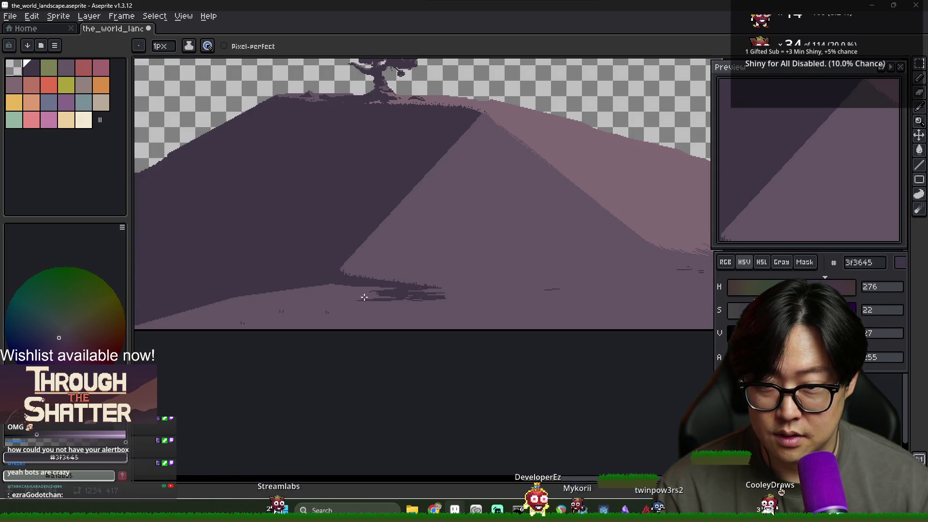
pyautogui.scroll(3, 364, 298)
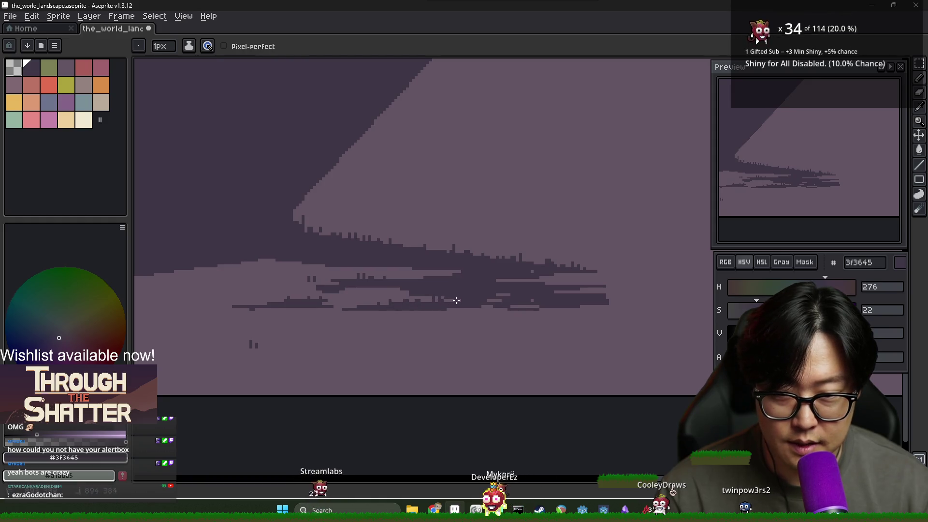
# Sample the light ground purple and dark shadow purple from the canvas as the two working colours.
pyautogui.keyDown('alt'); pyautogui.click(557, 279); pyautogui.keyUp('alt')
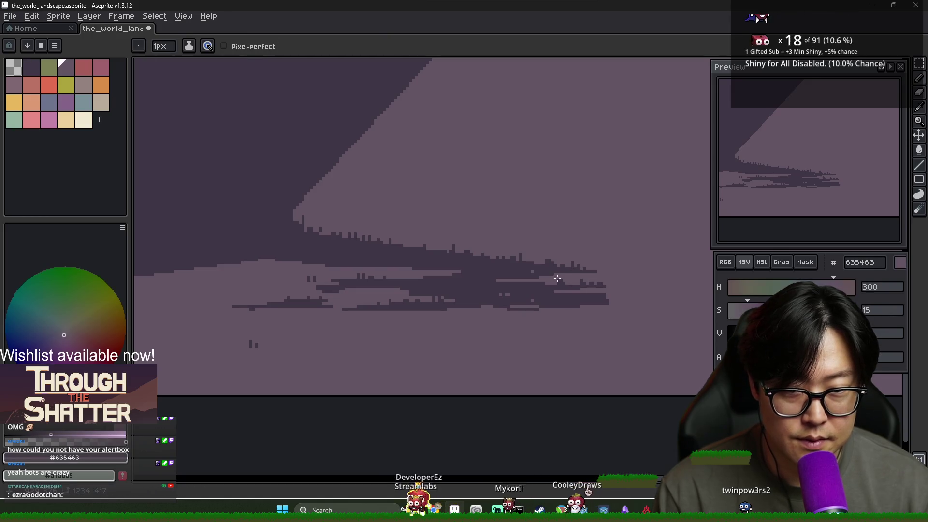
pyautogui.scroll(-4, 612, 278)
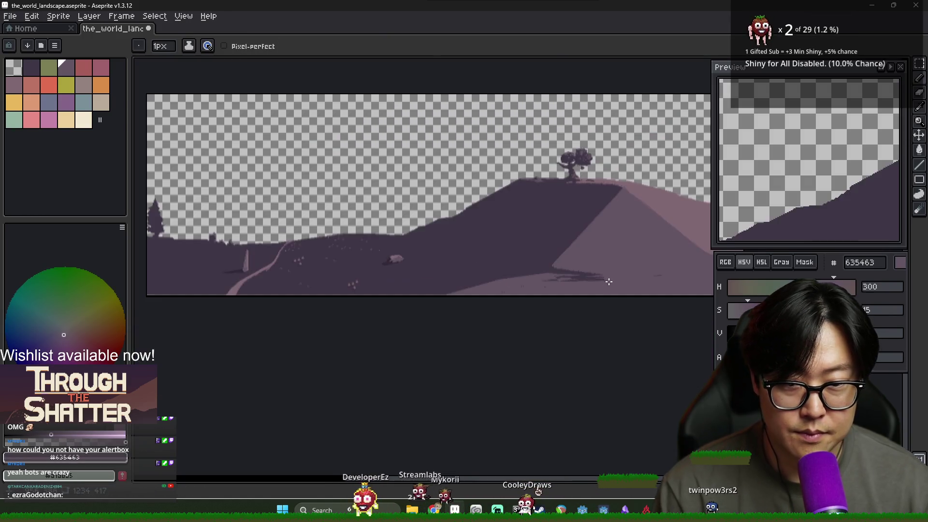
pyautogui.scroll(2, 612, 280)
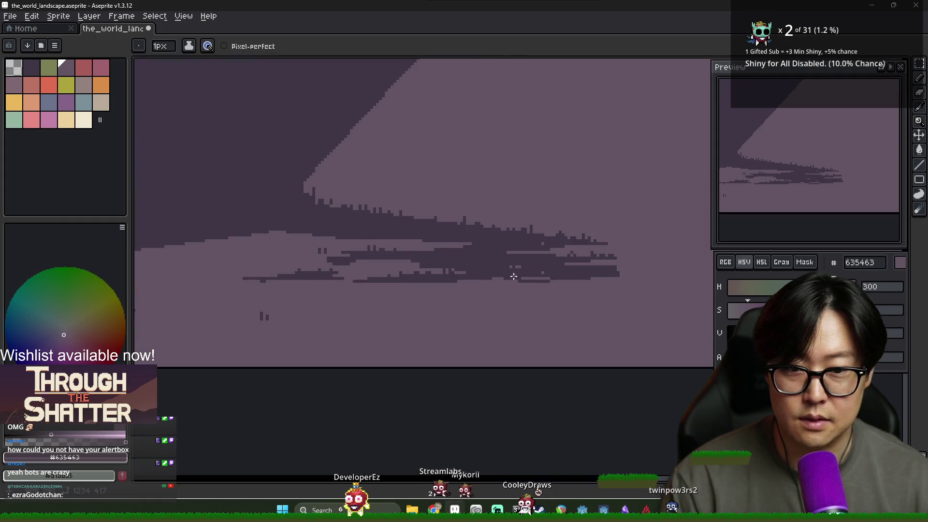
pyautogui.scroll(3, 594, 282)
pyautogui.keyDown('alt'); pyautogui.click(435, 283); pyautogui.keyUp('alt')
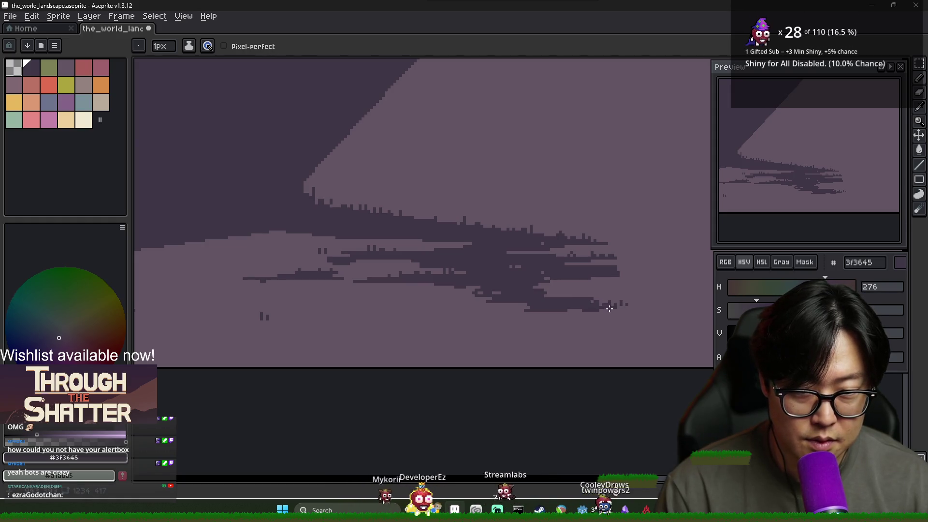
pyautogui.scroll(1, 610, 309)
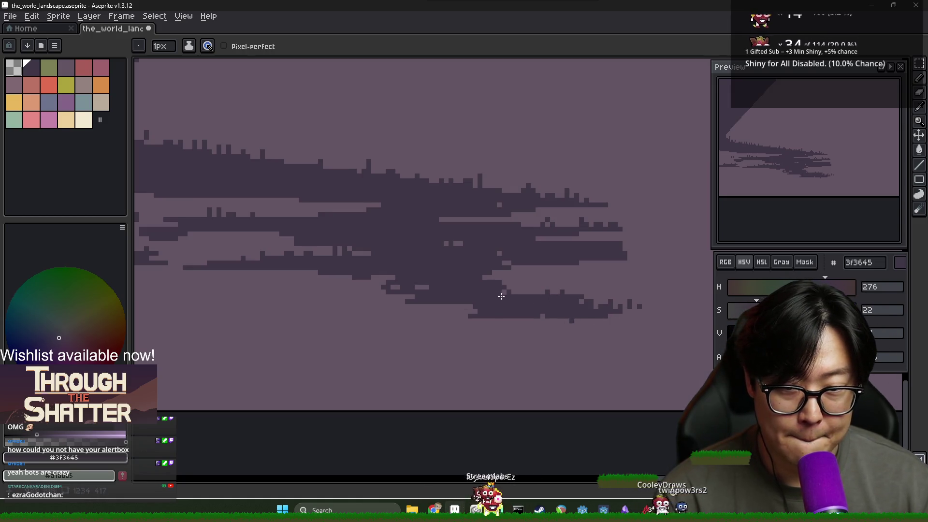
pyautogui.scroll(-2, 533, 321)
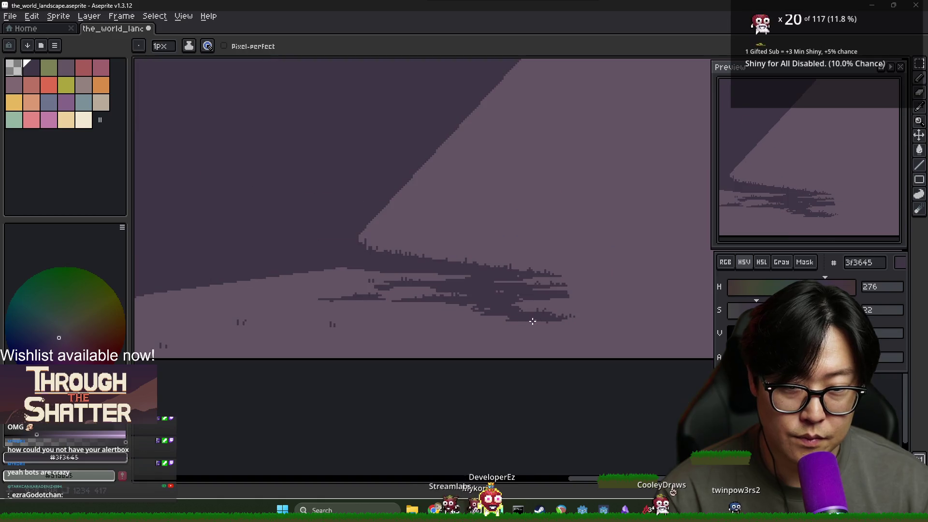
pyautogui.scroll(2, 496, 312)
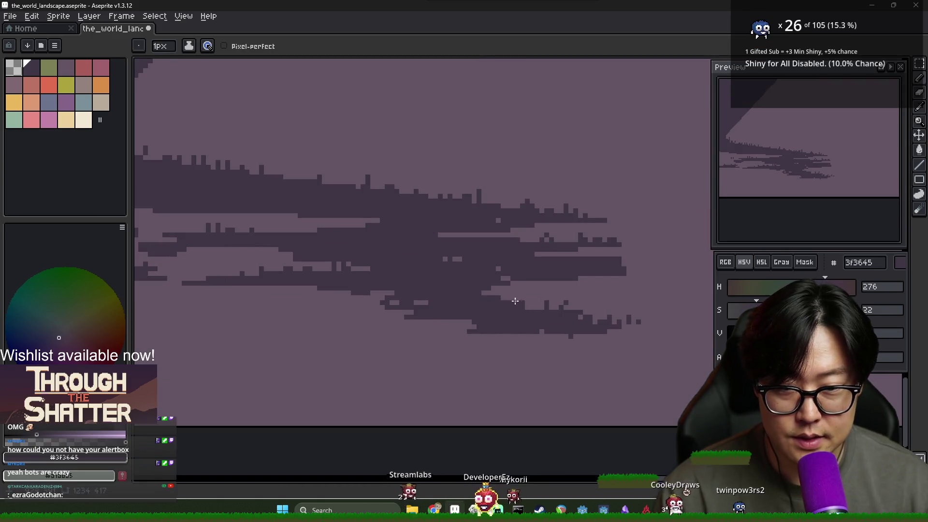
pyautogui.scroll(-2, 515, 294)
pyautogui.scroll(2, 540, 296)
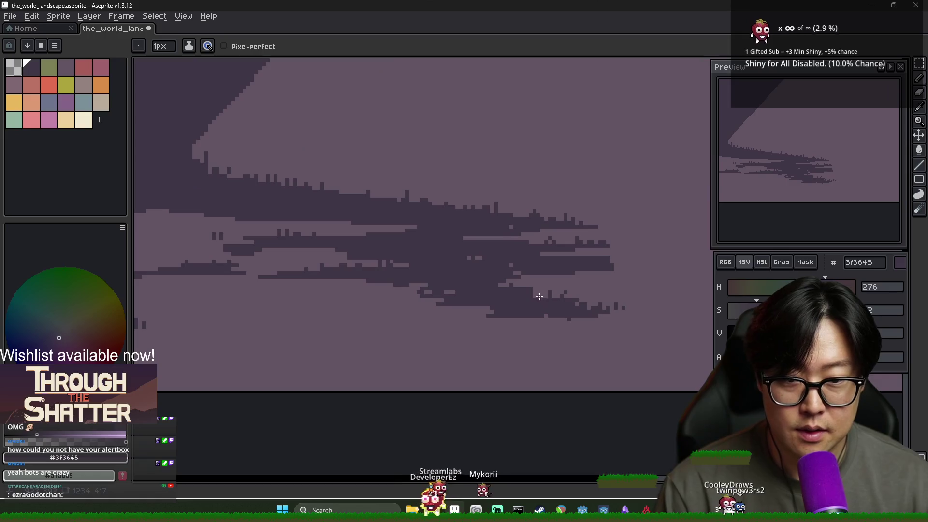
pyautogui.keyDown('alt'); pyautogui.click(536, 296); pyautogui.keyUp('alt')
pyautogui.scroll(-2, 532, 293)
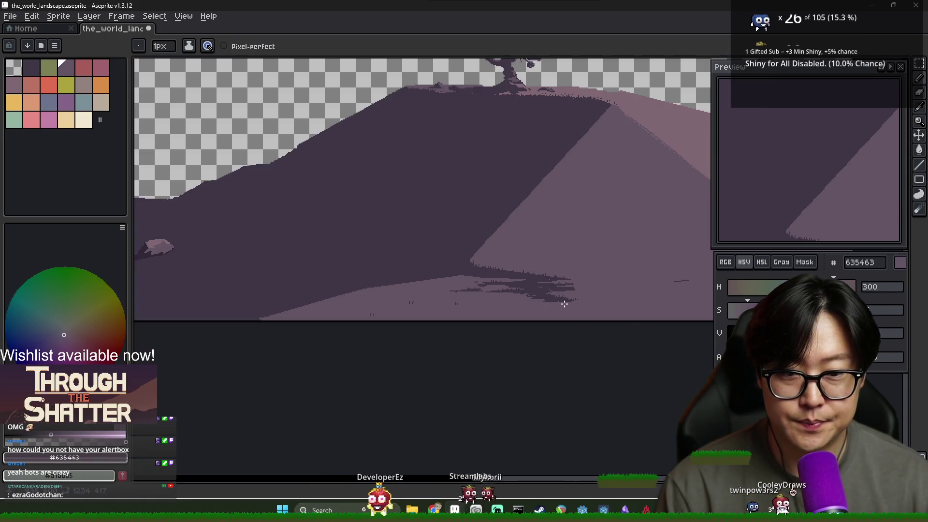
pyautogui.hscroll(2, 633, 302)
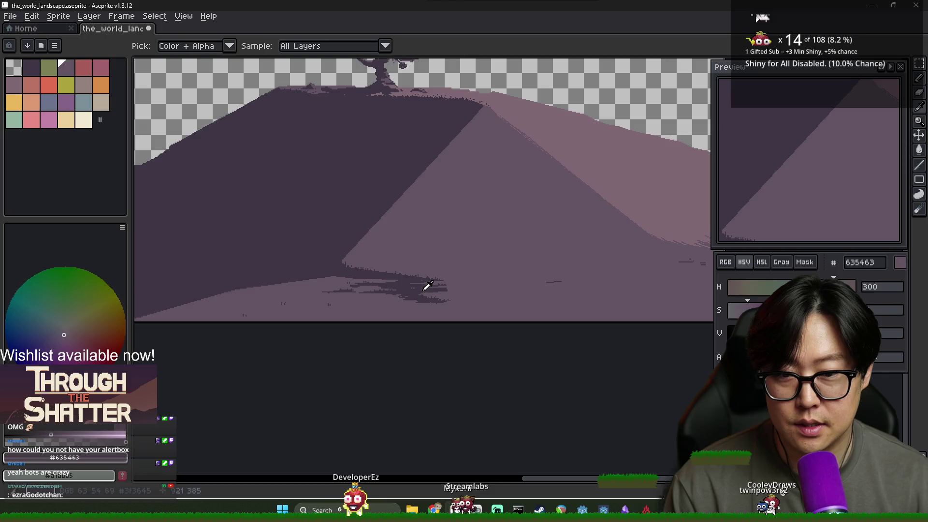
pyautogui.keyDown('alt'); pyautogui.click(426, 285); pyautogui.keyUp('alt')
pyautogui.scroll(3, 449, 287)
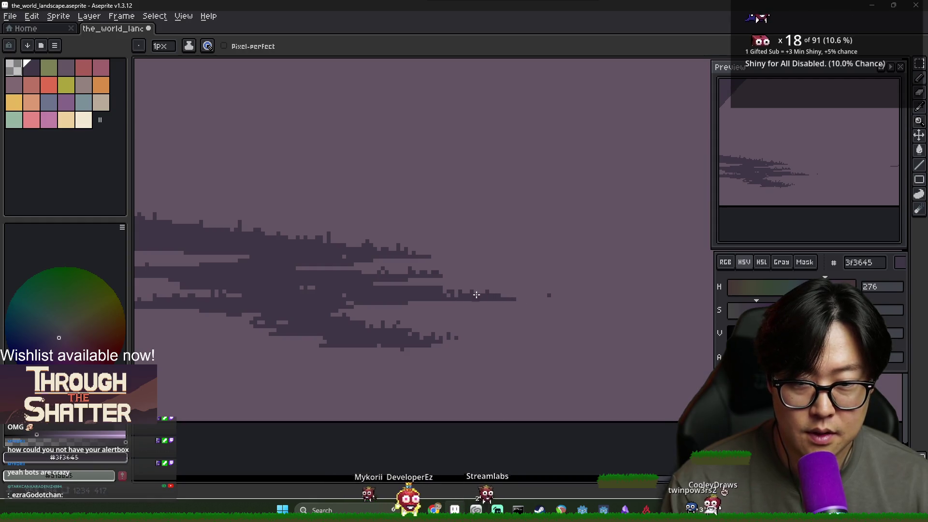
pyautogui.scroll(-3, 451, 289)
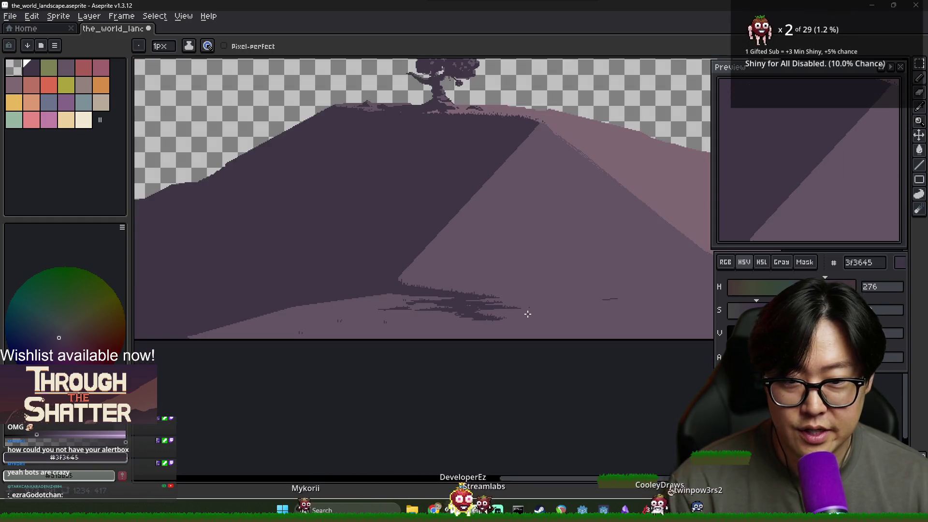
pyautogui.scroll(3, 493, 311)
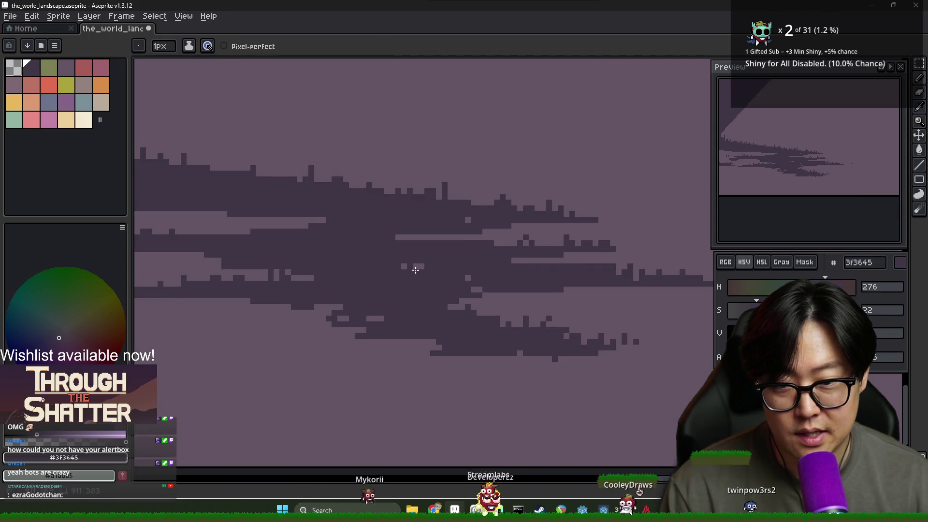
# Draw a short dark tuft on the slope edge, swapping between dark and light purples.
pyautogui.press('x')
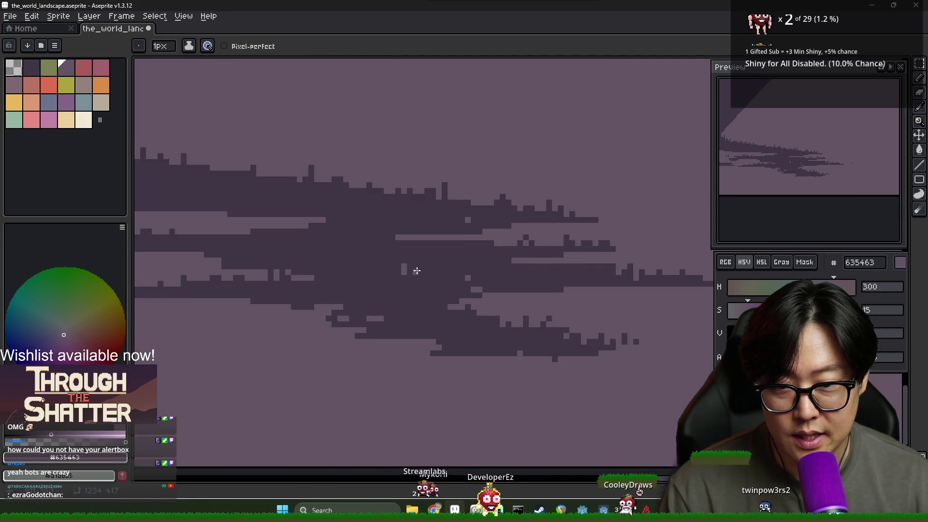
pyautogui.scroll(-2, 424, 269)
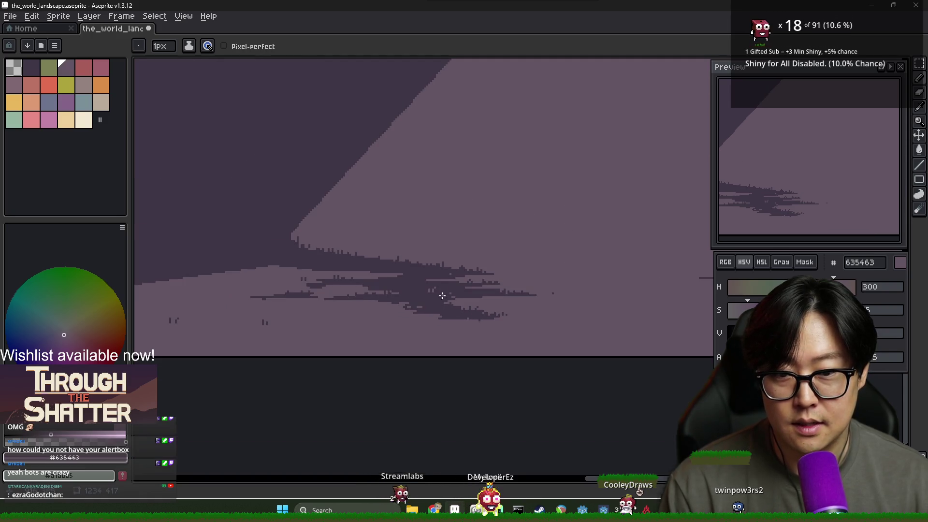
pyautogui.press('x')
pyautogui.scroll(-3, 442, 295)
pyautogui.scroll(2, 531, 293)
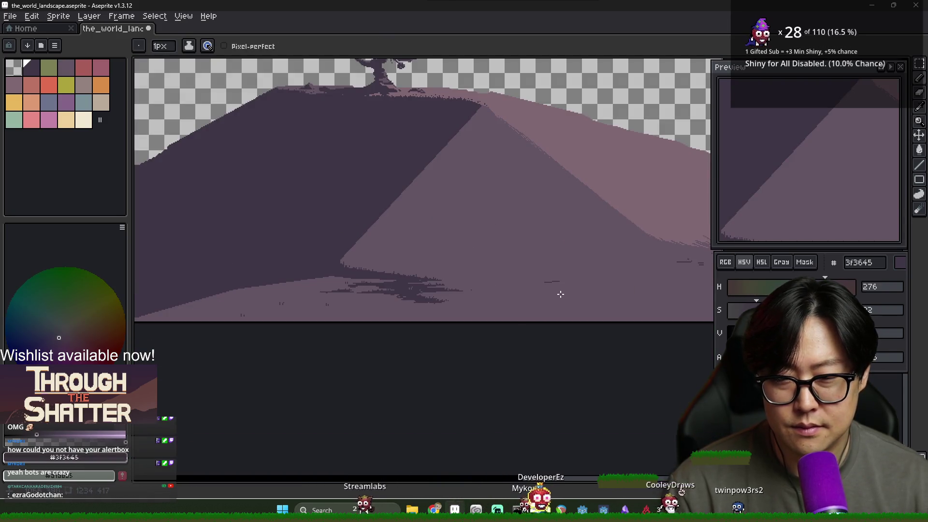
pyautogui.scroll(2, 331, 275)
pyautogui.moveTo(333, 245); pyautogui.dragTo(332, 256)
pyautogui.press('x')
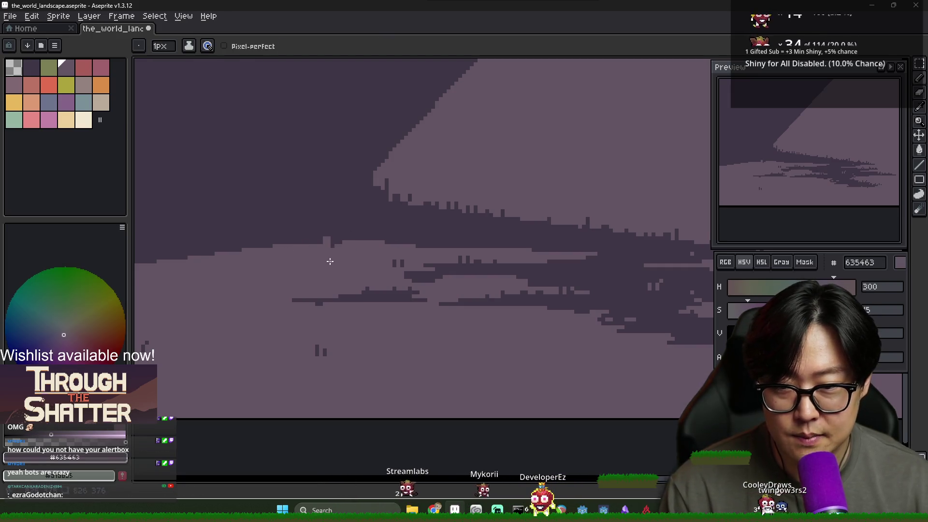
pyautogui.press('x')
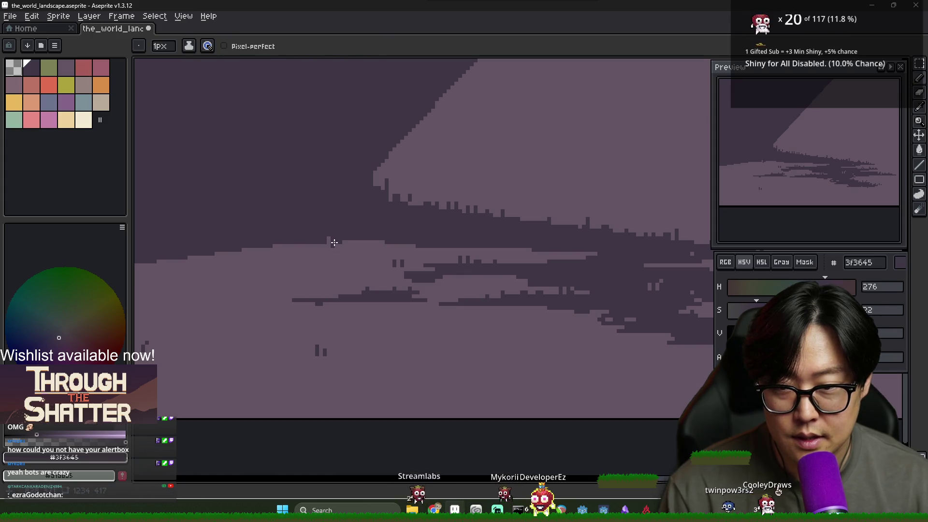
pyautogui.keyDown('alt'); pyautogui.click(334, 248); pyautogui.keyUp('alt')
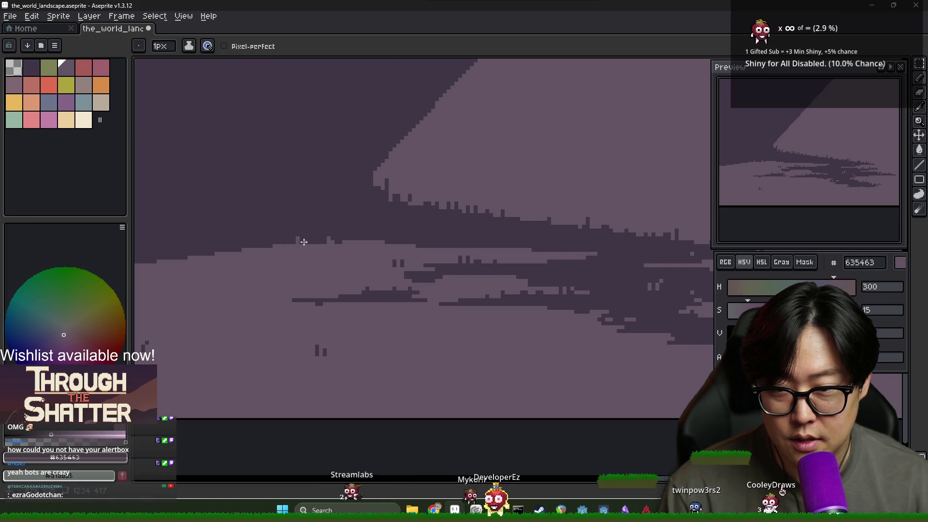
pyautogui.scroll(-4, 339, 254)
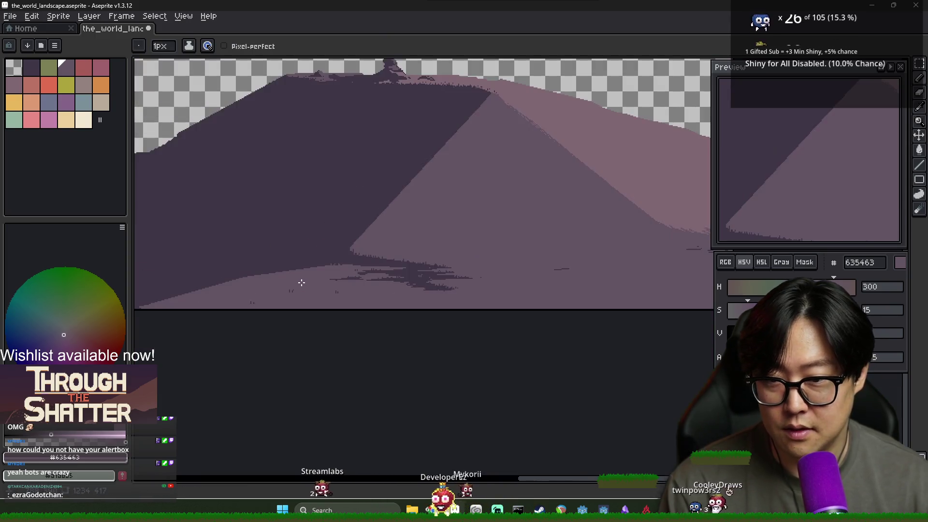
# Add a grass spike along the slope edge and tuft pixels at the slope's bottom edge.
pyautogui.scroll(4, 374, 276)
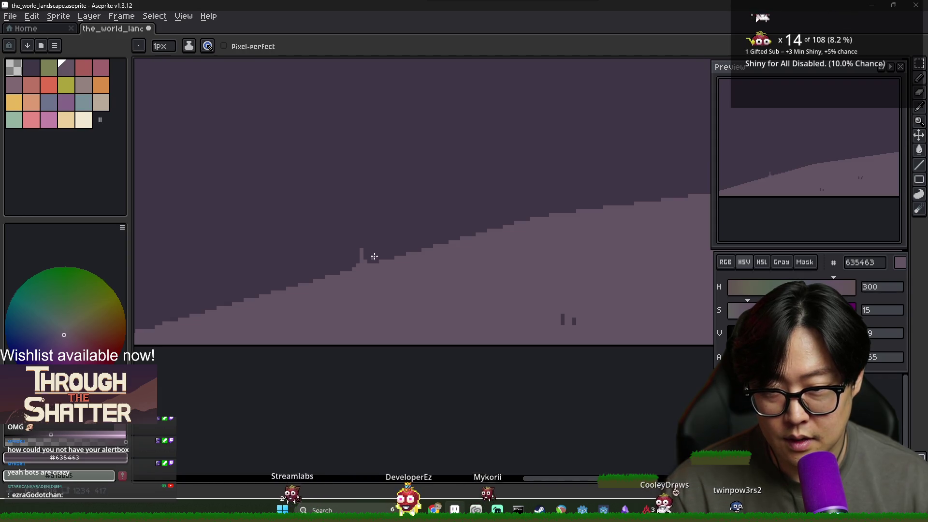
pyautogui.moveTo(458, 236); pyautogui.dragTo(459, 222)
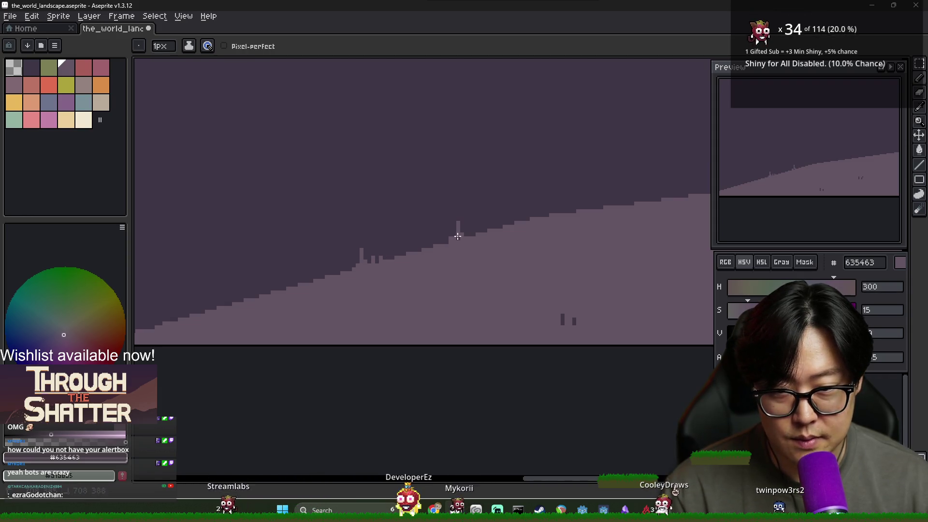
pyautogui.scroll(-3, 425, 267)
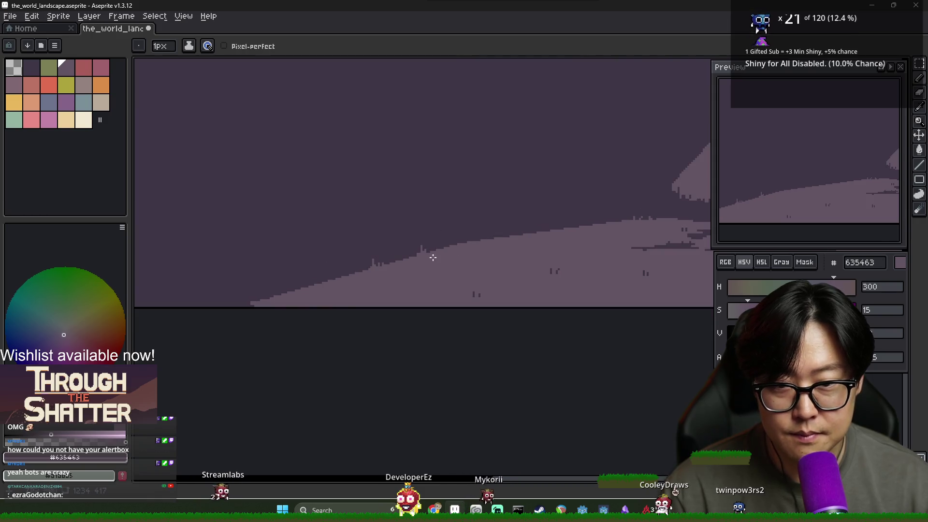
pyautogui.scroll(3, 292, 276)
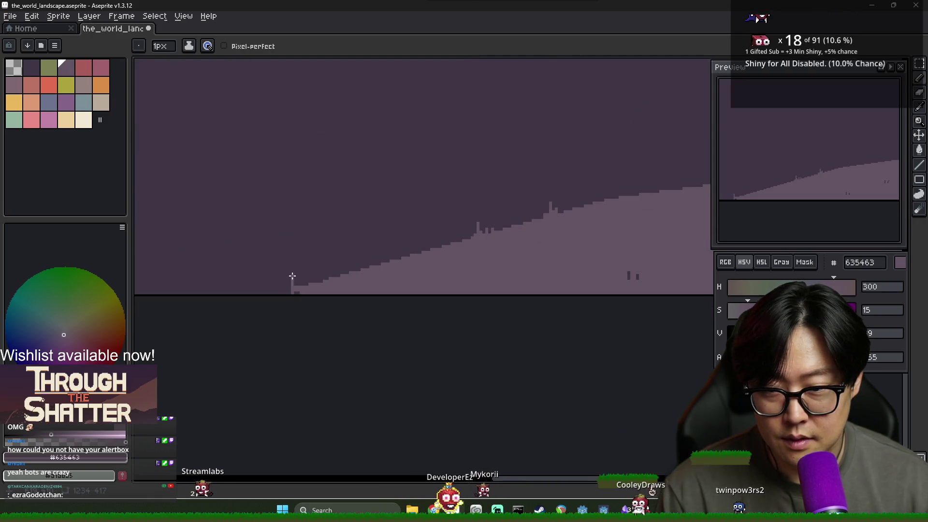
pyautogui.moveTo(283, 289); pyautogui.dragTo(284, 293)
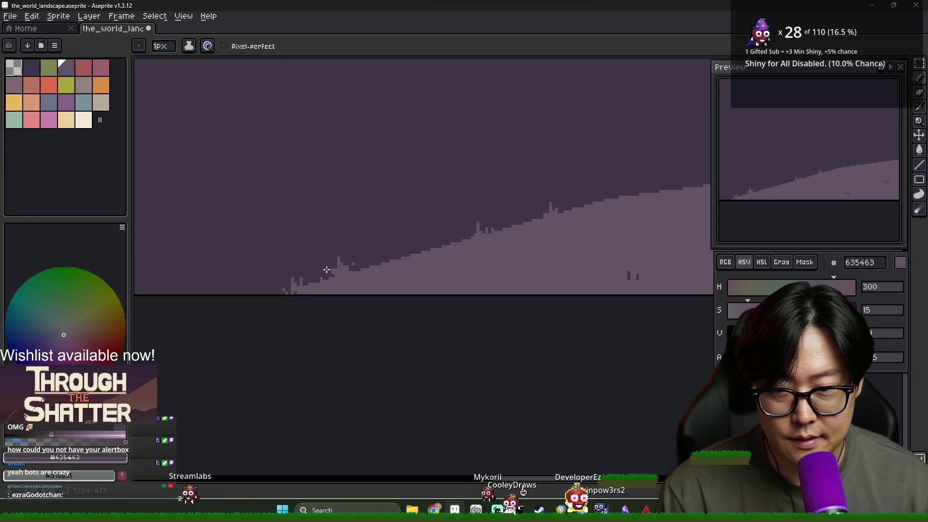
pyautogui.scroll(-3, 367, 279)
pyautogui.scroll(4, 354, 269)
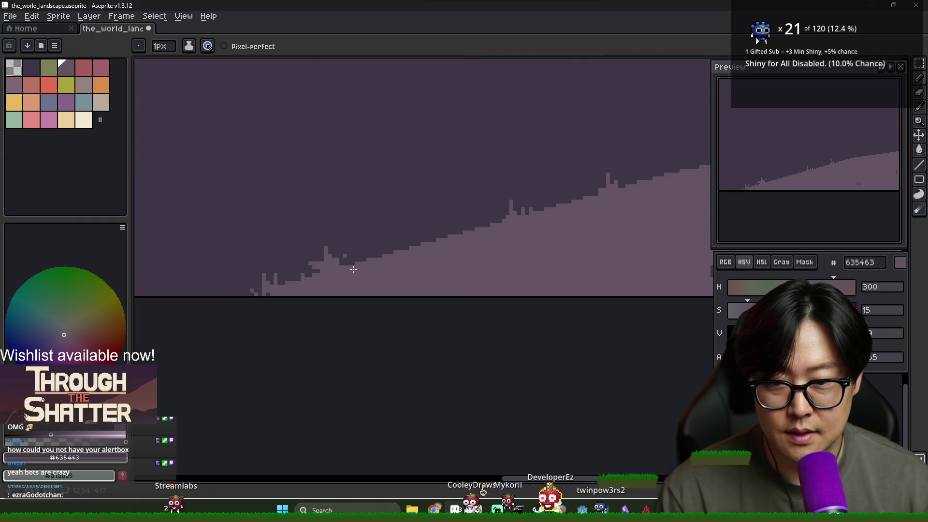
# Notch the hill edge with the dark sky colour 3f3645, then resample ground colour 635463.
pyautogui.keyDown('alt'); pyautogui.click(338, 245); pyautogui.keyUp('alt')
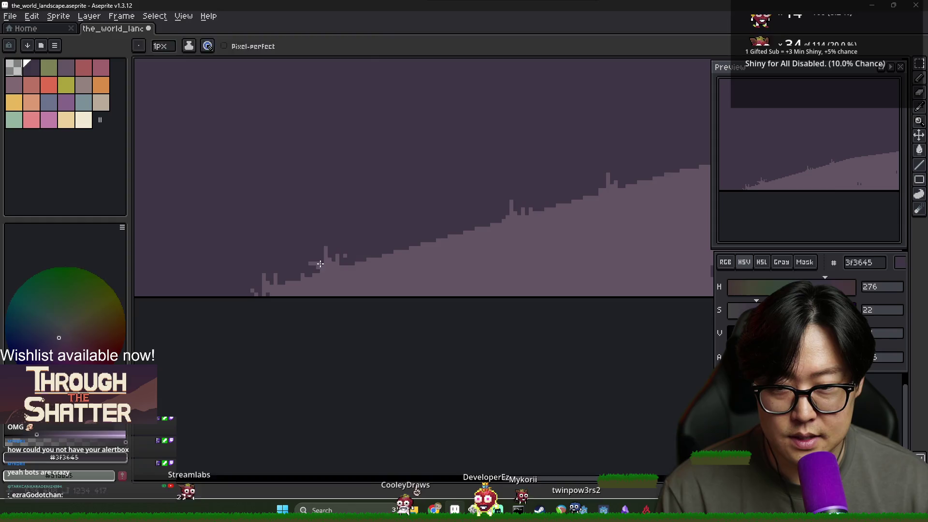
pyautogui.keyDown('alt'); pyautogui.click(323, 257); pyautogui.keyUp('alt')
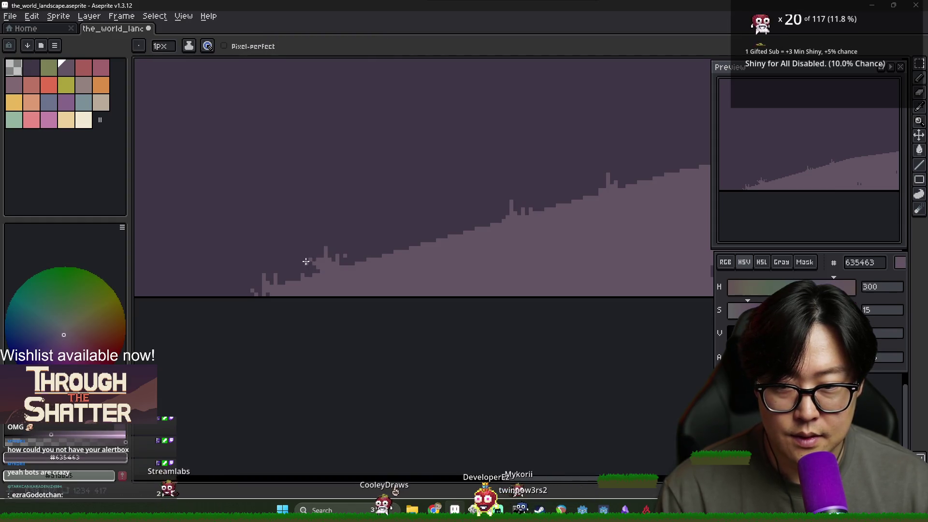
pyautogui.keyDown('alt'); pyautogui.click(312, 265); pyautogui.keyUp('alt')
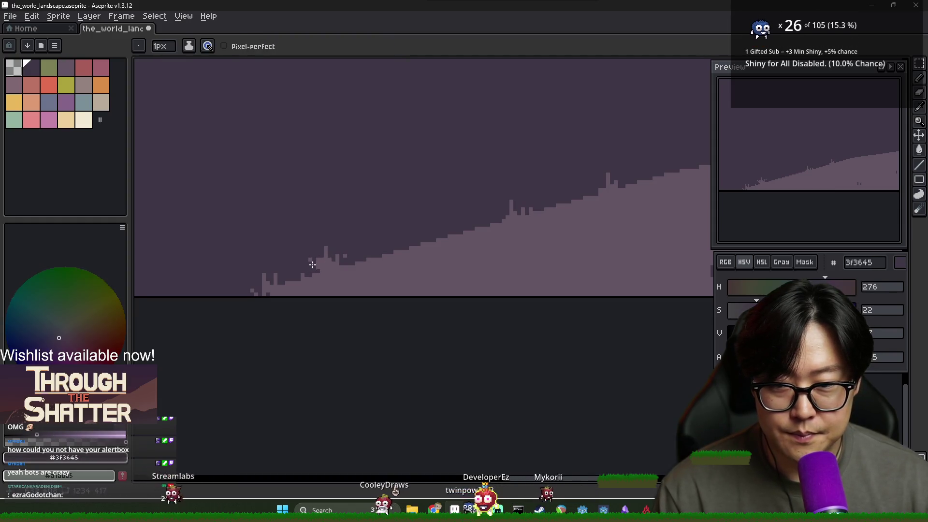
pyautogui.keyDown('alt'); pyautogui.click(320, 274); pyautogui.keyUp('alt')
pyautogui.scroll(2, 352, 277)
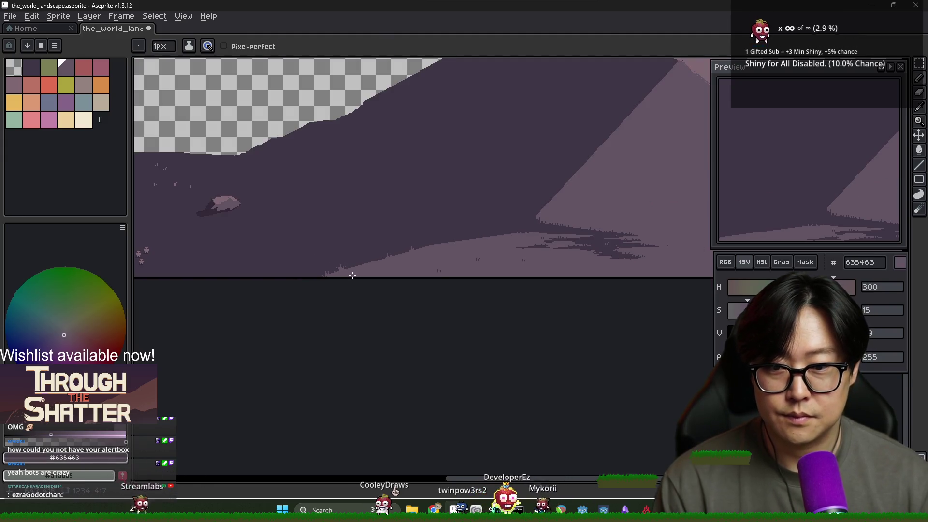
pyautogui.scroll(2, 356, 273)
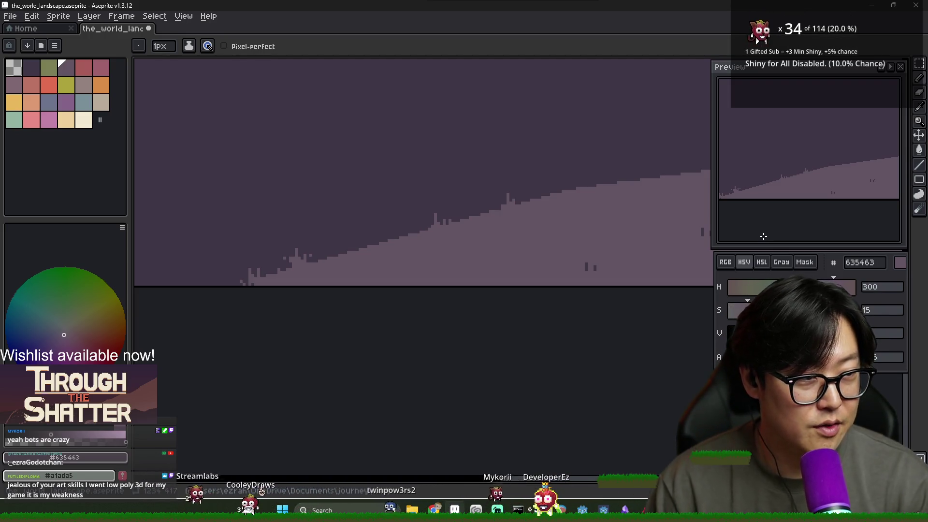
pyautogui.press('i')
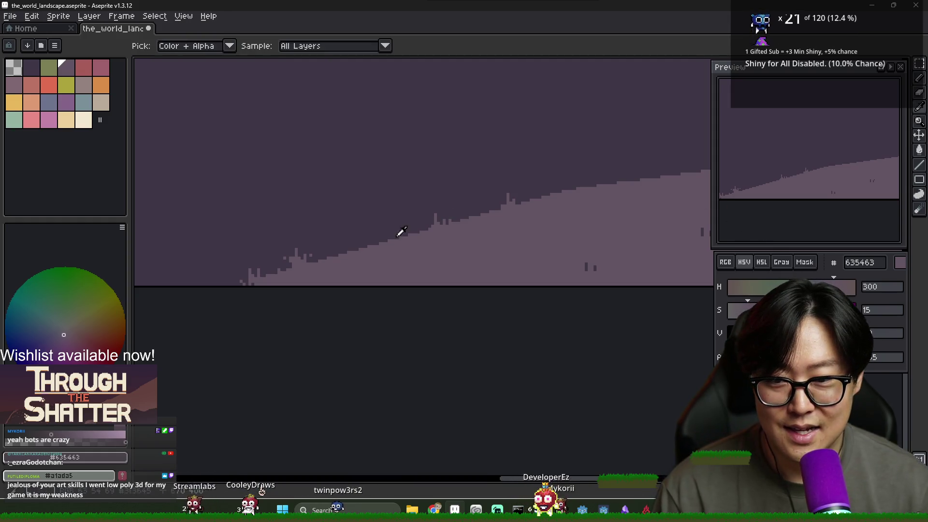
pyautogui.keyDown('alt'); pyautogui.click(398, 236); pyautogui.keyUp('alt')
pyautogui.moveTo(312, 259); pyautogui.dragTo(317, 263)
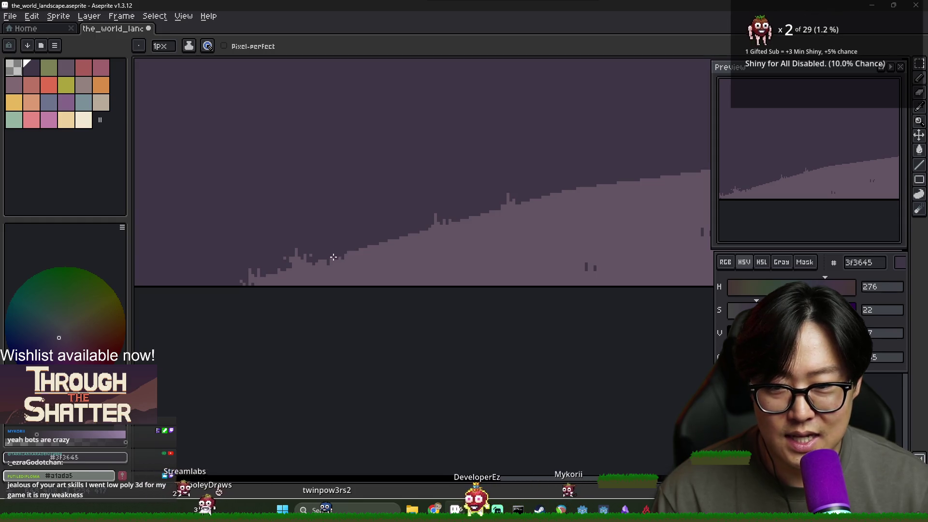
pyautogui.keyDown('alt'); pyautogui.click(379, 247); pyautogui.keyUp('alt')
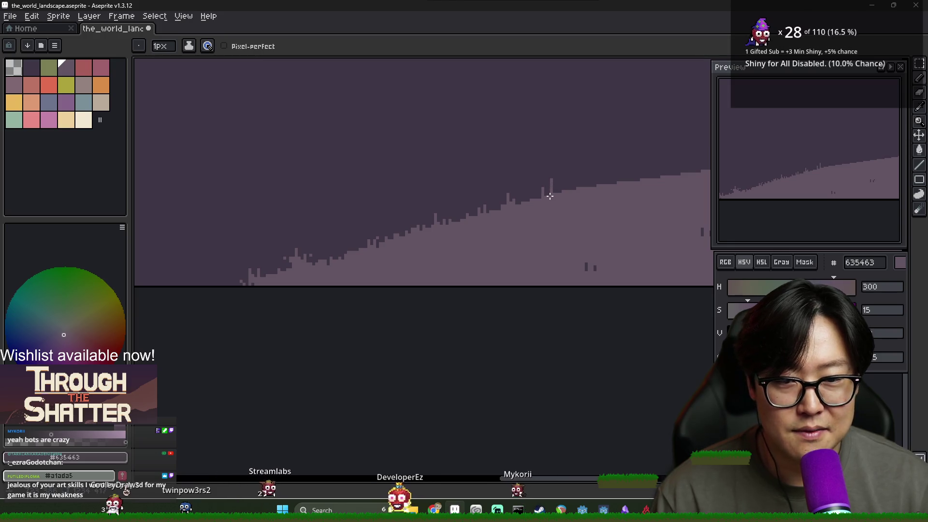
# Pan along the ridge to the lit slope's base and return to the Pencil.
pyautogui.moveTo(561, 187)
pyautogui.mouseDown()
pyautogui.moveTo(482, 201)
pyautogui.moveTo(520, 193)
pyautogui.moveTo(499, 207)
pyautogui.mouseUp()
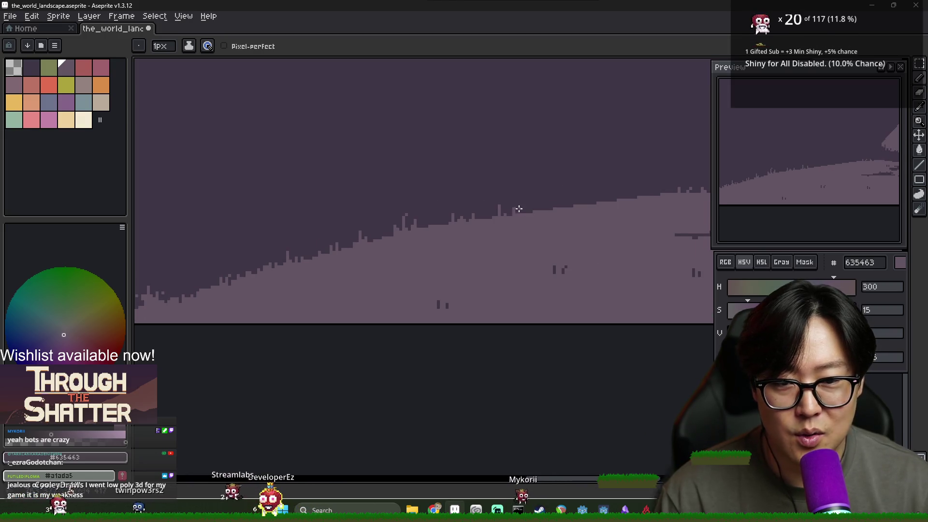
pyautogui.moveTo(571, 223); pyautogui.dragTo(511, 222)
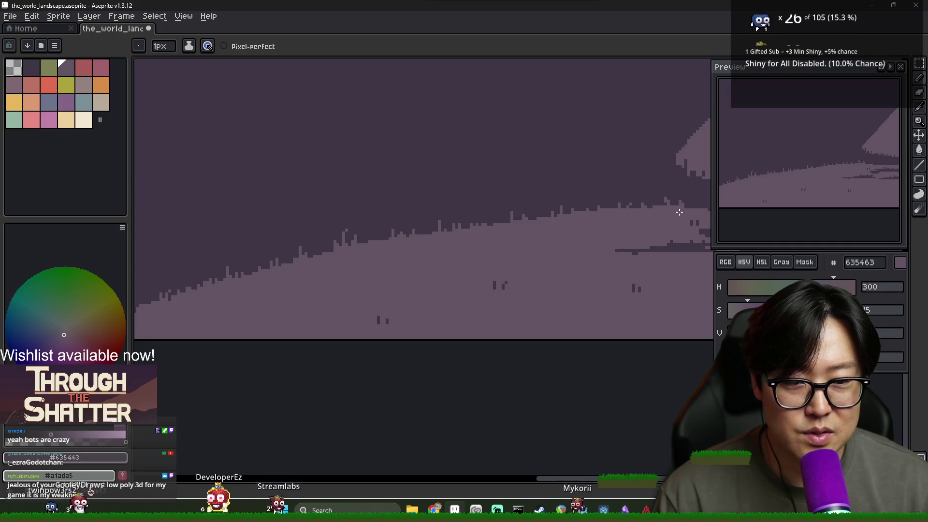
pyautogui.moveTo(675, 209); pyautogui.dragTo(525, 225)
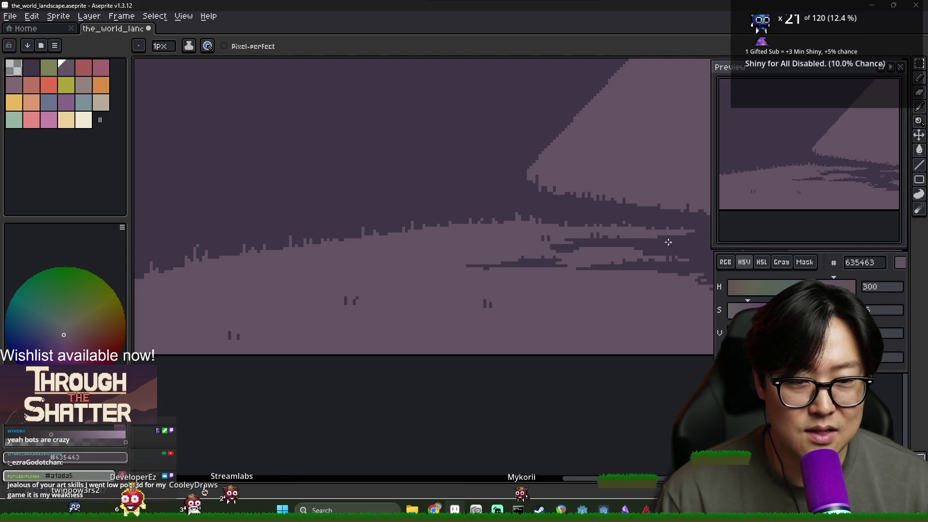
pyautogui.moveTo(679, 231); pyautogui.dragTo(493, 241)
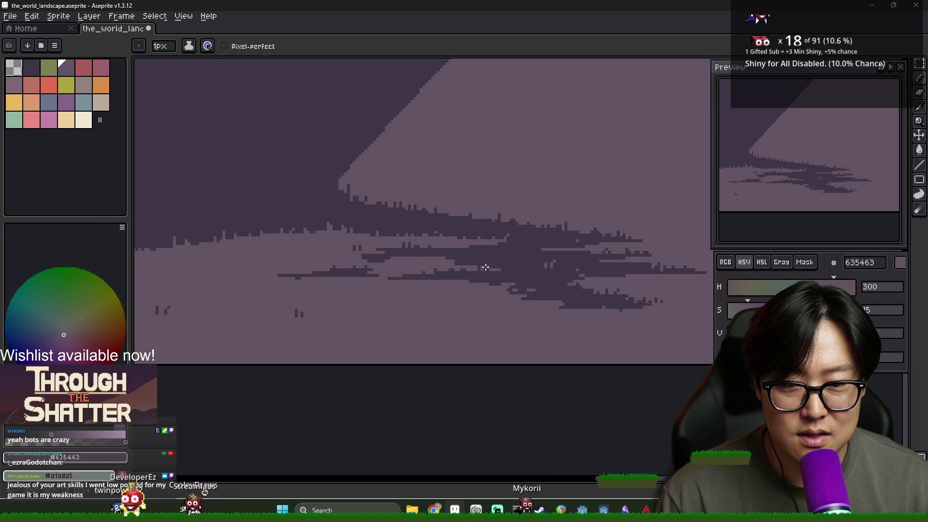
pyautogui.scroll(2, 485, 267)
pyautogui.scroll(-3, 505, 247)
pyautogui.scroll(3, 460, 264)
pyautogui.scroll(-3, 444, 264)
pyautogui.scroll(2, 420, 267)
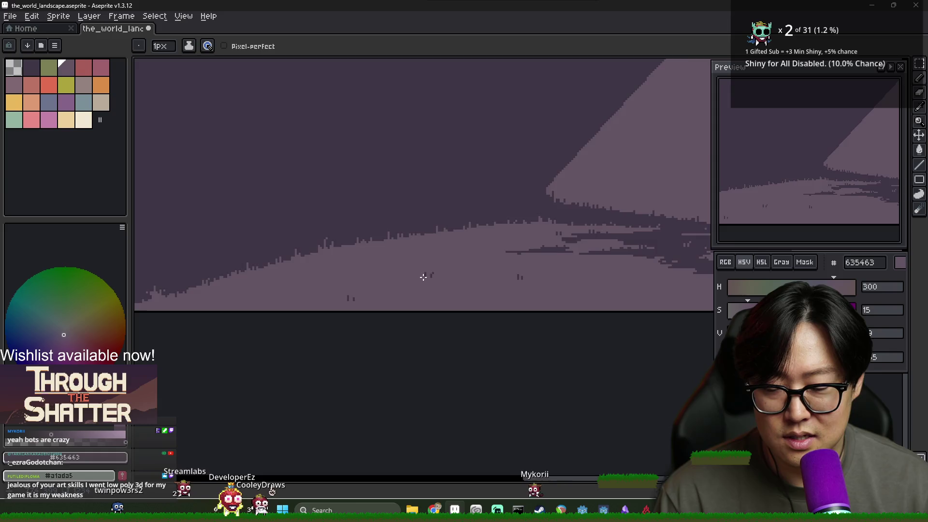
pyautogui.scroll(2, 424, 277)
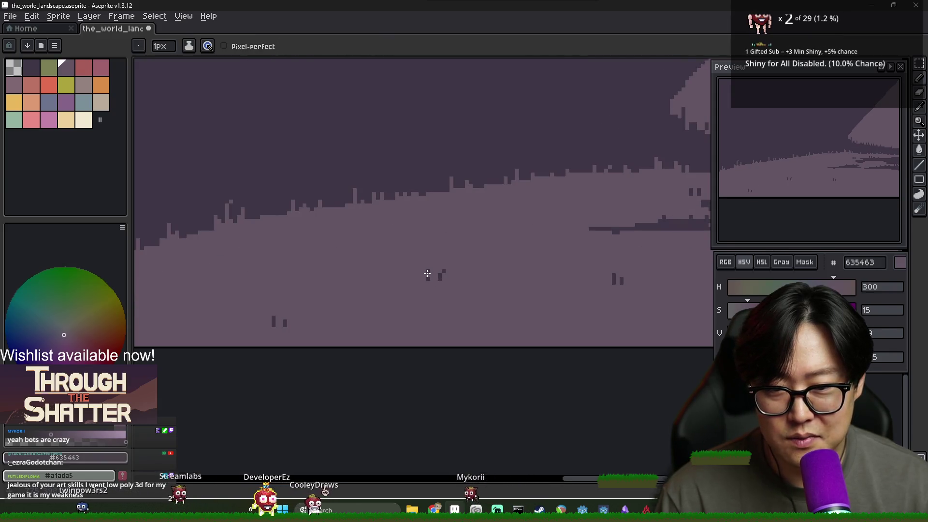
pyautogui.scroll(-3, 427, 272)
pyautogui.scroll(2, 373, 269)
pyautogui.press('i')
pyautogui.press('b')
pyautogui.moveTo(335, 276); pyautogui.dragTo(437, 269)
pyautogui.scroll(3, 468, 244)
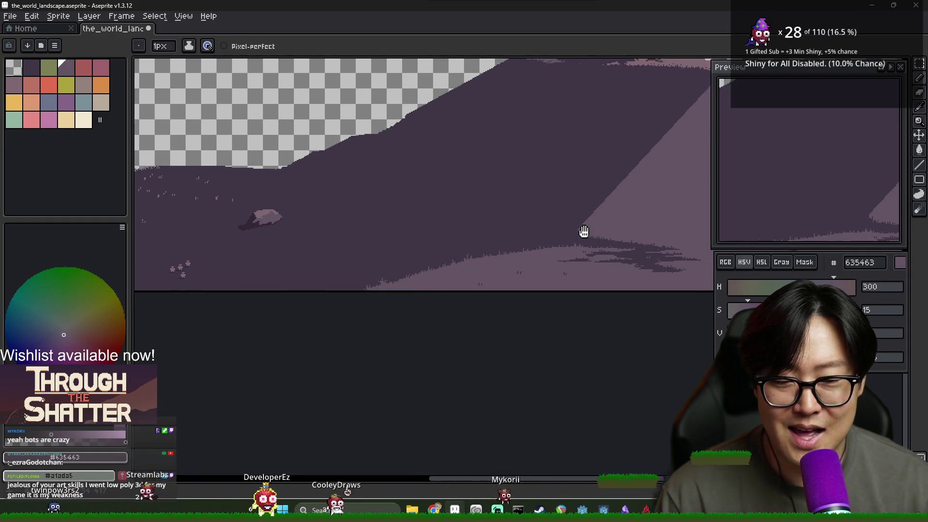
pyautogui.scroll(-1, 478, 245)
pyautogui.scroll(-4, 507, 230)
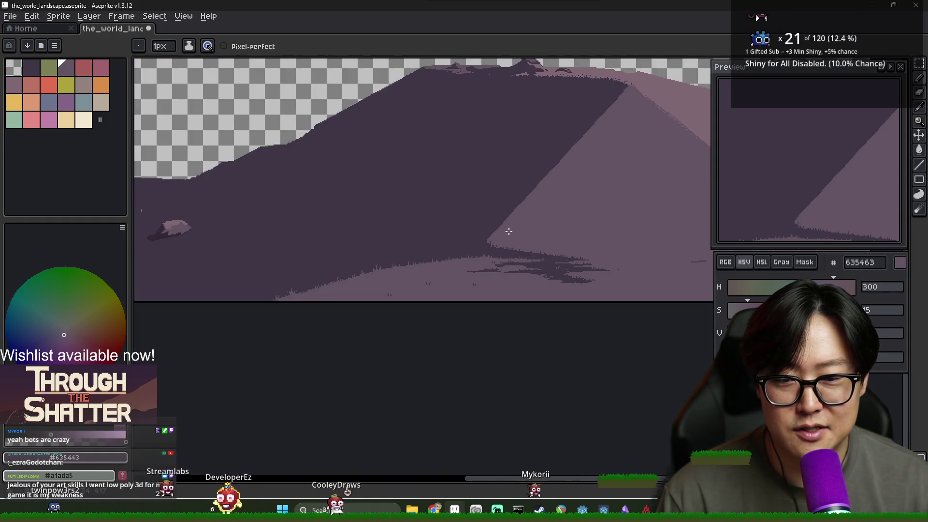
pyautogui.keyDown('alt'); pyautogui.click(510, 144); pyautogui.keyUp('alt')
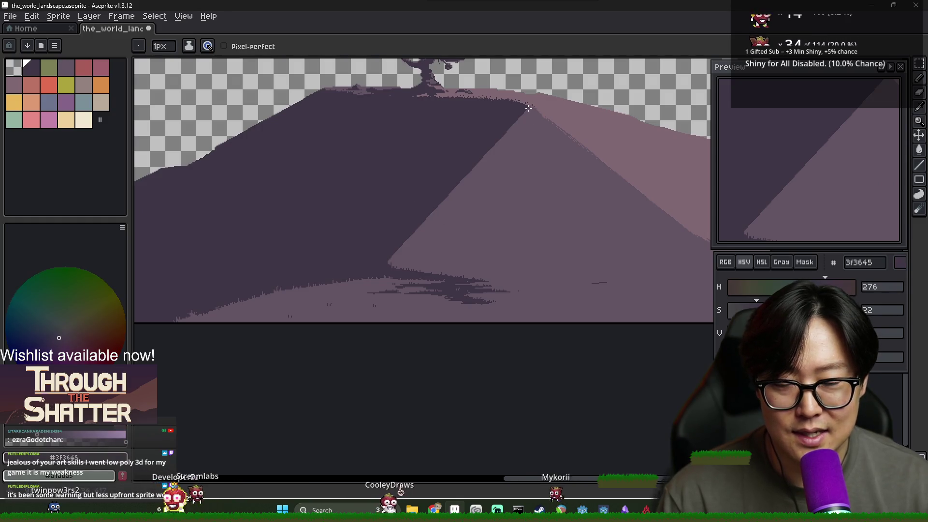
pyautogui.moveTo(529, 108)
pyautogui.mouseDown()
pyautogui.moveTo(561, 257)
pyautogui.moveTo(547, 275)
pyautogui.moveTo(487, 279)
pyautogui.mouseUp()
pyautogui.scroll(-3, 556, 247)
pyautogui.scroll(3, 514, 223)
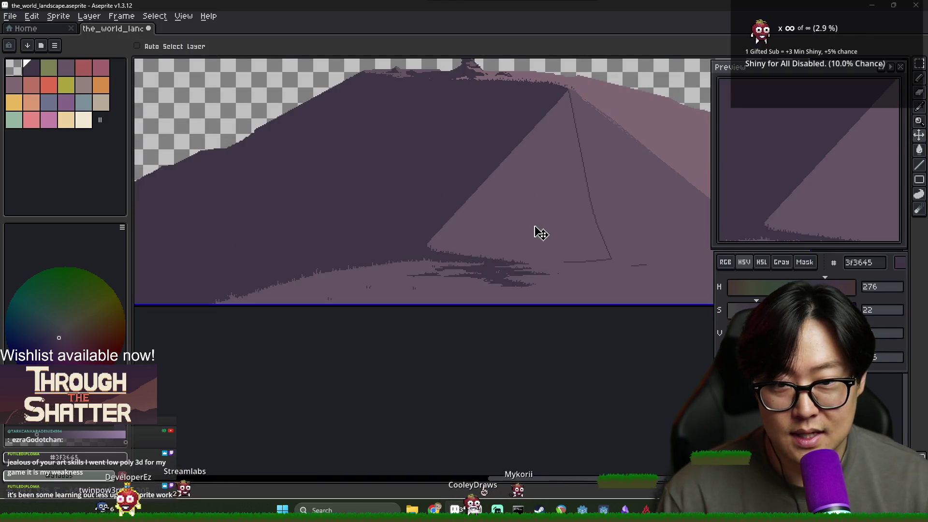
pyautogui.hotkey('ctrl', 'z')
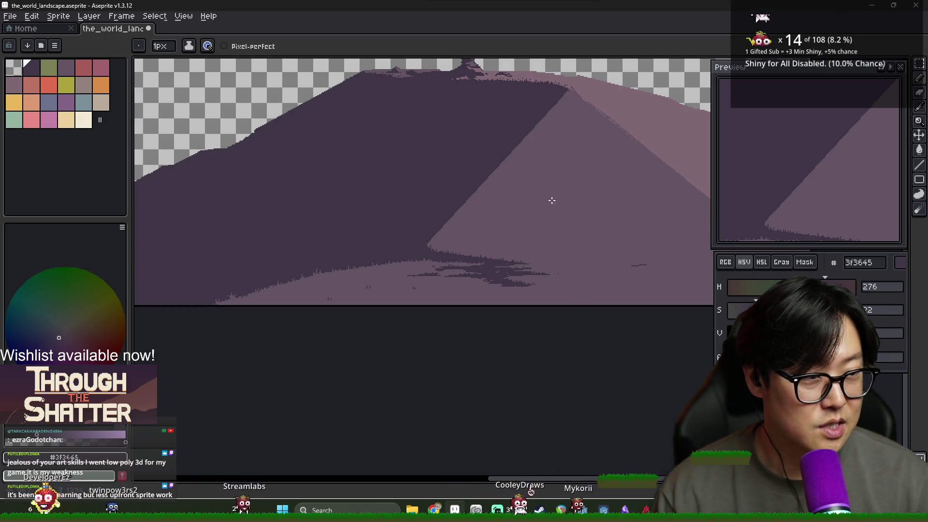
# Zoom in and paint over the dark streak's right end with ground colour 635463.
pyautogui.hscroll(3, 595, 264)
pyautogui.scroll(2, 596, 263)
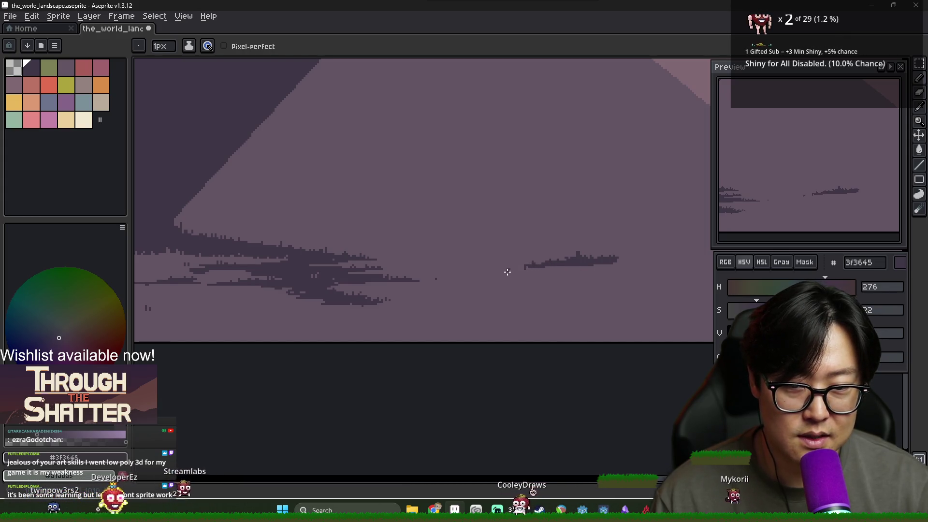
pyautogui.scroll(2, 508, 269)
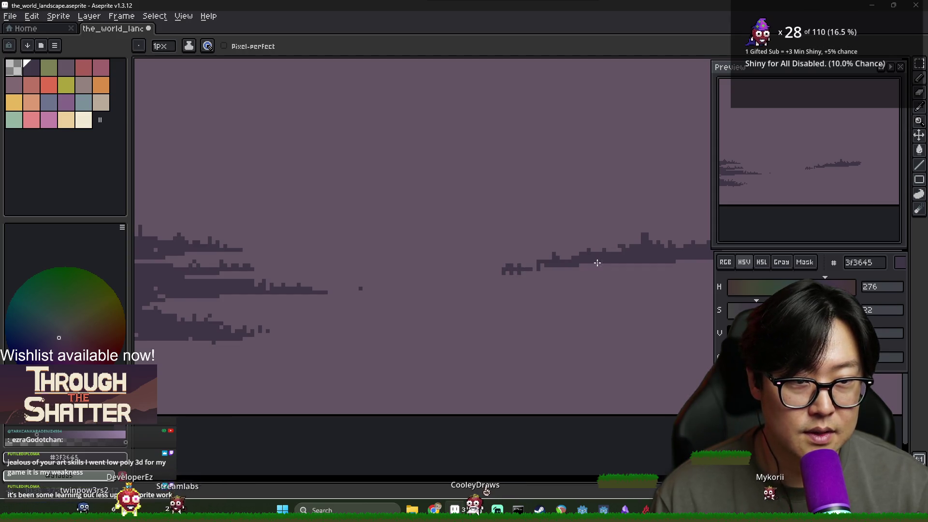
pyautogui.keyDown('alt'); pyautogui.click(507, 269); pyautogui.keyUp('alt')
pyautogui.moveTo(528, 272); pyautogui.dragTo(523, 270)
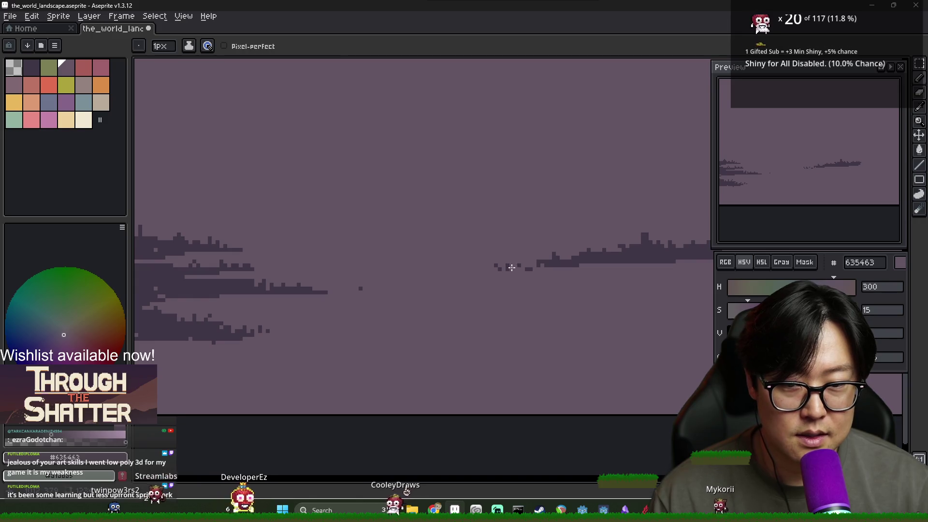
pyautogui.scroll(-4, 512, 267)
# Erase the streak's small right-hand arm and resample the dark streak colour 3f3645.
pyautogui.keyDown('alt'); pyautogui.click(546, 264); pyautogui.keyUp('alt')
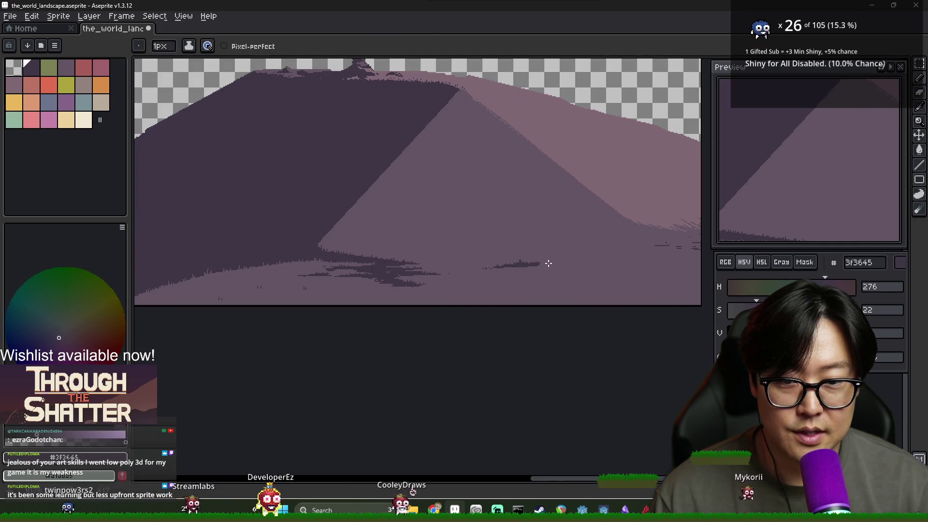
pyautogui.scroll(4, 548, 263)
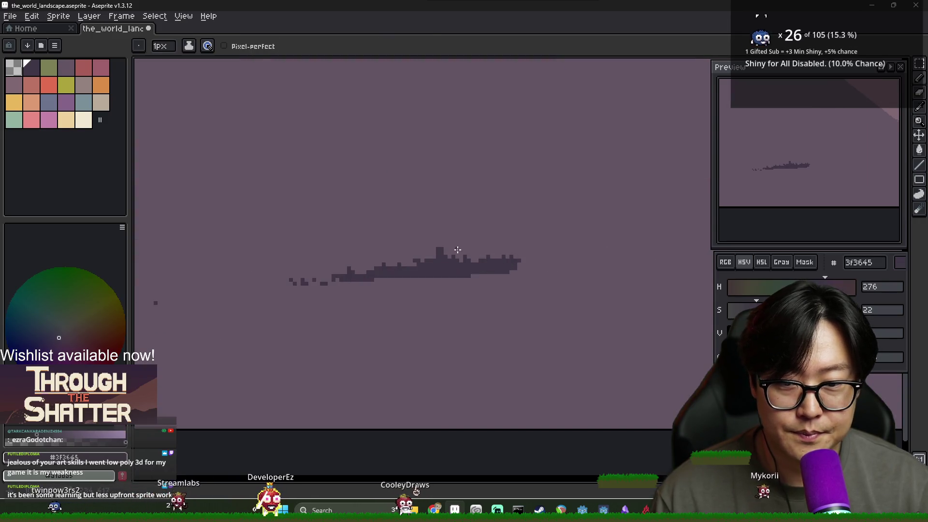
pyautogui.keyDown('alt'); pyautogui.click(542, 259); pyautogui.keyUp('alt')
pyautogui.click(538, 257)
pyautogui.keyDown('alt'); pyautogui.click(535, 255); pyautogui.keyUp('alt')
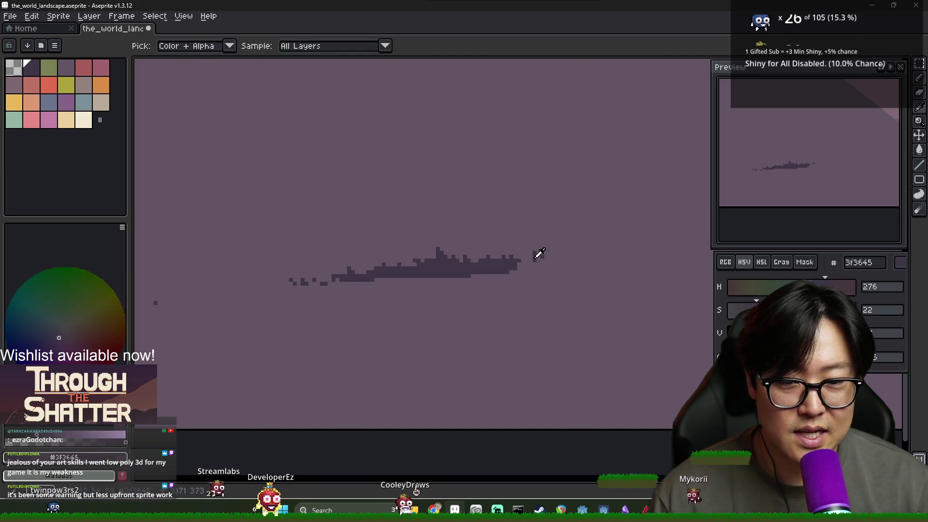
pyautogui.scroll(-3, 545, 260)
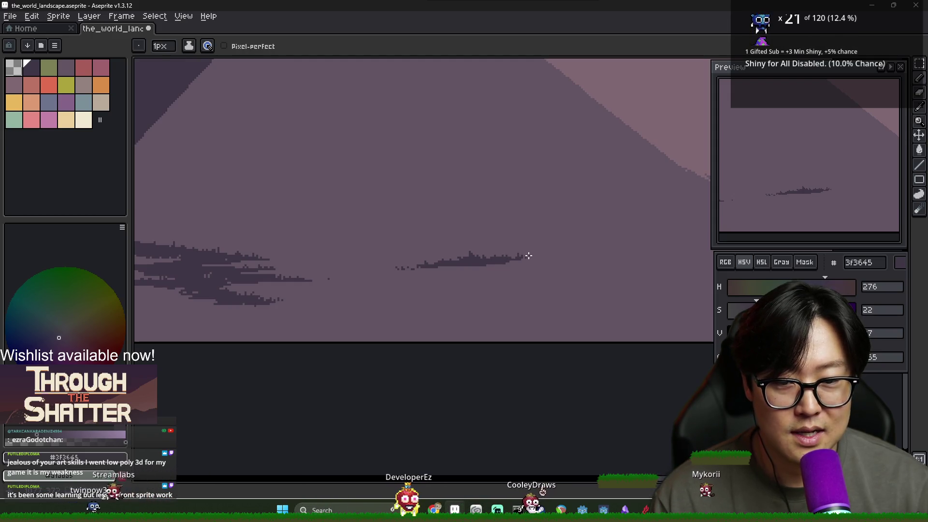
pyautogui.scroll(2, 529, 255)
pyautogui.scroll(-3, 537, 259)
pyautogui.scroll(2, 485, 265)
# Thicken the right-hand streaks with 3f3645 tufts and darker bases along their bottoms.
pyautogui.moveTo(551, 235); pyautogui.dragTo(568, 229)
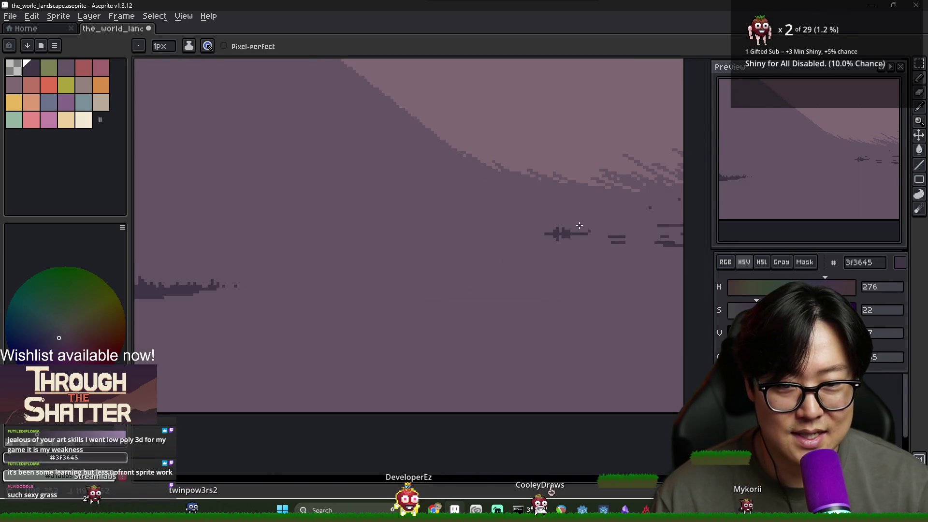
pyautogui.click(586, 228)
pyautogui.moveTo(578, 241); pyautogui.dragTo(538, 244)
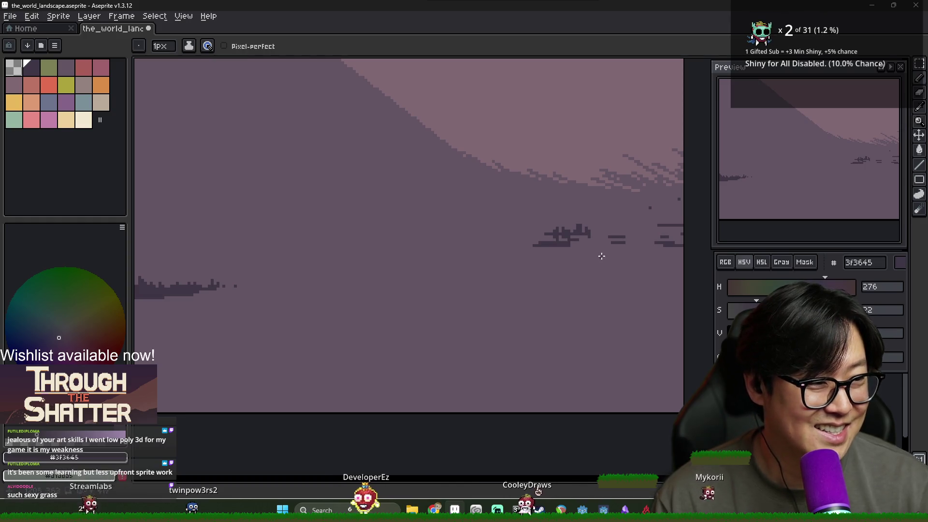
pyautogui.moveTo(620, 232)
pyautogui.mouseDown()
pyautogui.moveTo(624, 241)
pyautogui.moveTo(657, 239)
pyautogui.mouseUp()
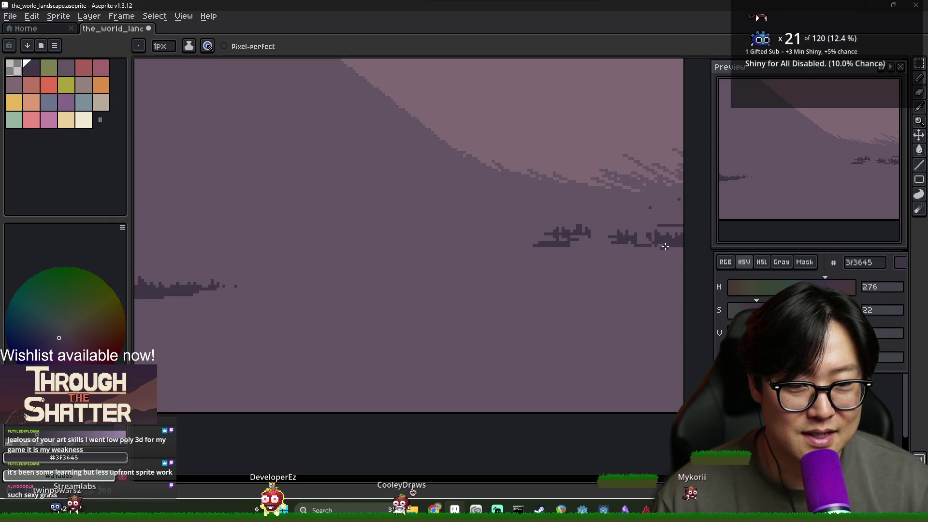
pyautogui.moveTo(682, 248)
pyautogui.mouseDown()
pyautogui.moveTo(601, 256)
pyautogui.moveTo(645, 257)
pyautogui.mouseUp()
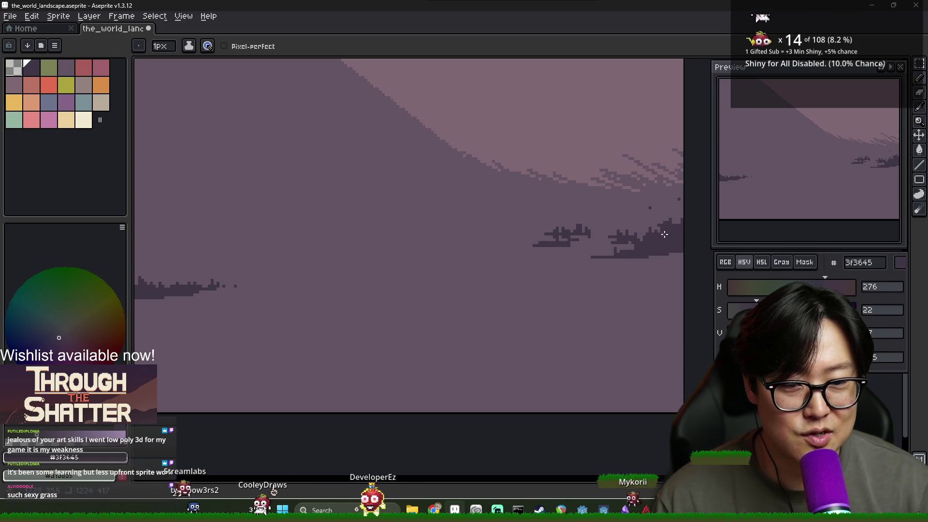
# Trim the new tufts by alternating between ground 635463 and streak 3f3645 colours.
pyautogui.scroll(-1, 680, 255)
pyautogui.scroll(-3, 681, 255)
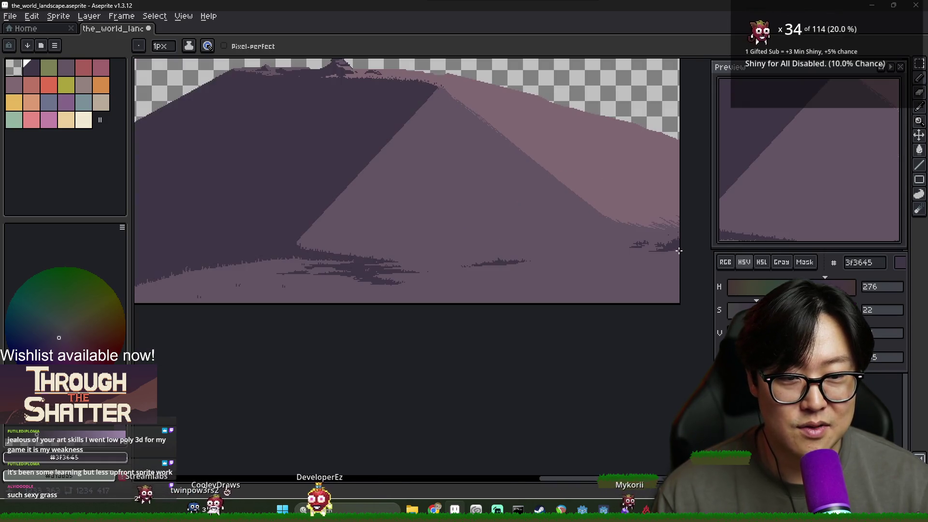
pyautogui.scroll(4, 668, 249)
pyautogui.keyDown('alt'); pyautogui.click(646, 244); pyautogui.keyUp('alt')
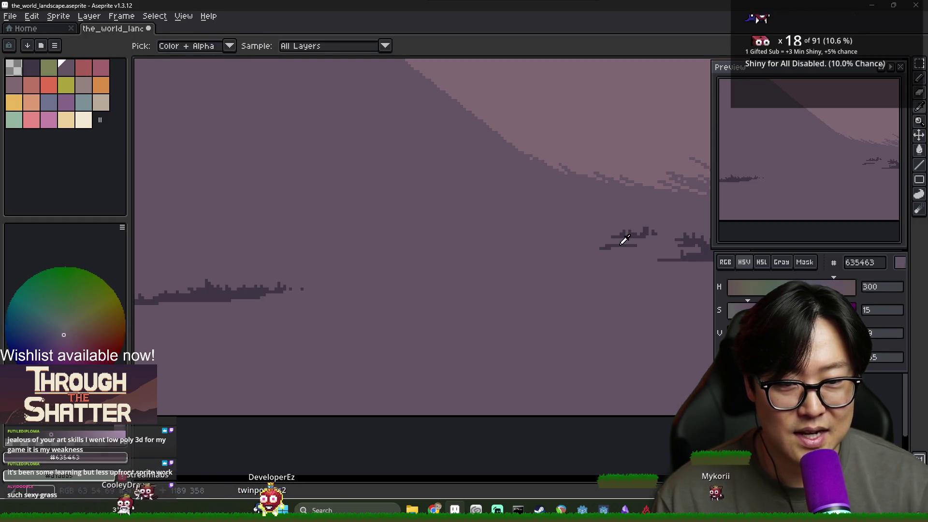
pyautogui.keyDown('alt'); pyautogui.click(615, 241); pyautogui.keyUp('alt')
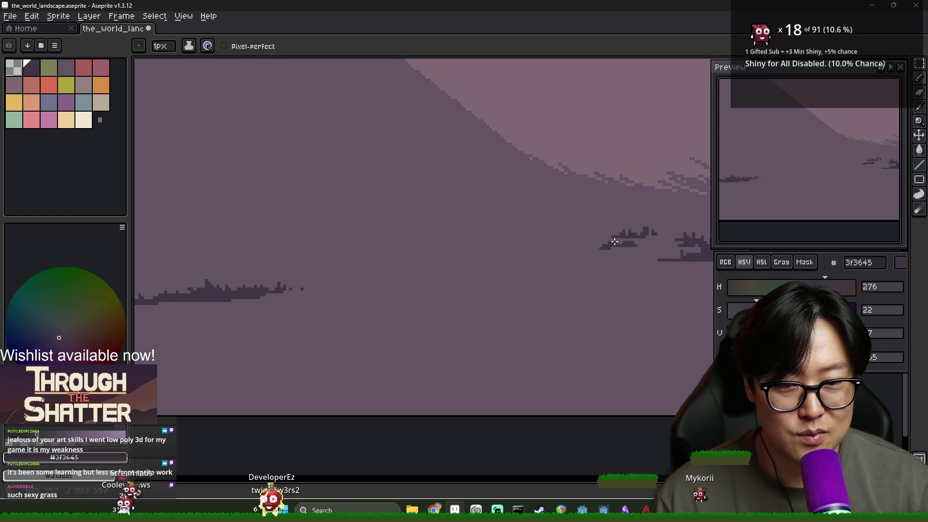
pyautogui.keyDown('alt'); pyautogui.click(591, 246); pyautogui.keyUp('alt')
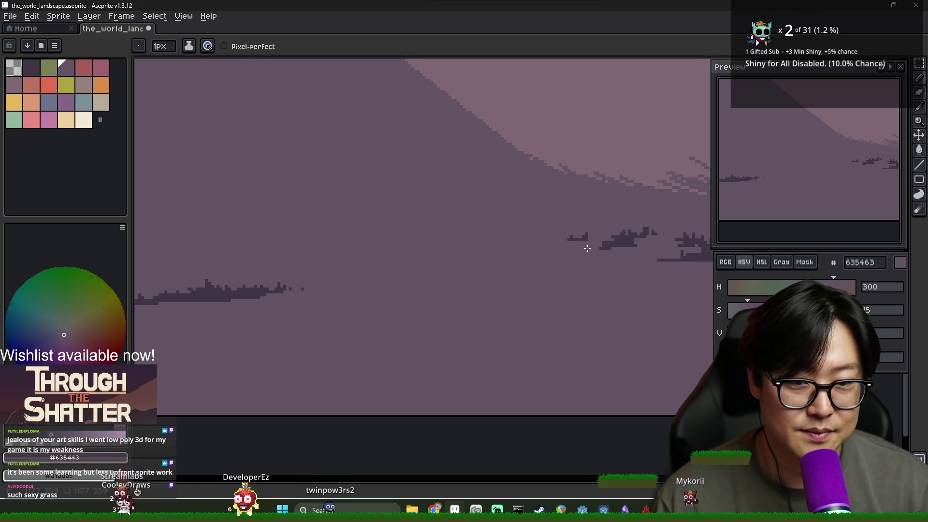
pyautogui.scroll(-3, 591, 248)
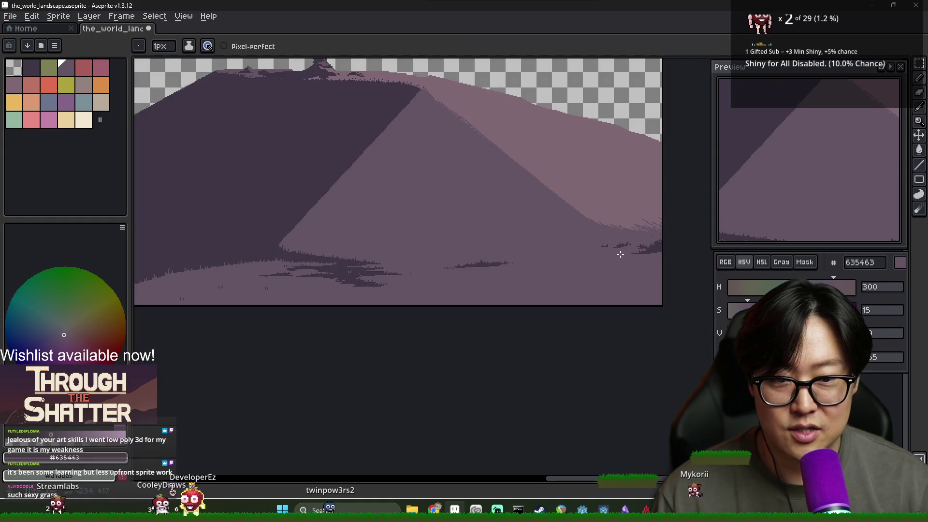
# Paint light pink 806873 pixels onto the ridge tuft left of the tree.
pyautogui.scroll(5, 608, 266)
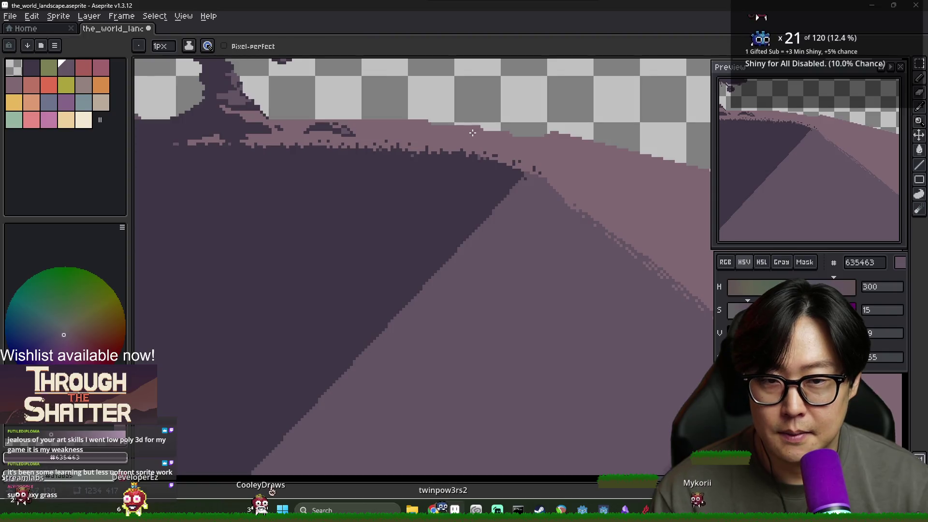
pyautogui.scroll(-2, 414, 127)
pyautogui.scroll(1, 413, 127)
pyautogui.keyDown('alt'); pyautogui.click(256, 153); pyautogui.keyUp('alt')
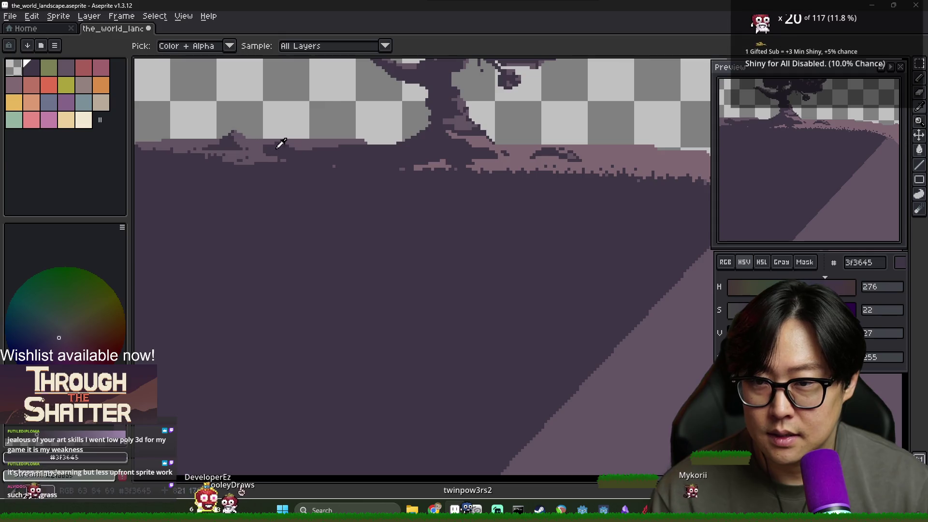
pyautogui.keyDown('alt'); pyautogui.click(521, 159); pyautogui.keyUp('alt')
pyautogui.scroll(1, 217, 136)
pyautogui.moveTo(221, 130)
pyautogui.mouseDown()
pyautogui.moveTo(238, 141)
pyautogui.moveTo(233, 131)
pyautogui.mouseUp()
# Shade the ridge mound with mid-tone 635463, then reselect the 806873 highlight.
pyautogui.press('e')
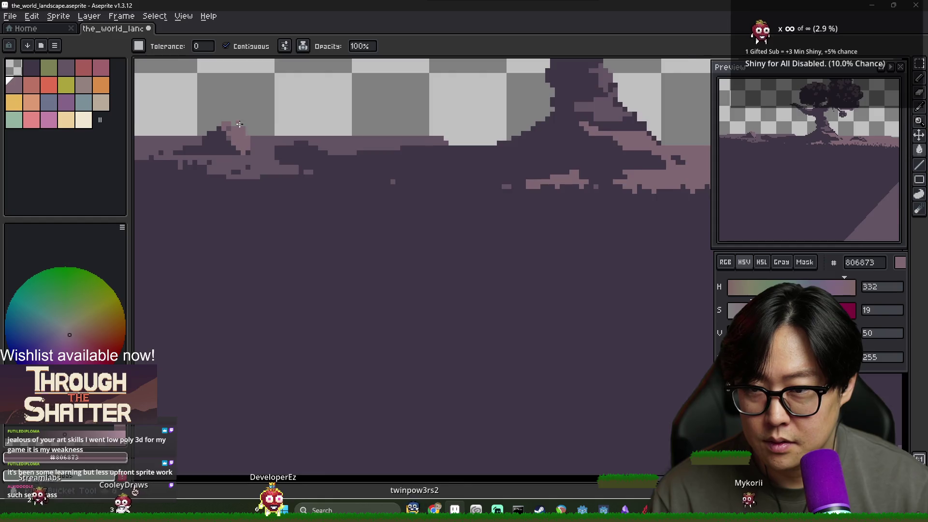
pyautogui.scroll(1, 237, 130)
pyautogui.press('b')
pyautogui.press('e')
pyautogui.press('b')
pyautogui.scroll(-1, 279, 133)
pyautogui.scroll(1, 266, 134)
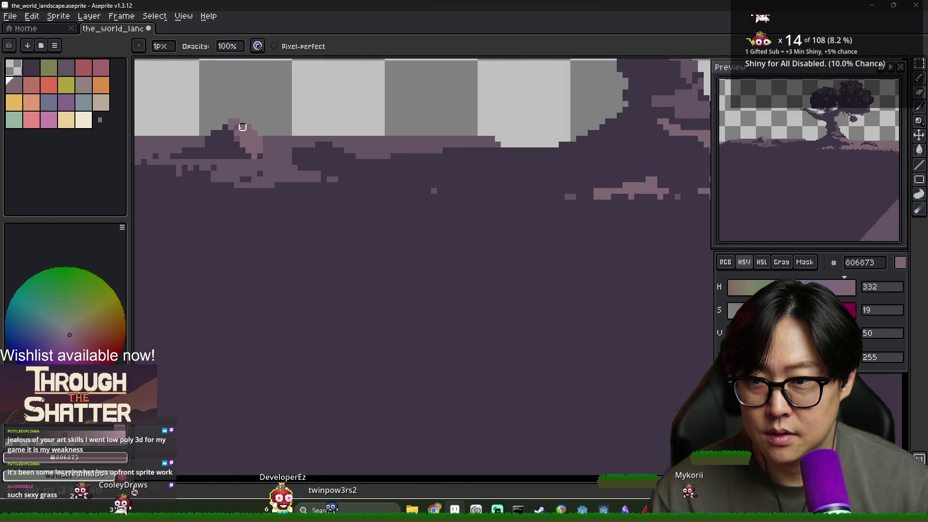
pyautogui.keyDown('alt'); pyautogui.click(239, 130); pyautogui.keyUp('alt')
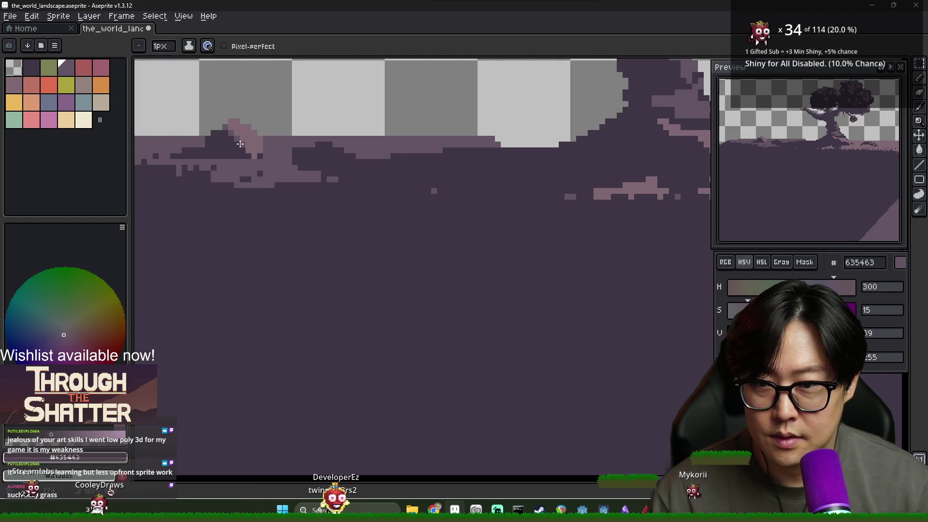
pyautogui.scroll(-2, 335, 157)
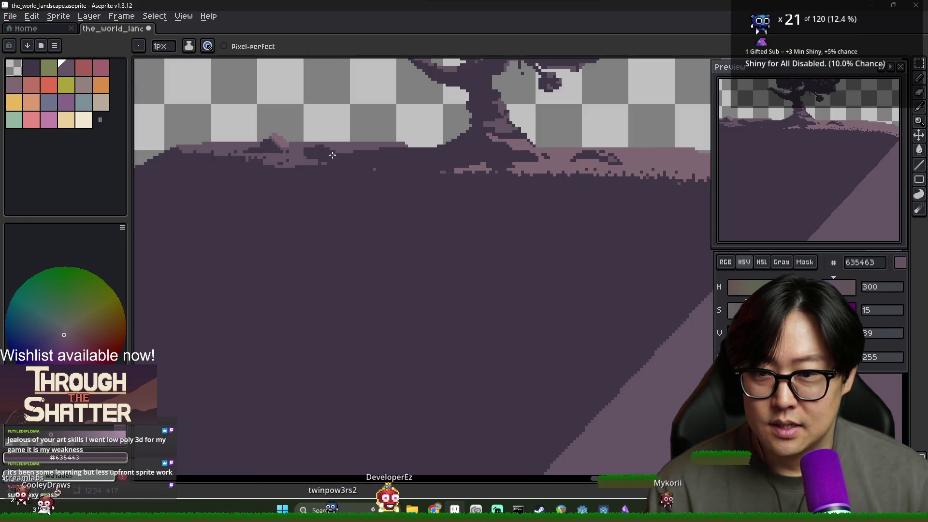
pyautogui.scroll(1, 284, 140)
pyautogui.keyDown('alt'); pyautogui.click(284, 141); pyautogui.keyUp('alt')
pyautogui.scroll(-1, 284, 141)
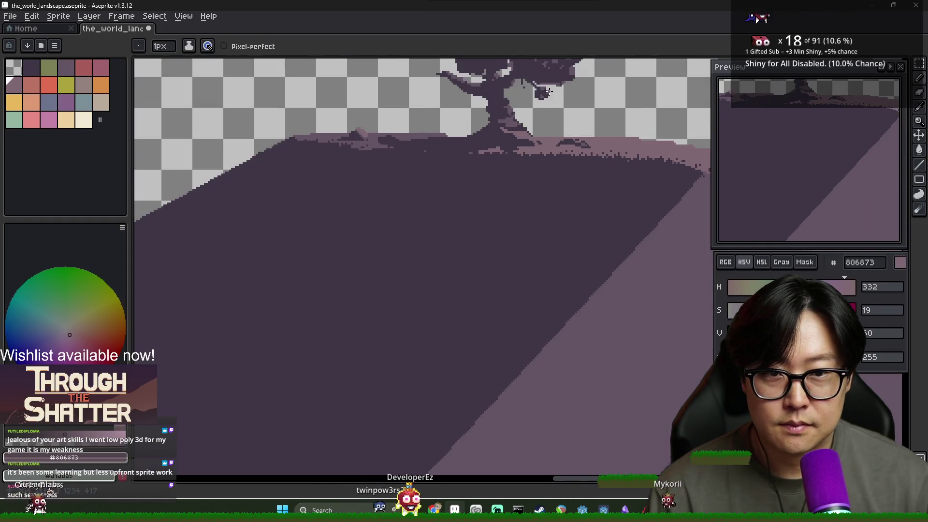
pyautogui.scroll(2, 424, 152)
pyautogui.scroll(1, 424, 153)
# Fill two treetop canopy patches with light pink 806873 and keep the highlight colour selected.
pyautogui.press('g')
pyautogui.click(384, 121)
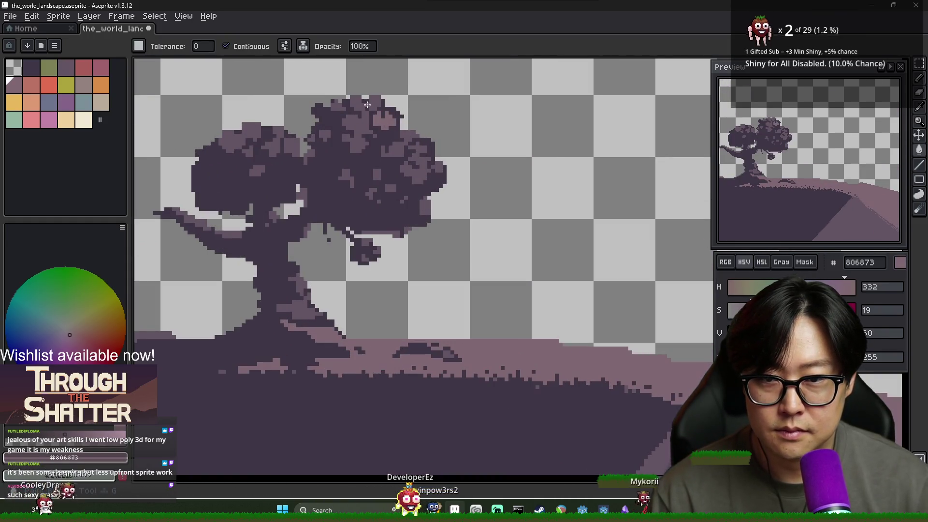
pyautogui.click(363, 128)
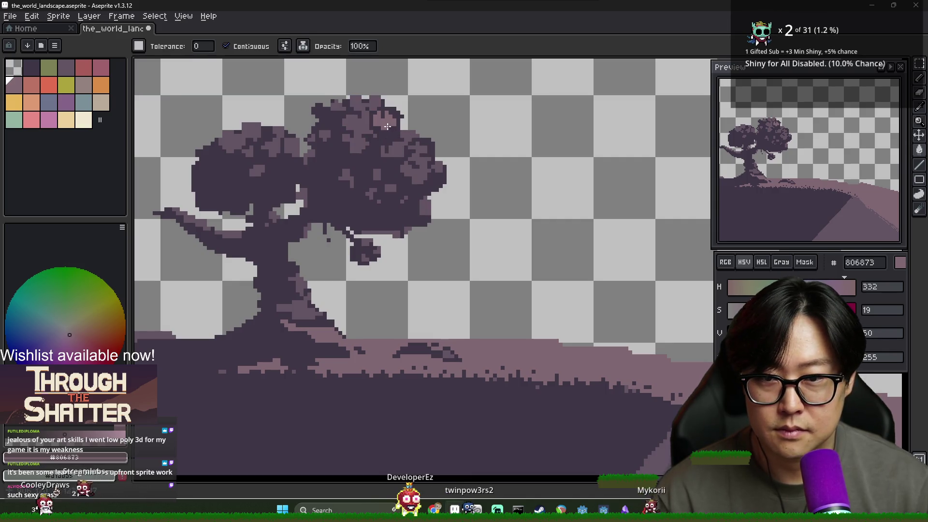
pyautogui.press('b')
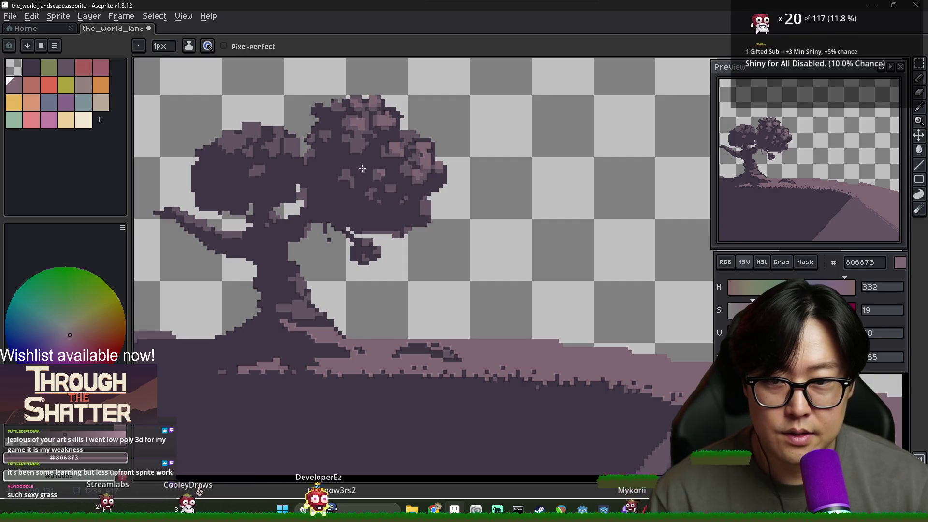
pyautogui.keyDown('alt'); pyautogui.click(272, 138); pyautogui.keyUp('alt')
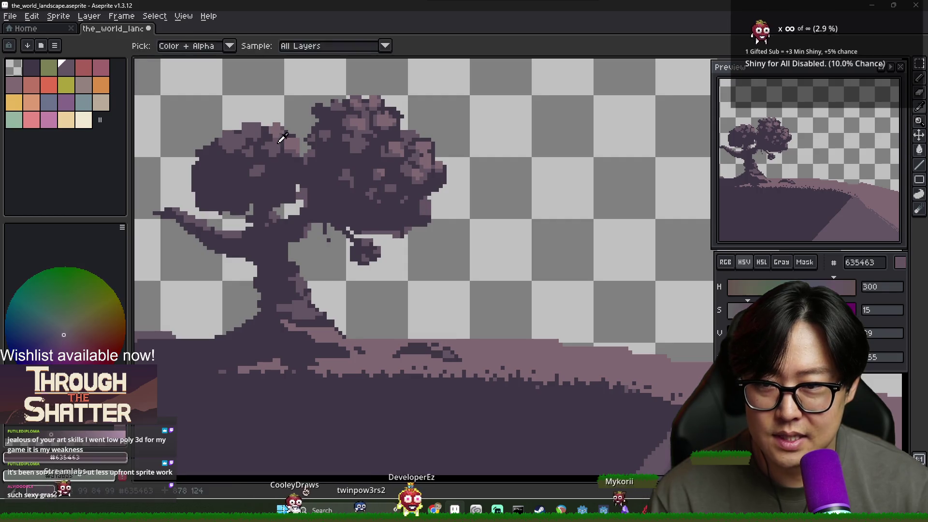
pyautogui.keyDown('alt'); pyautogui.click(273, 147); pyautogui.keyUp('alt')
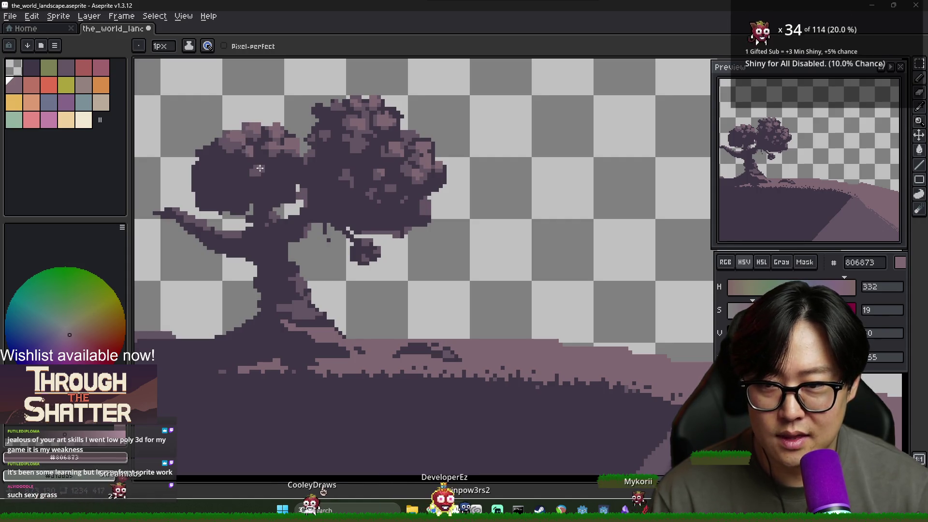
pyautogui.scroll(1, 228, 234)
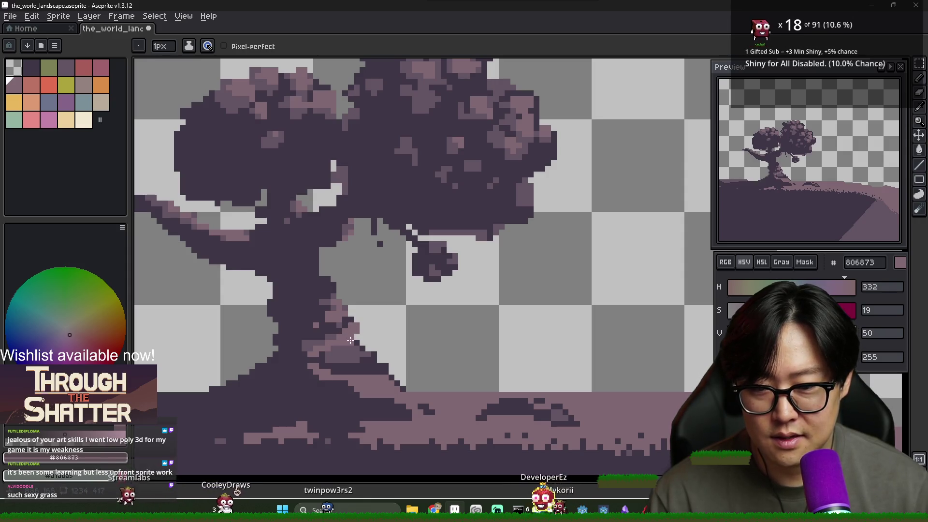
# Highlight the trunk's lit side, swapping between mid-tone, light and dark trunk colours.
pyautogui.keyDown('alt'); pyautogui.click(351, 340); pyautogui.keyUp('alt')
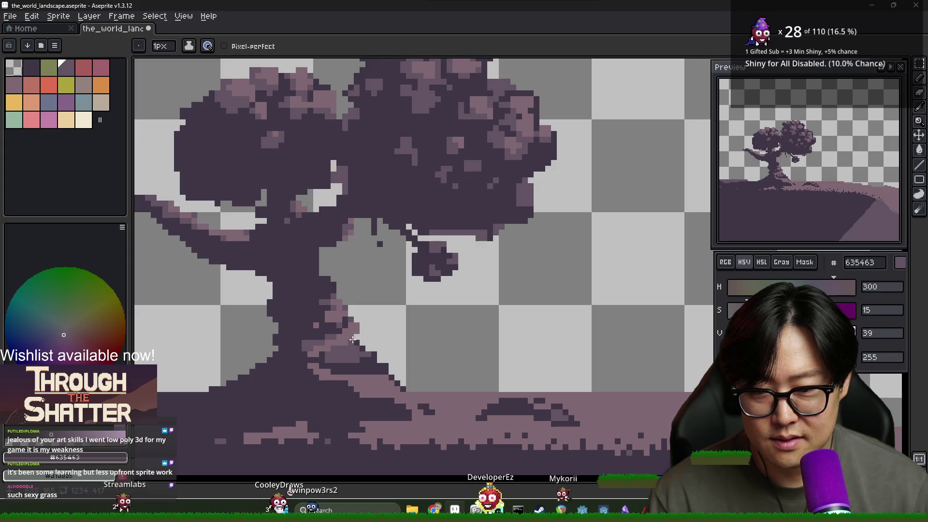
pyautogui.keyDown('alt'); pyautogui.click(356, 324); pyautogui.keyUp('alt')
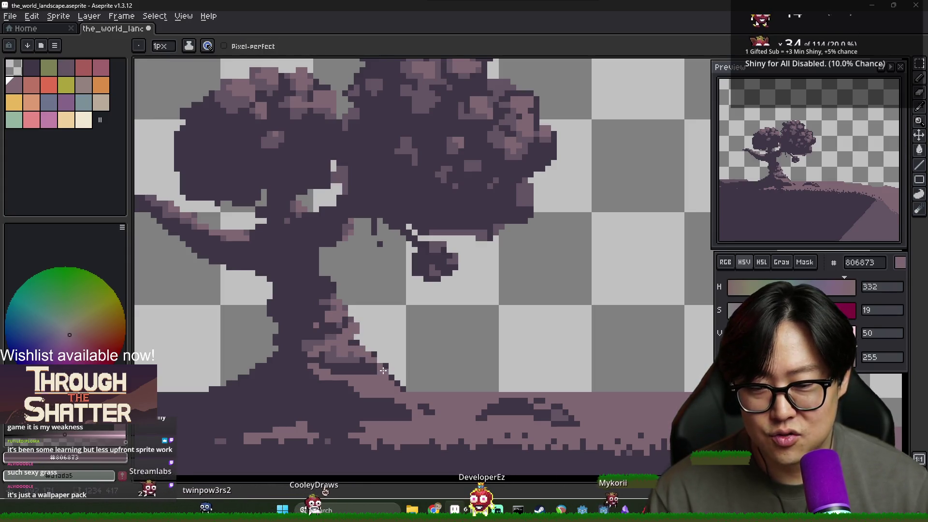
pyautogui.scroll(-1, 368, 358)
pyautogui.scroll(1, 338, 363)
pyautogui.keyDown('alt'); pyautogui.click(343, 376); pyautogui.keyUp('alt')
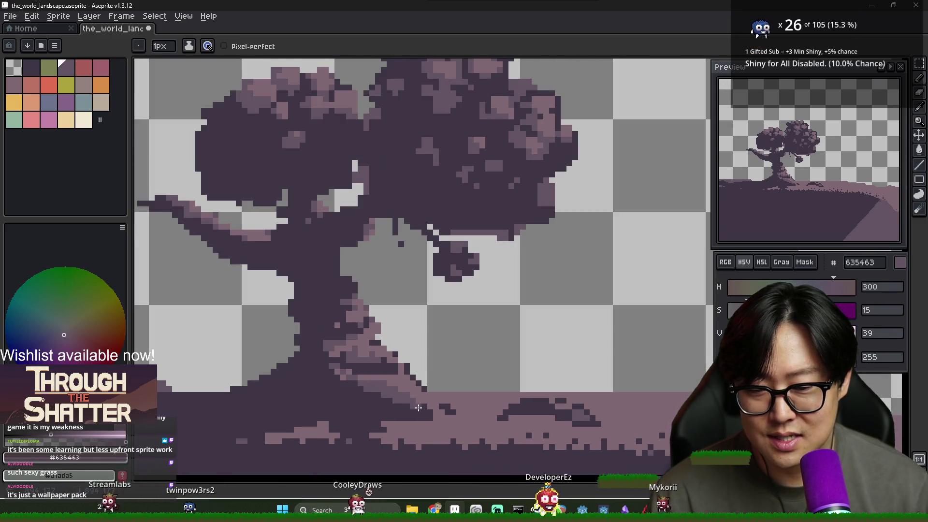
pyautogui.scroll(-2, 298, 339)
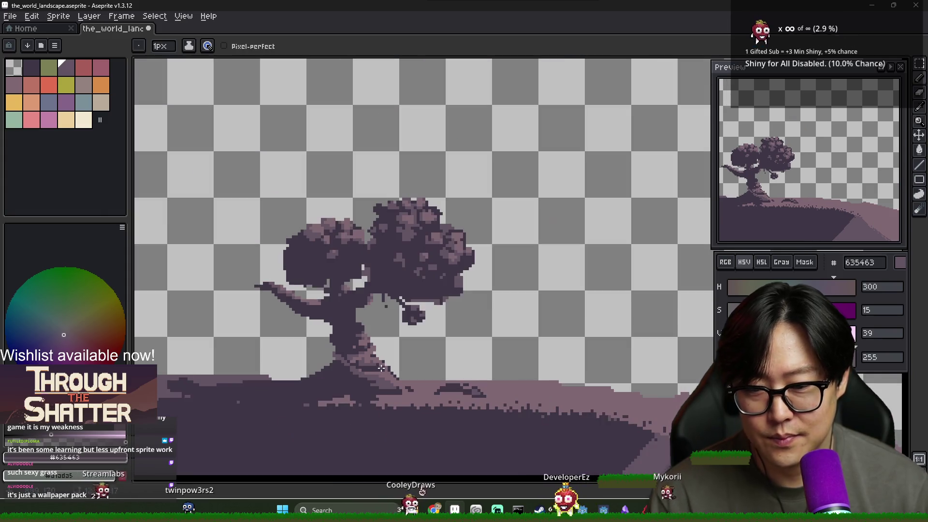
pyautogui.keyDown('alt'); pyautogui.click(342, 360); pyautogui.keyUp('alt')
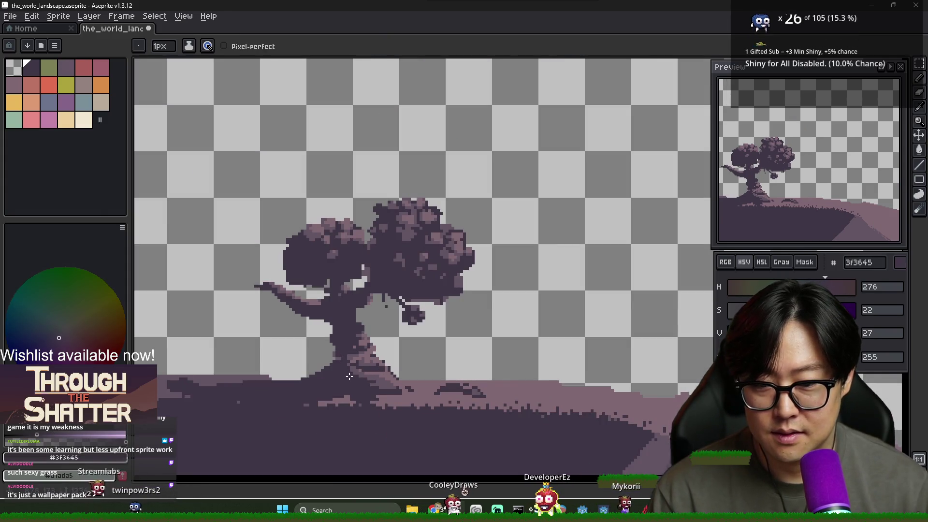
pyautogui.scroll(2, 339, 356)
pyautogui.keyDown('alt'); pyautogui.click(332, 328); pyautogui.keyUp('alt')
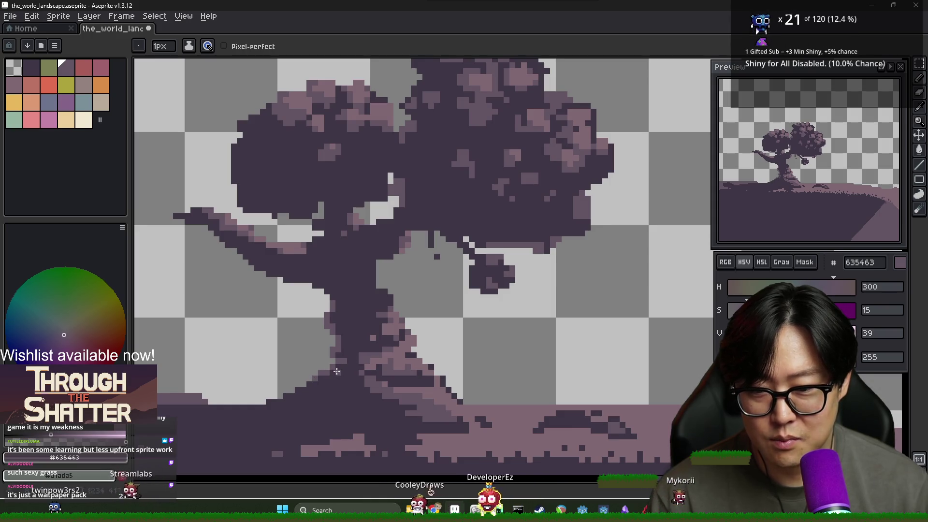
pyautogui.scroll(-3, 396, 372)
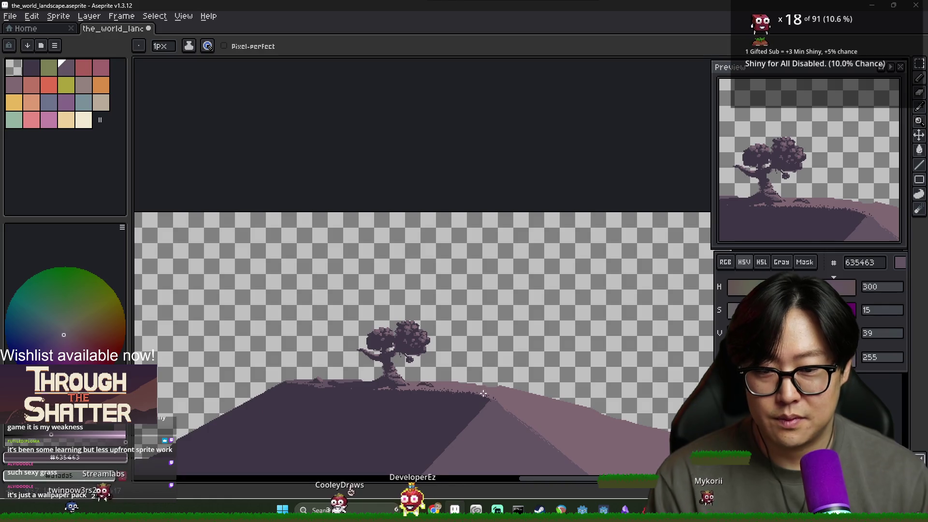
pyautogui.moveTo(502, 400); pyautogui.dragTo(473, 361)
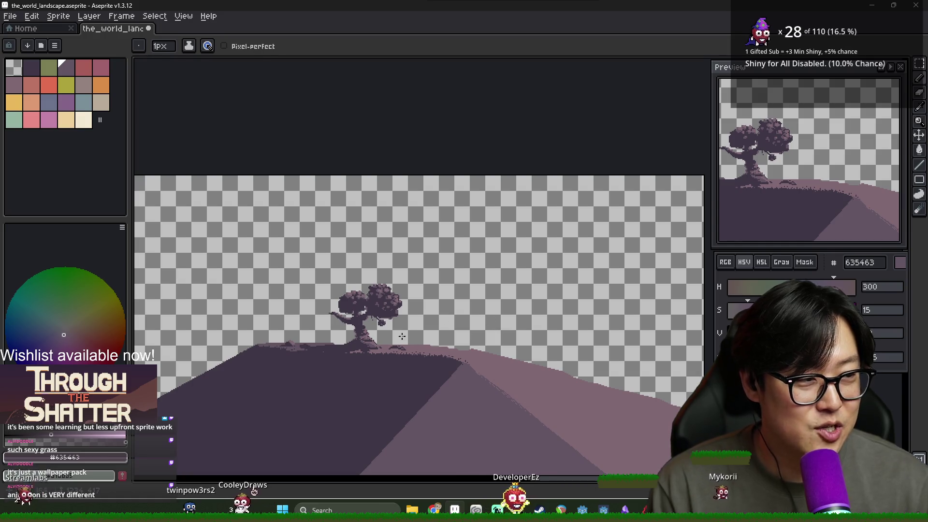
# Bring the hilltop slopes into view and sample the dark and light hill purples.
pyautogui.moveTo(372, 359); pyautogui.dragTo(425, 299)
pyautogui.scroll(-1, 425, 299)
pyautogui.scroll(4, 464, 271)
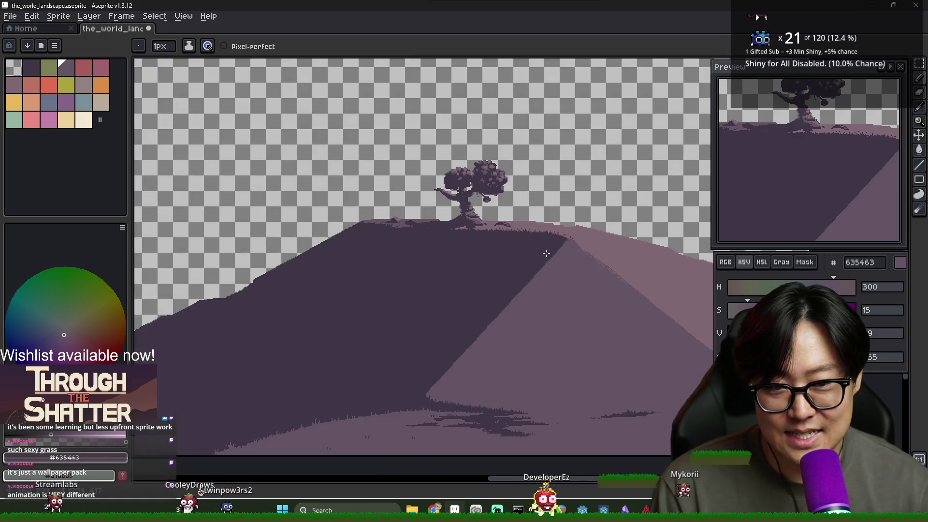
pyautogui.press('alt')
pyautogui.keyDown('alt'); pyautogui.click(474, 252); pyautogui.keyUp('alt')
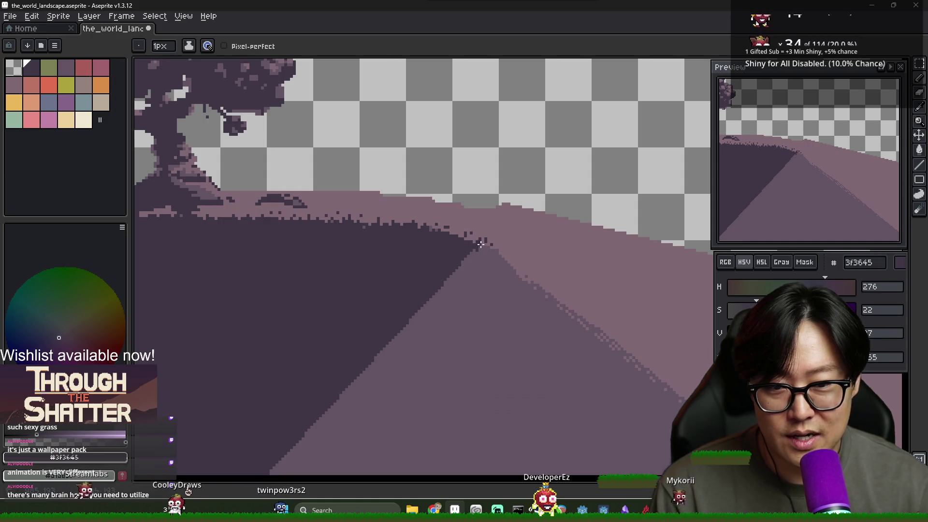
pyautogui.keyDown('alt'); pyautogui.click(492, 257); pyautogui.keyUp('alt')
pyautogui.keyDown('alt'); pyautogui.click(475, 251); pyautogui.keyUp('alt')
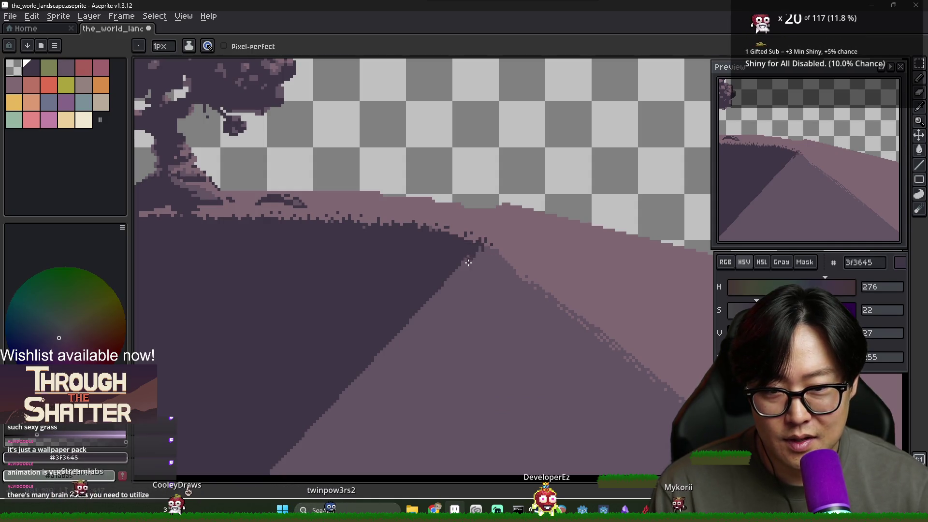
pyautogui.keyDown('alt'); pyautogui.click(471, 263); pyautogui.keyUp('alt')
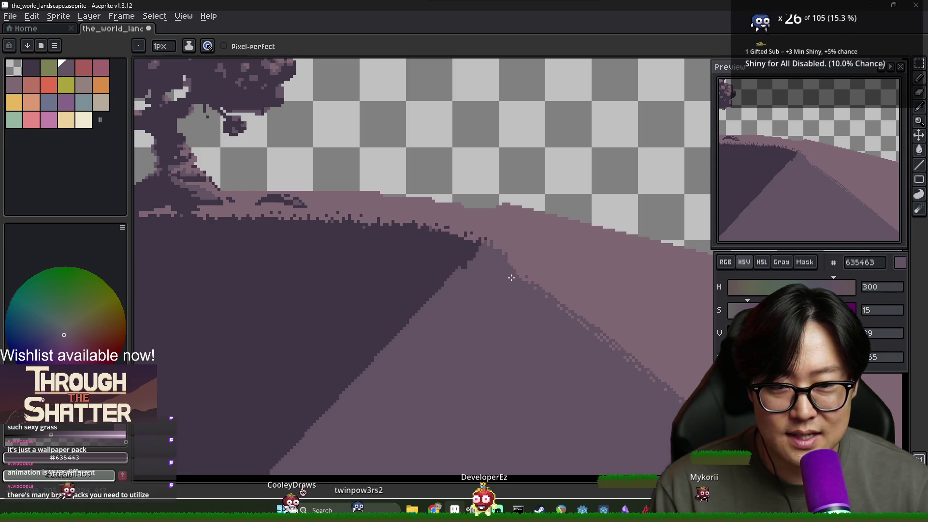
# Try a short dark streak on the lit slope, undo it, and resample light pink and mid-tone.
pyautogui.moveTo(530, 284)
pyautogui.mouseDown()
pyautogui.moveTo(559, 305)
pyautogui.moveTo(444, 277)
pyautogui.mouseUp()
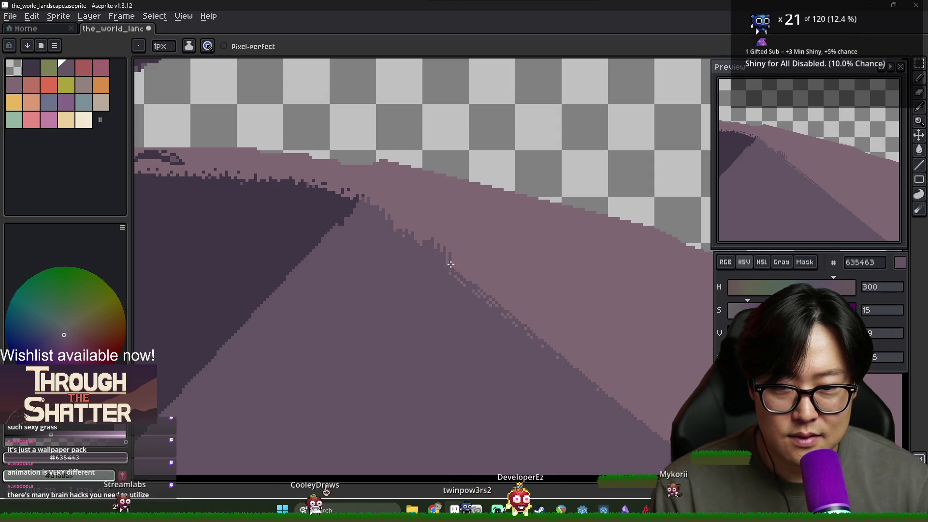
pyautogui.moveTo(454, 271); pyautogui.dragTo(535, 278)
pyautogui.hotkey('ctrl', 'z')
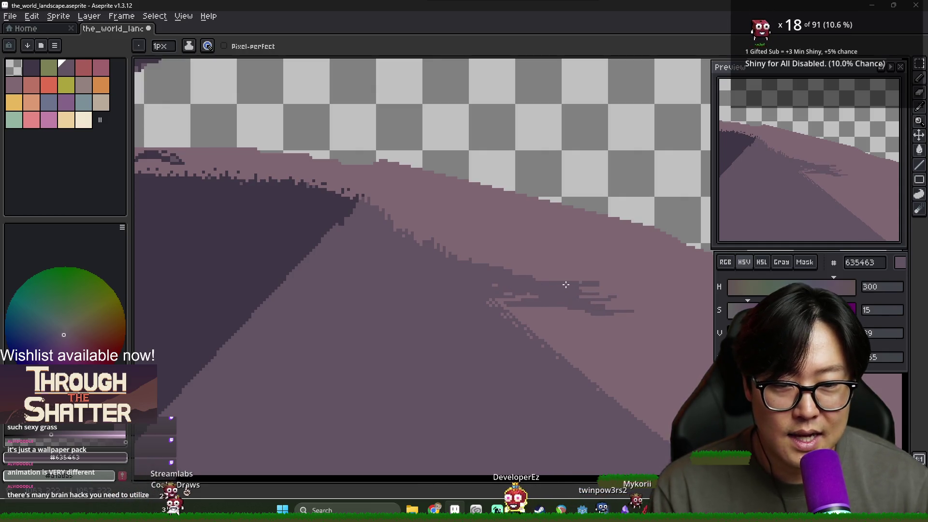
pyautogui.keyDown('alt'); pyautogui.click(532, 280); pyautogui.keyUp('alt')
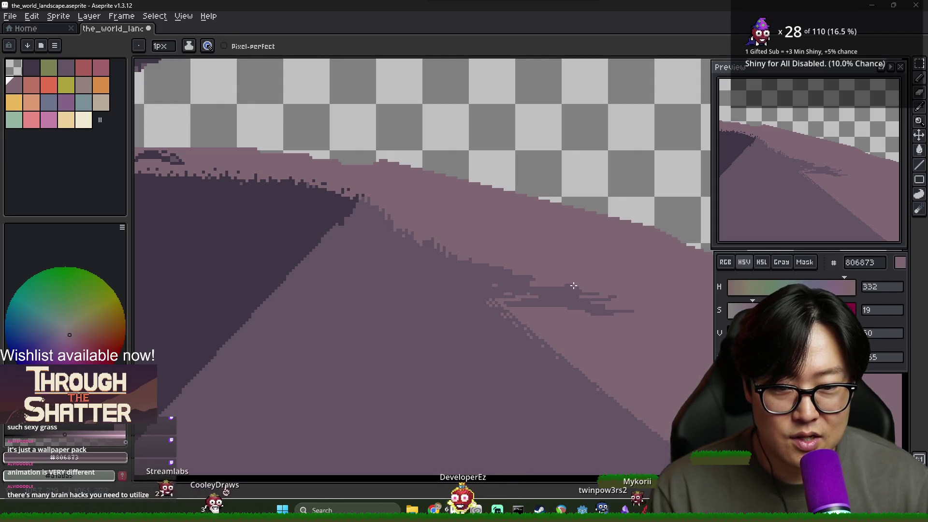
pyautogui.keyDown('alt'); pyautogui.click(524, 276); pyautogui.keyUp('alt')
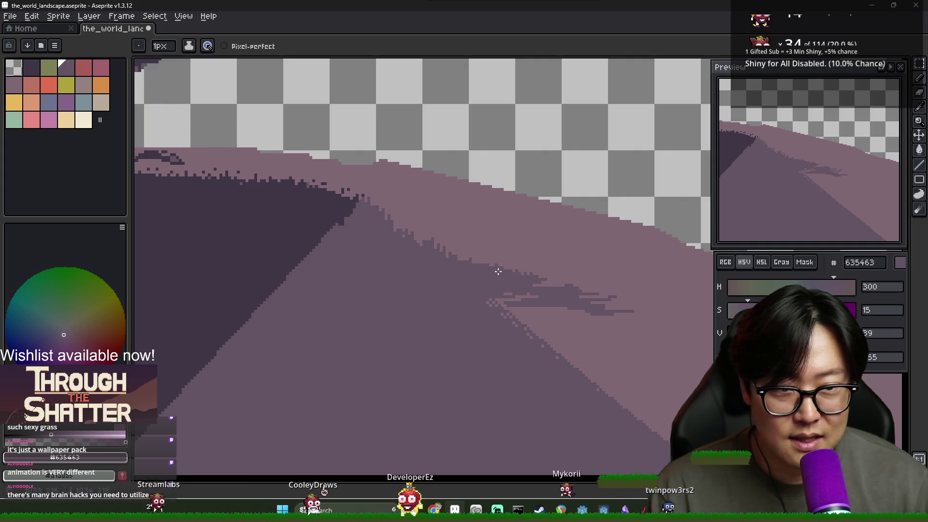
pyautogui.scroll(-3, 567, 322)
pyautogui.scroll(4, 520, 291)
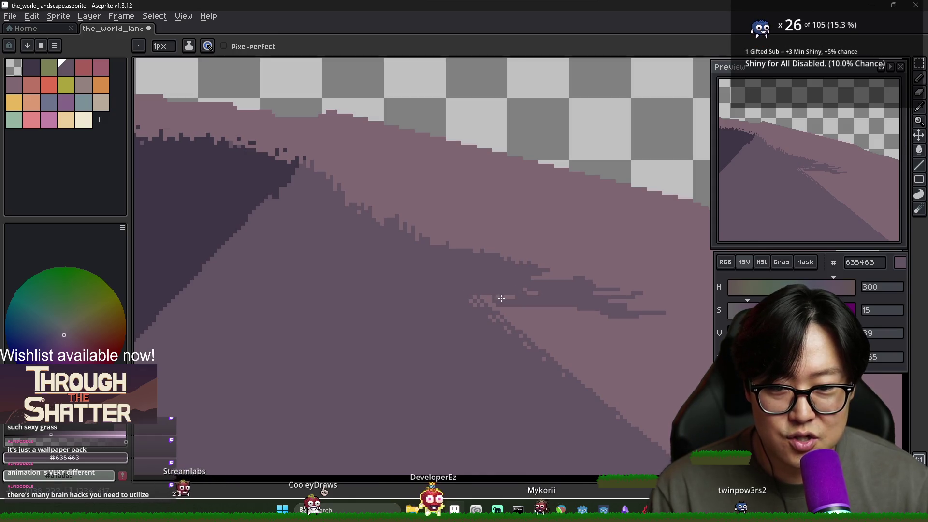
pyautogui.keyDown('alt'); pyautogui.click(508, 296); pyautogui.keyUp('alt')
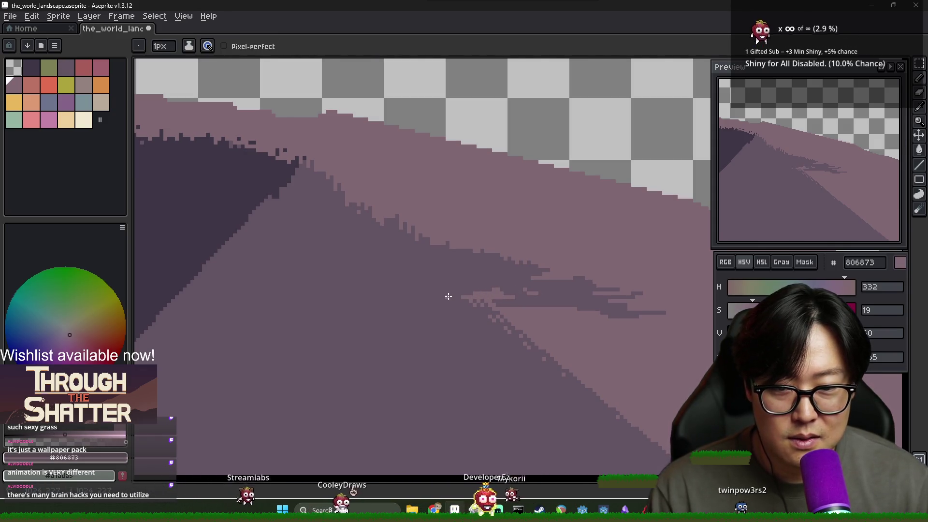
pyautogui.keyDown('alt'); pyautogui.click(457, 312); pyautogui.keyUp('alt')
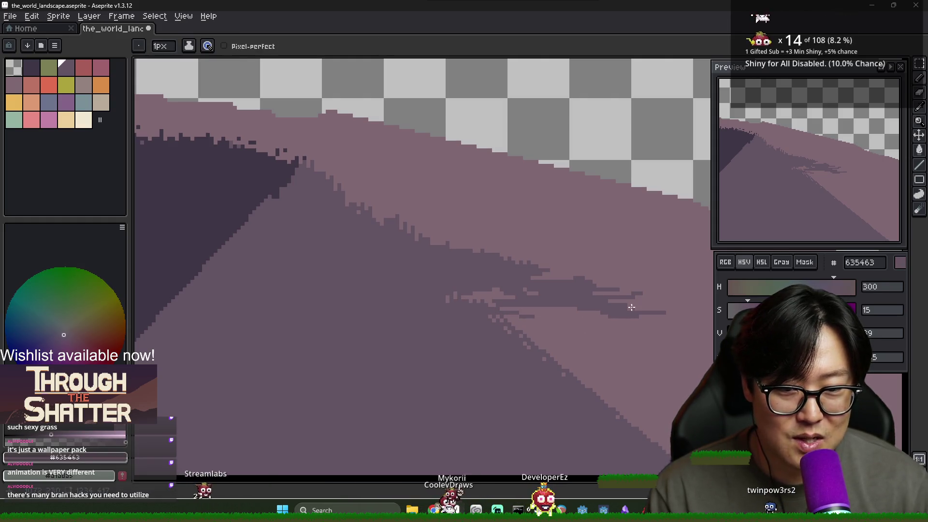
# Add jagged dark 635463 strands along the lit/shadow border, resampling the slope purples.
pyautogui.keyDown('alt'); pyautogui.click(492, 292); pyautogui.keyUp('alt')
pyautogui.keyDown('alt'); pyautogui.click(582, 289); pyautogui.keyUp('alt')
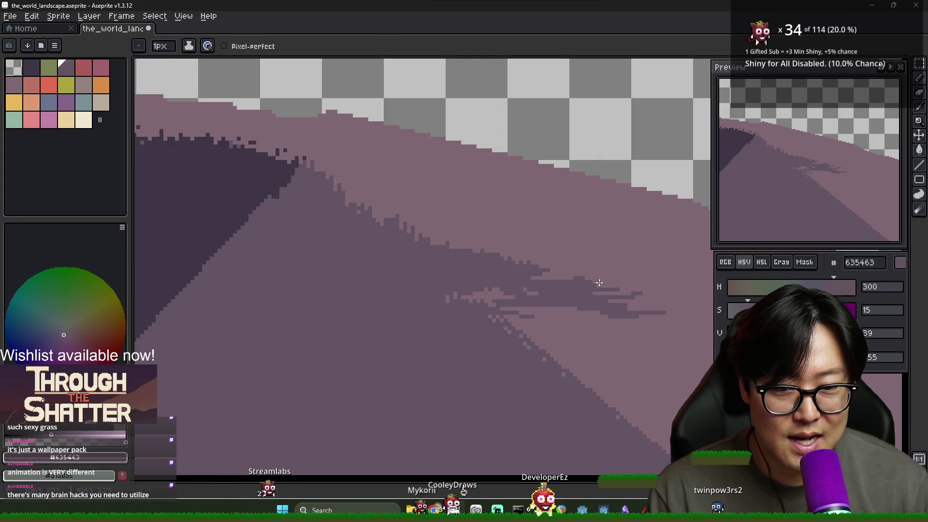
pyautogui.hscroll(3, 621, 295)
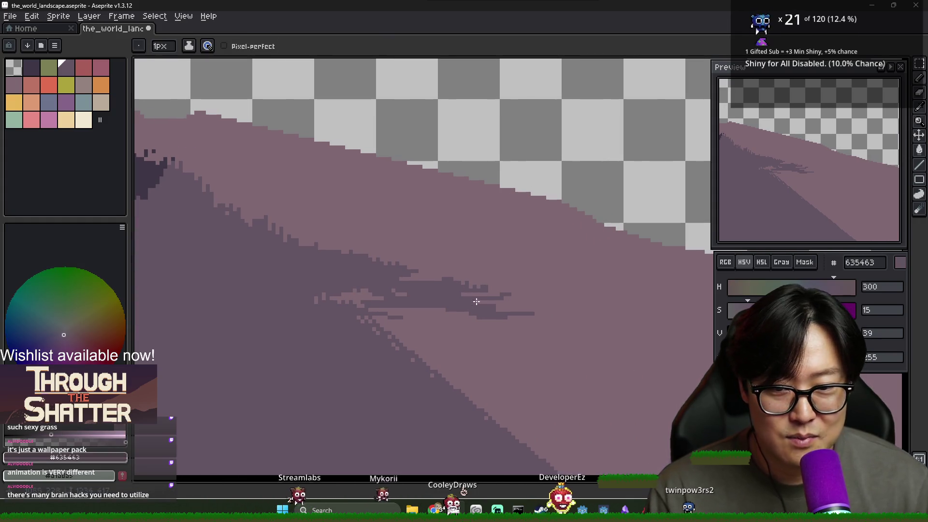
pyautogui.keyDown('alt'); pyautogui.click(483, 295); pyautogui.keyUp('alt')
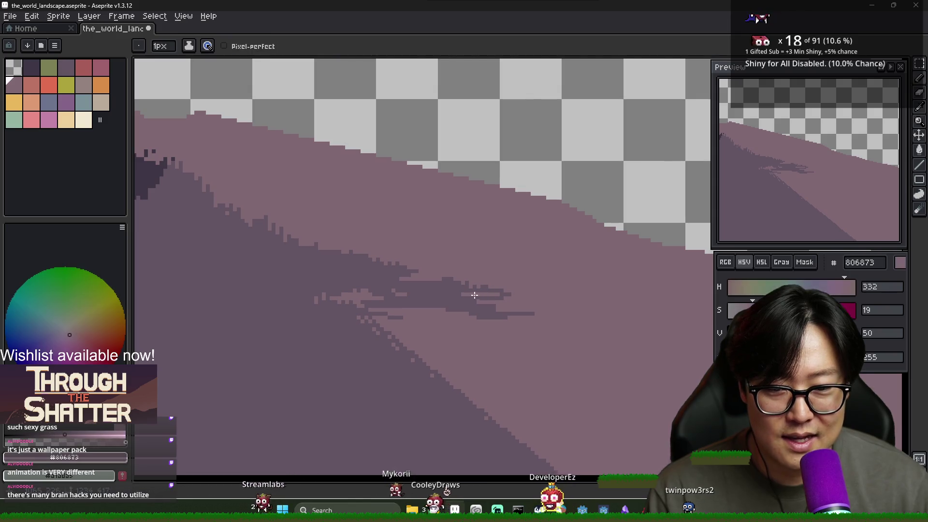
pyautogui.keyDown('alt'); pyautogui.click(498, 299); pyautogui.keyUp('alt')
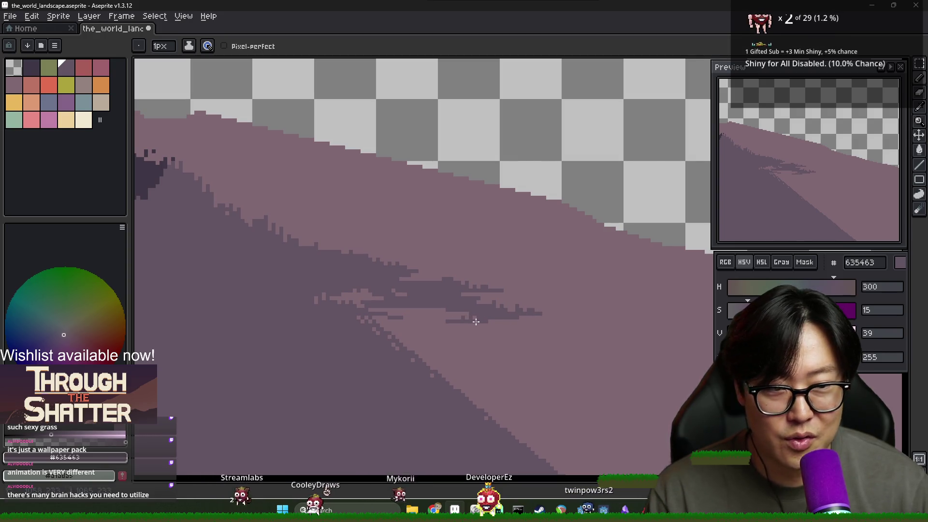
pyautogui.scroll(-1, 476, 322)
pyautogui.scroll(2, 452, 325)
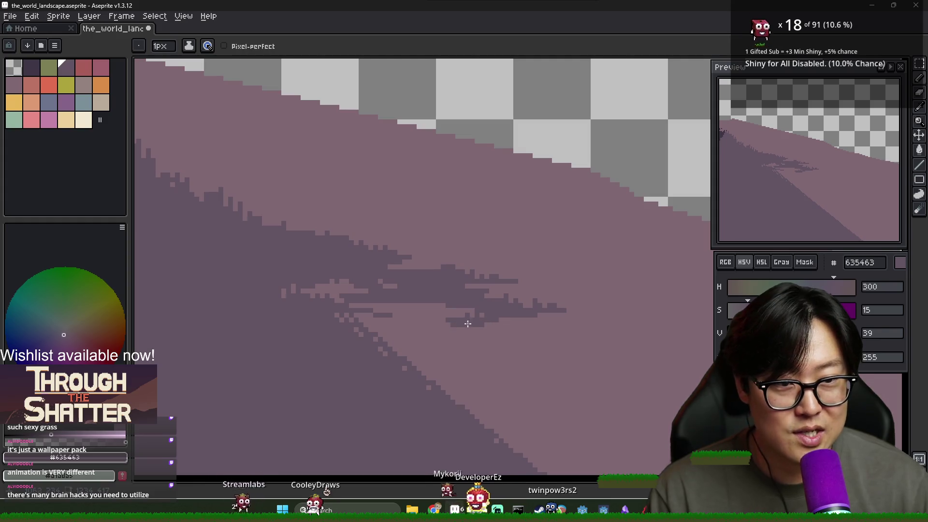
pyautogui.scroll(-2, 442, 326)
pyautogui.scroll(-1, 447, 330)
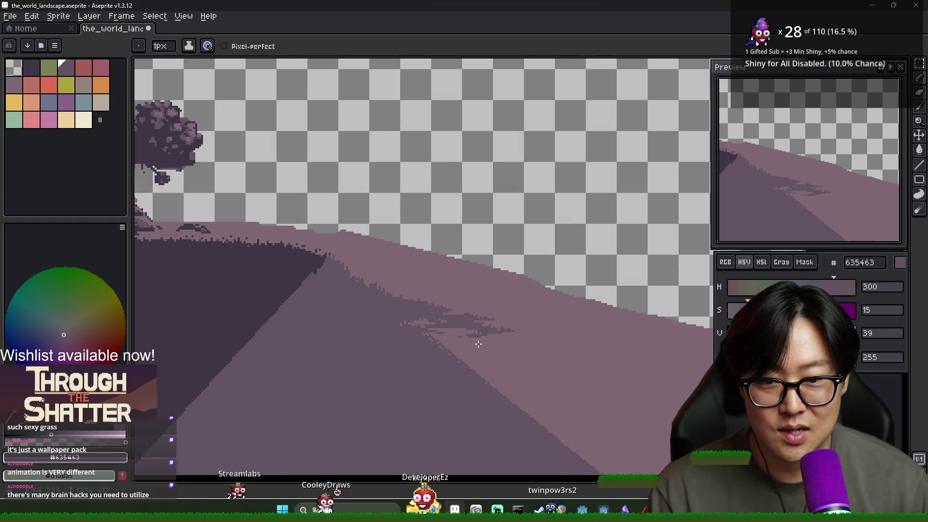
# Sample the light slope purple 806873 and draw a horizontal streak across the darker slope patch.
pyautogui.keyDown('alt'); pyautogui.click(451, 334); pyautogui.keyUp('alt')
pyautogui.scroll(-2, 443, 332)
pyautogui.scroll(1, 435, 332)
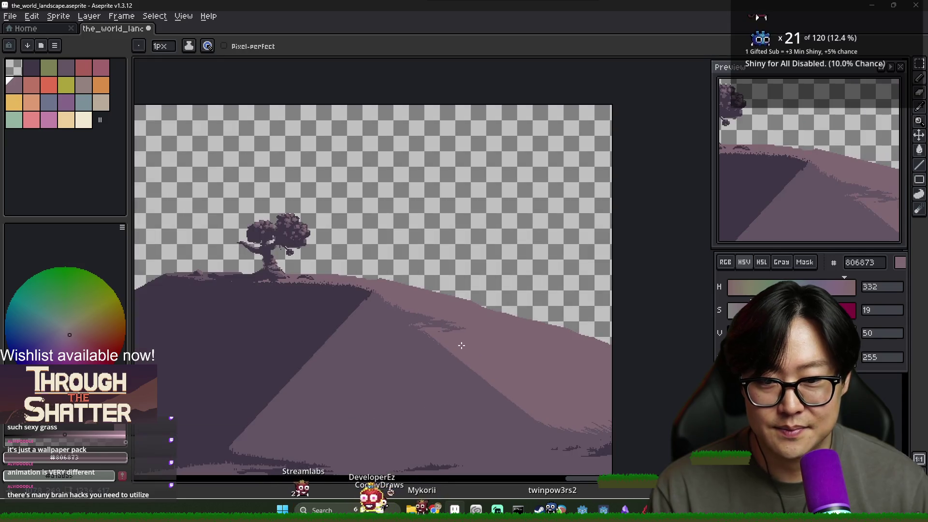
pyautogui.press('alt')
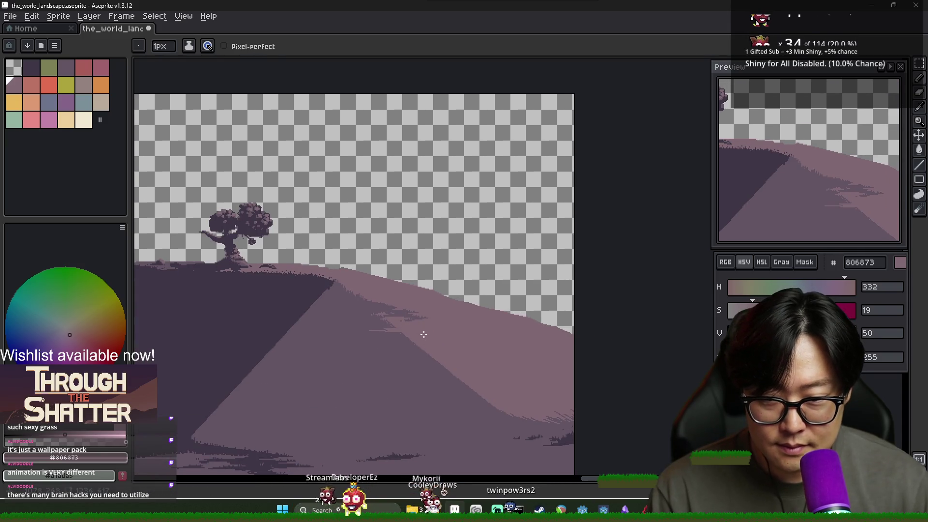
pyautogui.scroll(1, 423, 334)
pyautogui.scroll(-1, 363, 294)
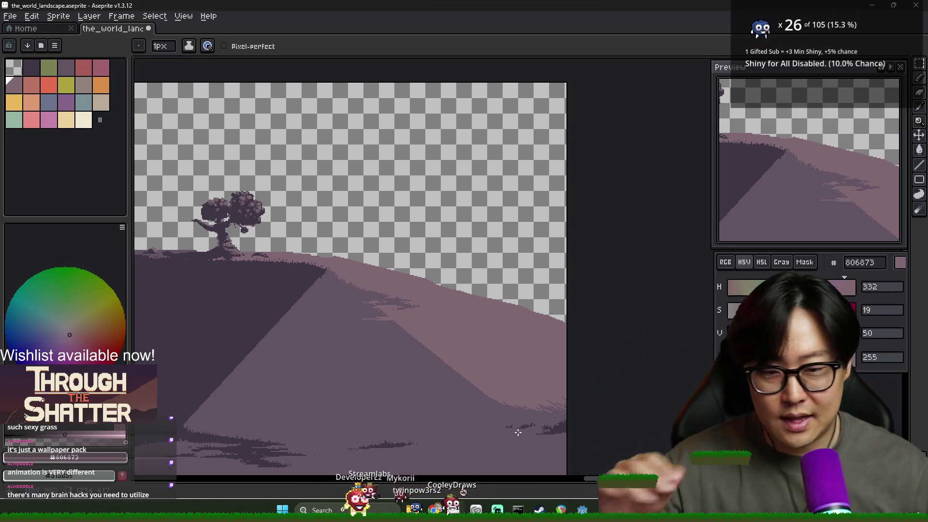
pyautogui.scroll(1, 400, 359)
pyautogui.scroll(-1, 371, 286)
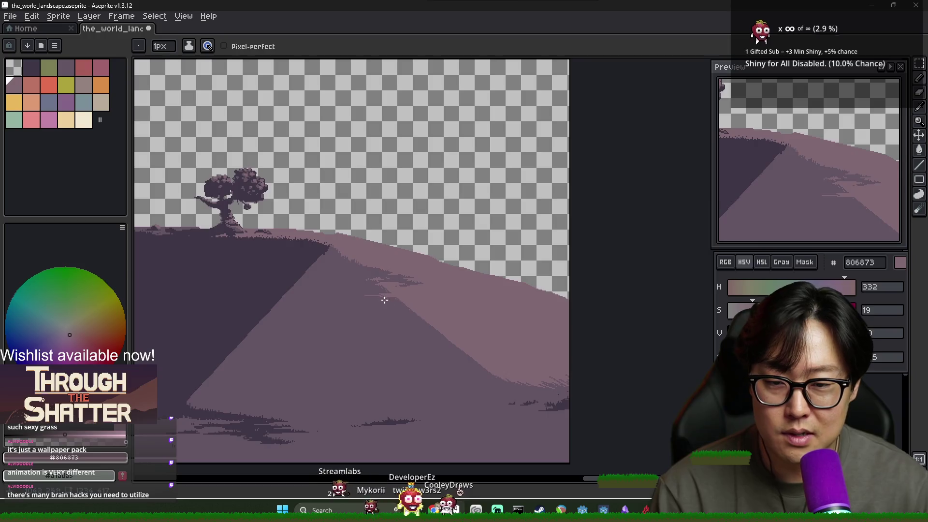
pyautogui.scroll(1, 384, 300)
pyautogui.keyDown('alt'); pyautogui.click(400, 296); pyautogui.keyUp('alt')
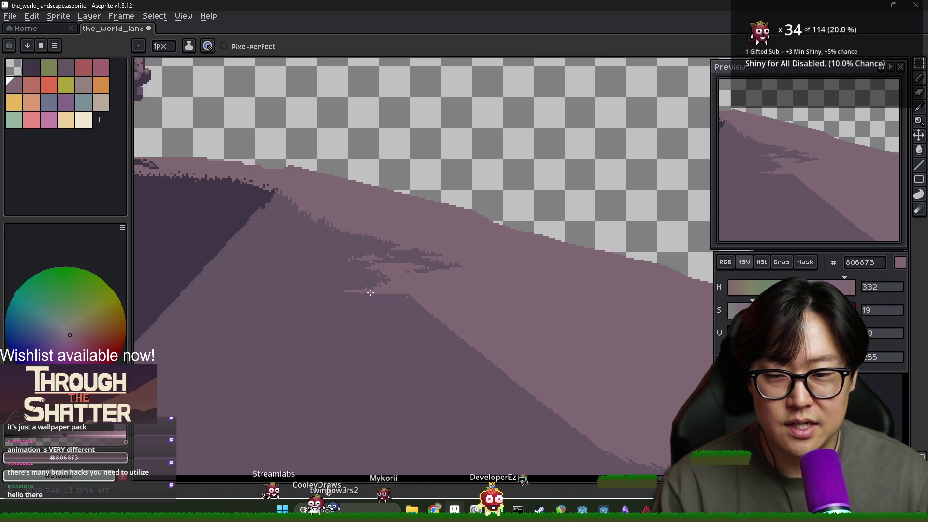
pyautogui.moveTo(351, 290); pyautogui.dragTo(423, 304)
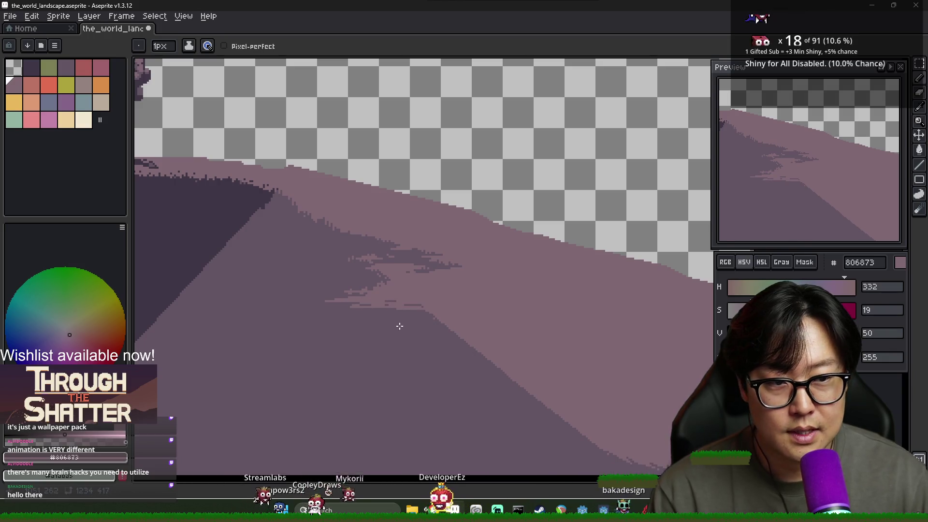
pyautogui.scroll(-3, 399, 326)
pyautogui.scroll(2, 419, 288)
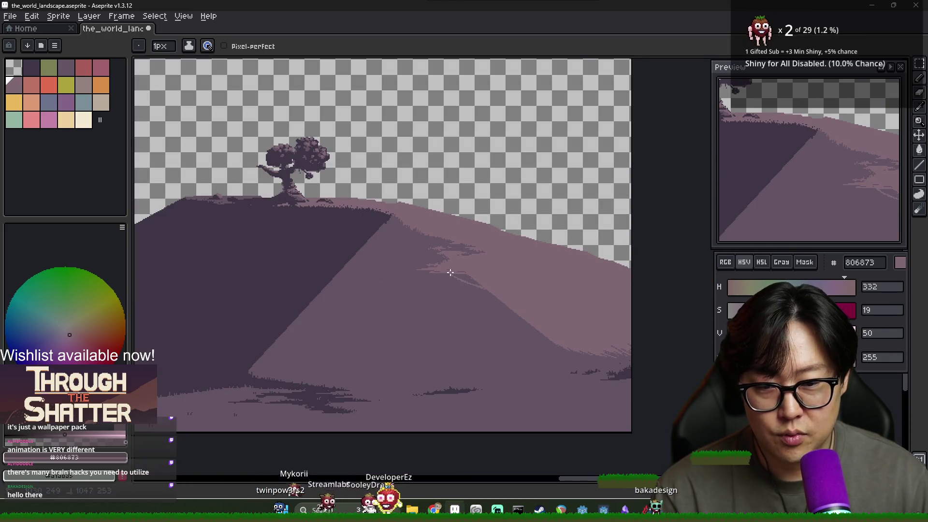
pyautogui.scroll(1, 455, 274)
pyautogui.scroll(1, 446, 269)
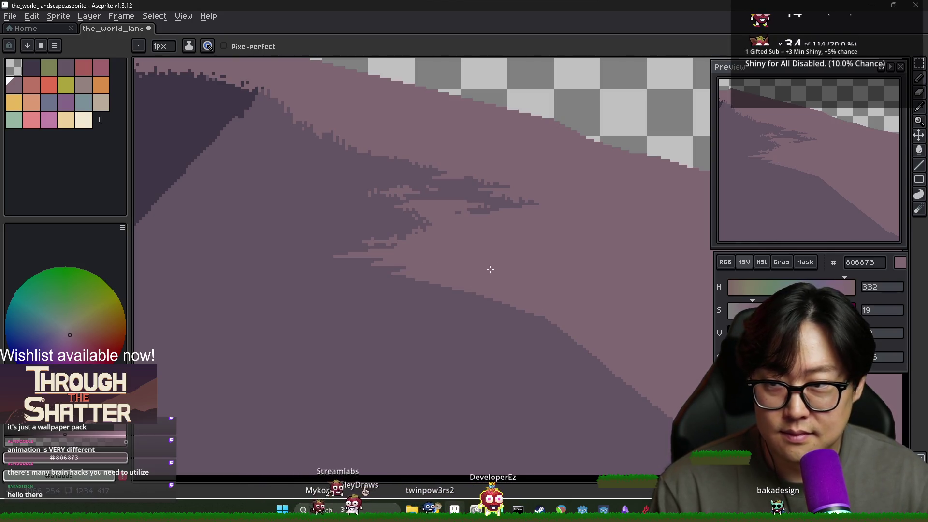
# Extend the lower streak's tip leftward with single pixels of 635463 and 806873 purple.
pyautogui.keyDown('alt'); pyautogui.click(398, 262); pyautogui.keyUp('alt')
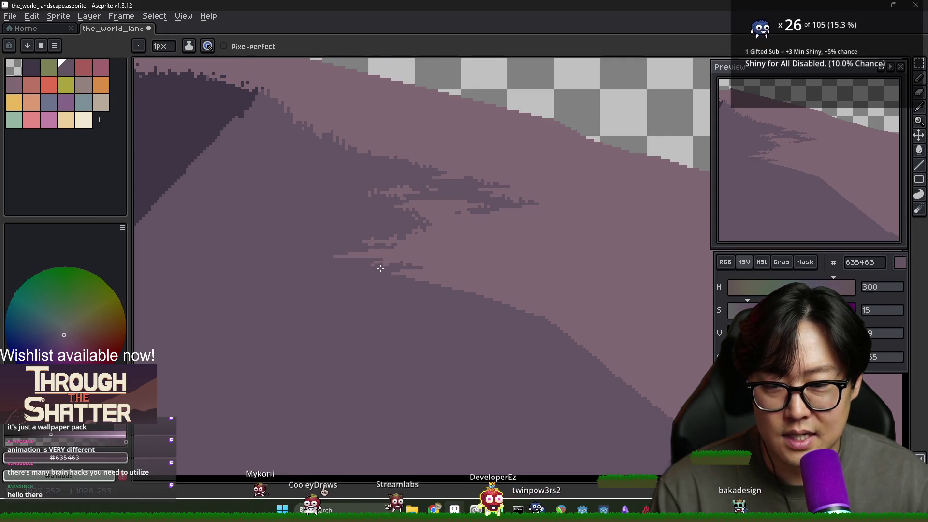
pyautogui.keyDown('alt'); pyautogui.click(340, 256); pyautogui.keyUp('alt')
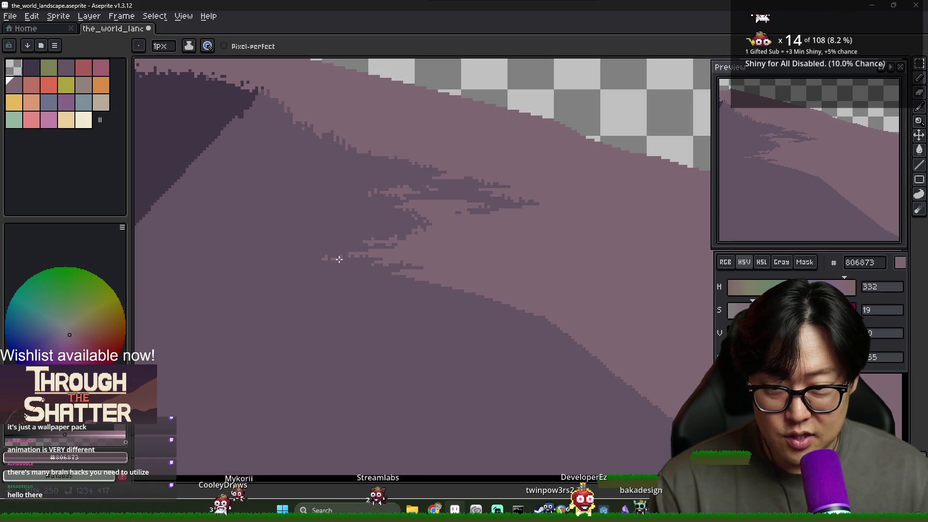
pyautogui.keyDown('alt'); pyautogui.click(338, 263); pyautogui.keyUp('alt')
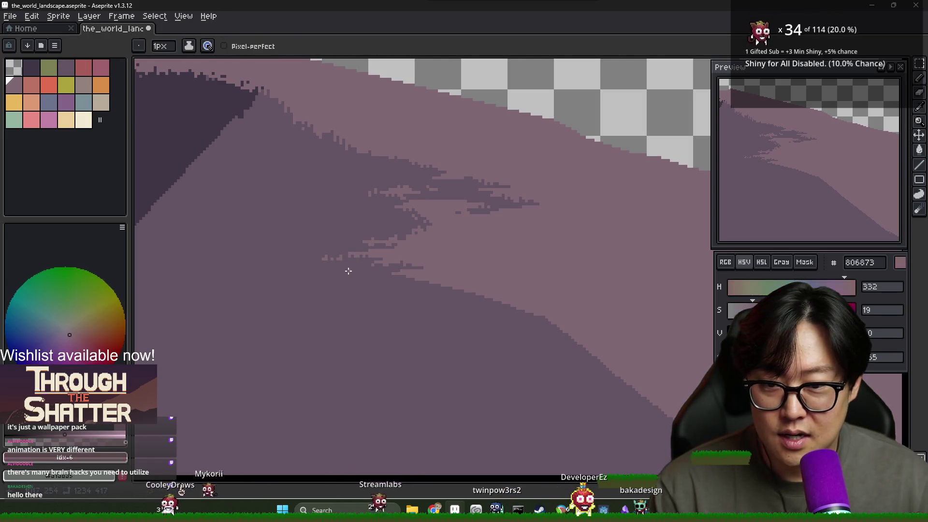
pyautogui.keyDown('alt'); pyautogui.click(354, 248); pyautogui.keyUp('alt')
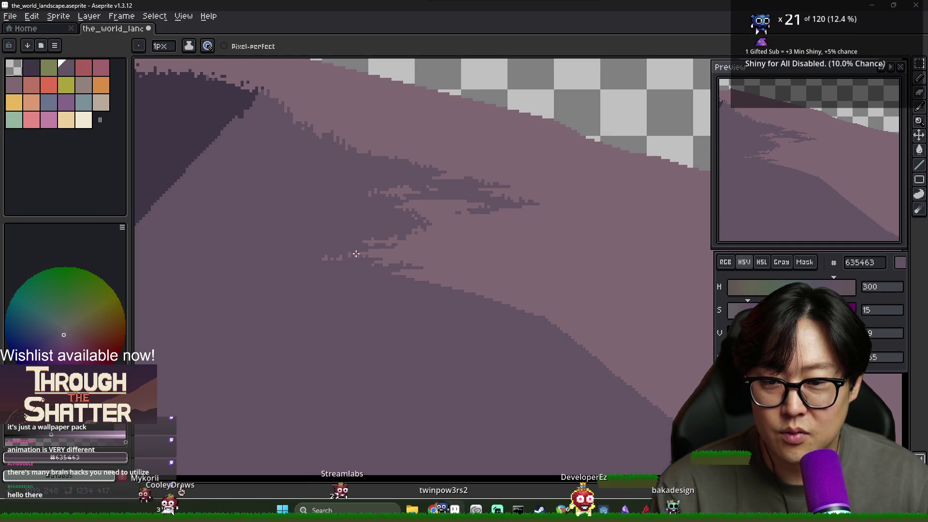
# Enlarge the palette with extra slots, drop a surplus black entry, and enter hex 4286c2 in a new slot.
pyautogui.moveTo(101, 119)
pyautogui.mouseDown()
pyautogui.moveTo(109, 172)
pyautogui.moveTo(13, 140)
pyautogui.mouseUp()
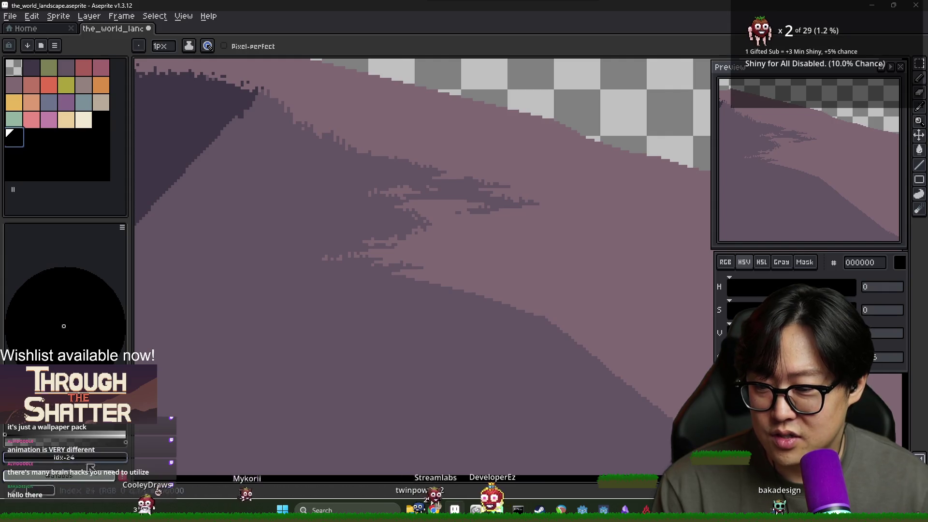
pyautogui.moveTo(13, 141)
pyautogui.mouseDown()
pyautogui.moveTo(99, 120)
pyautogui.moveTo(23, 146)
pyautogui.mouseUp()
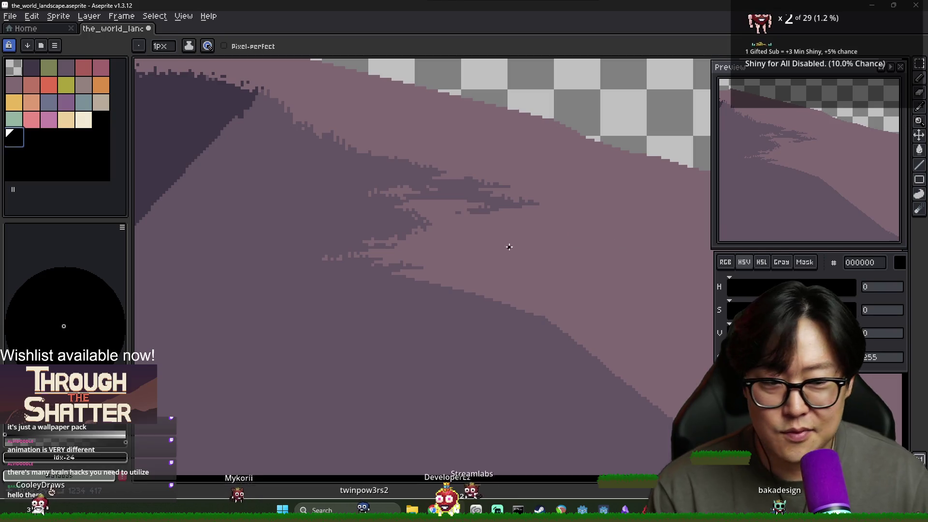
pyautogui.click(101, 138)
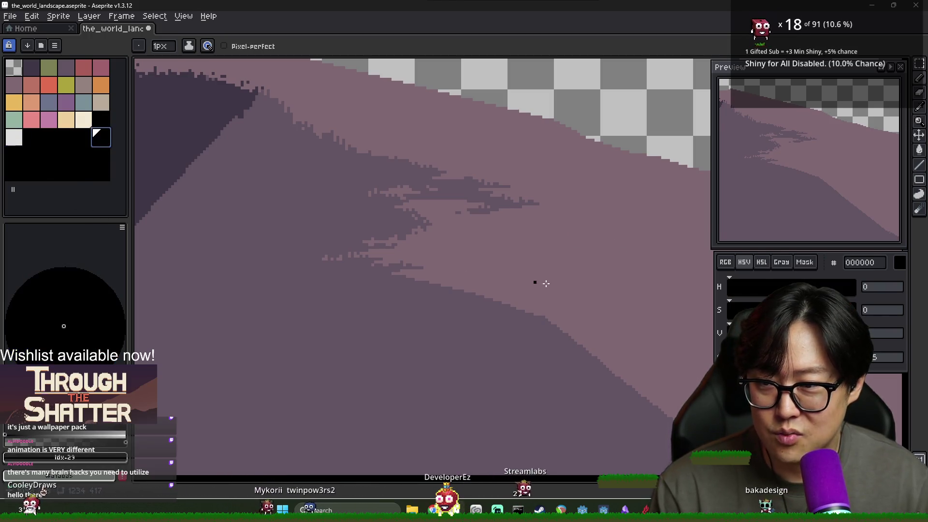
pyautogui.write('4286c2')
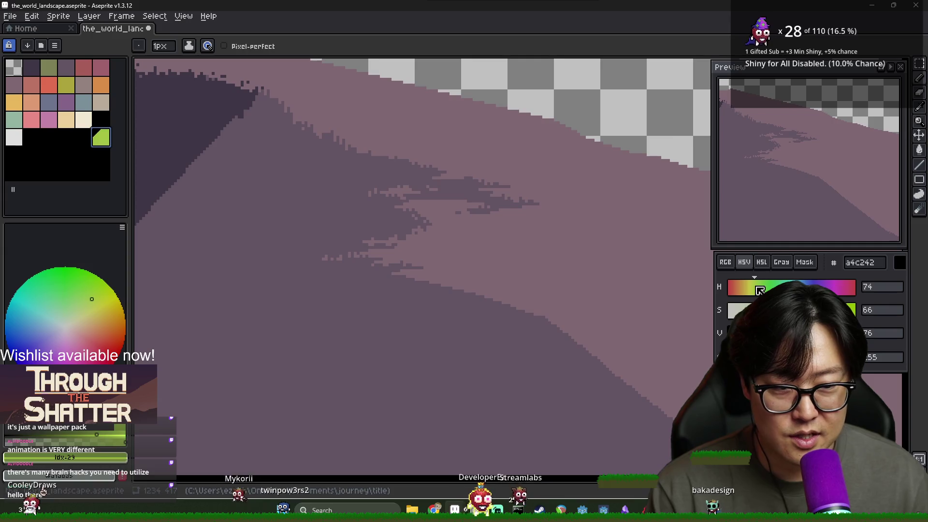
# Turn the light grey slot red de1d1d and pick the green a4c242 swatch as drawing colour.
pyautogui.click(14, 138)
pyautogui.click(839, 310)
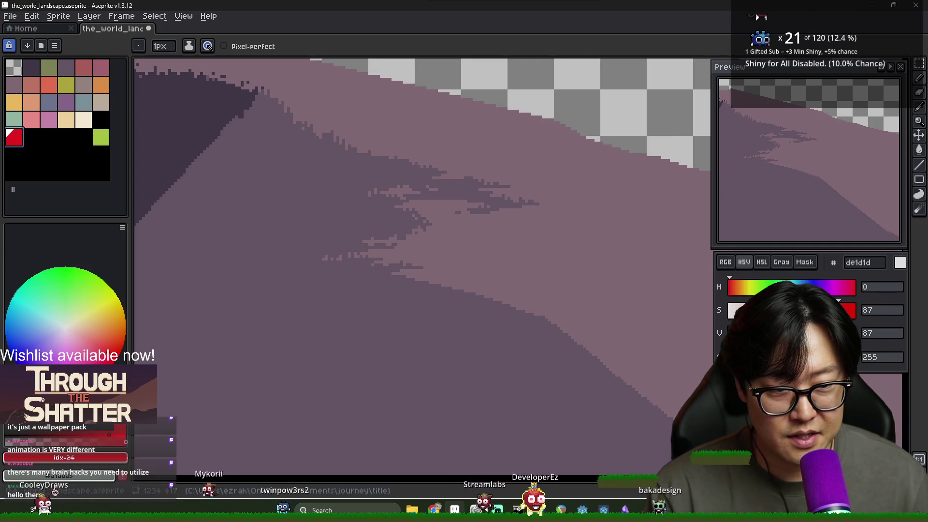
pyautogui.click(101, 140)
pyautogui.click(55, 45)
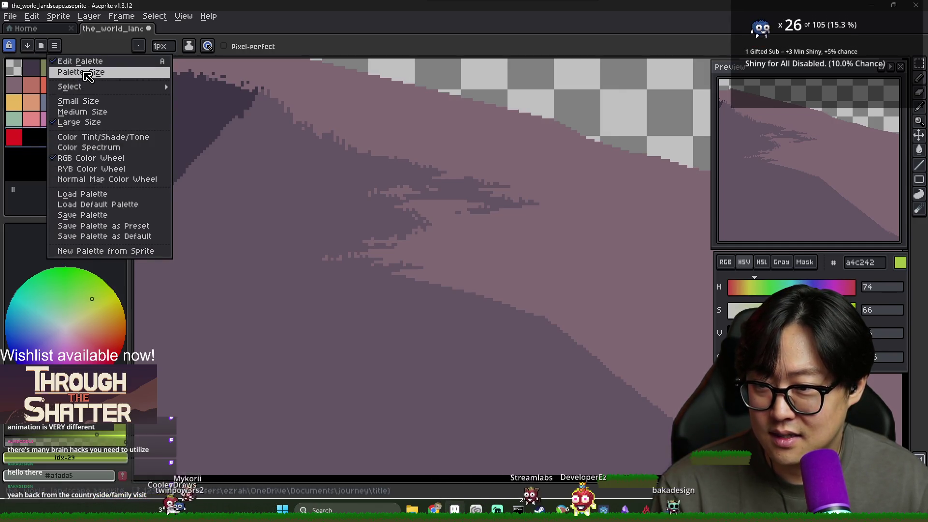
# Browse the Edit menu and the palette options menu, then dismiss them without changes.
pyautogui.click(30, 18)
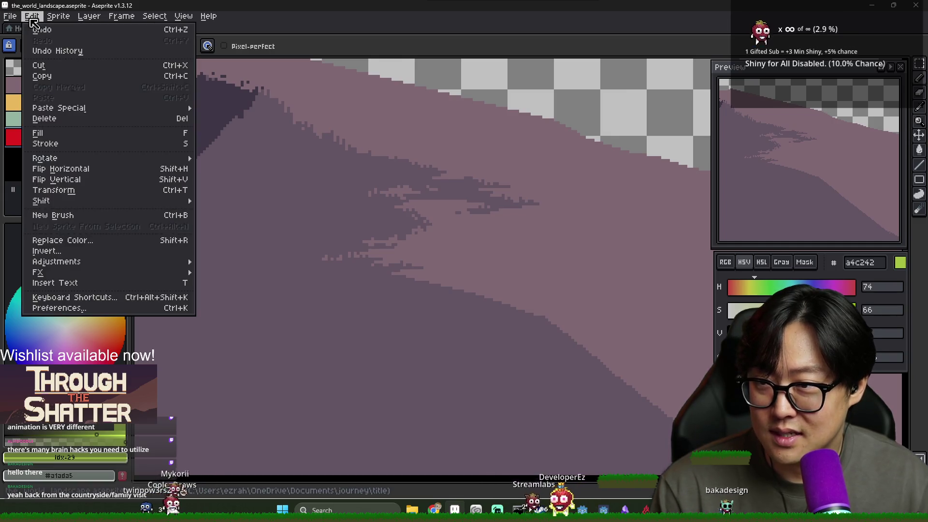
pyautogui.moveTo(92, 272)
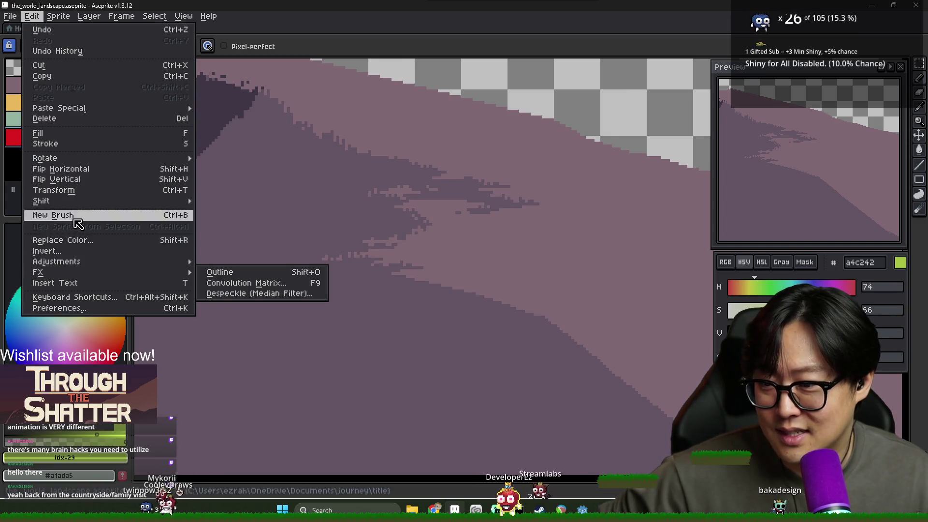
pyautogui.click(51, 53)
pyautogui.click(54, 45)
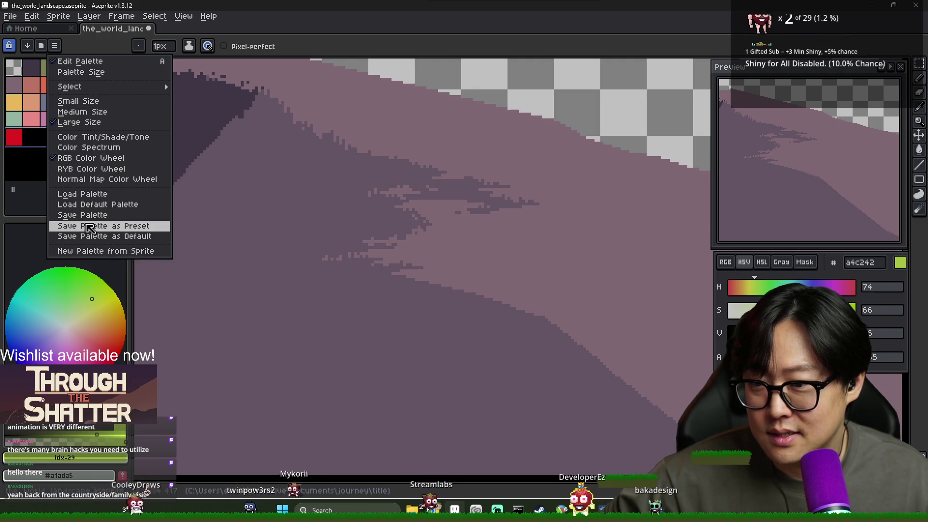
pyautogui.moveTo(73, 91)
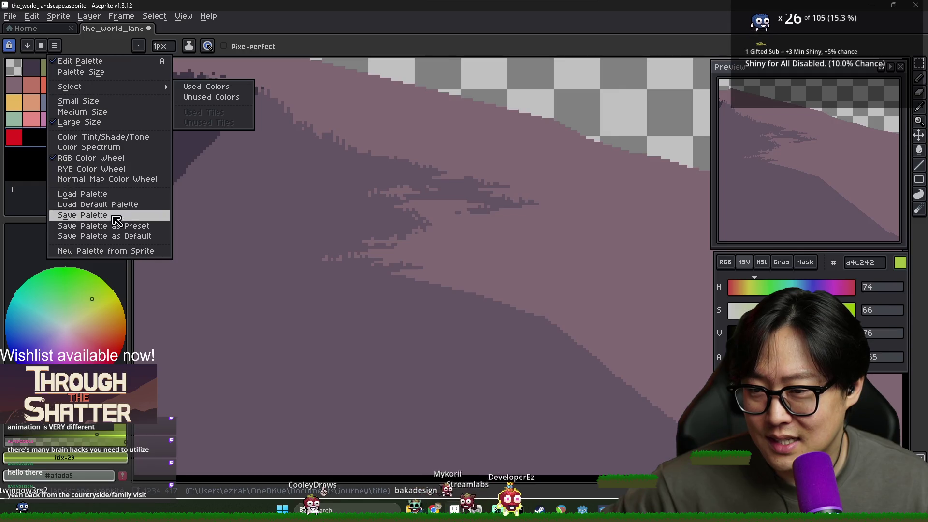
pyautogui.press('Escape')
# Look through the File menu and the neighbouring menus in the menu bar.
pyautogui.click(46, 21)
pyautogui.moveTo(32, 16)
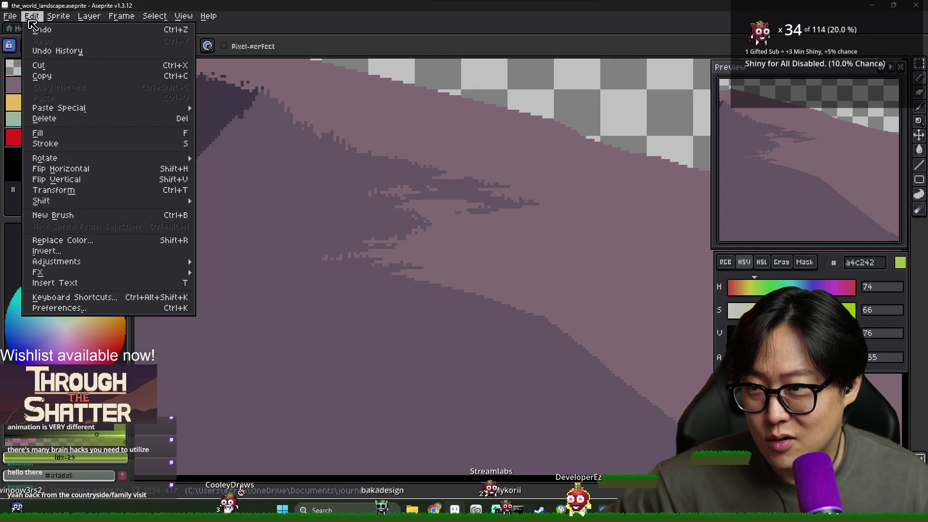
pyautogui.moveTo(97, 265)
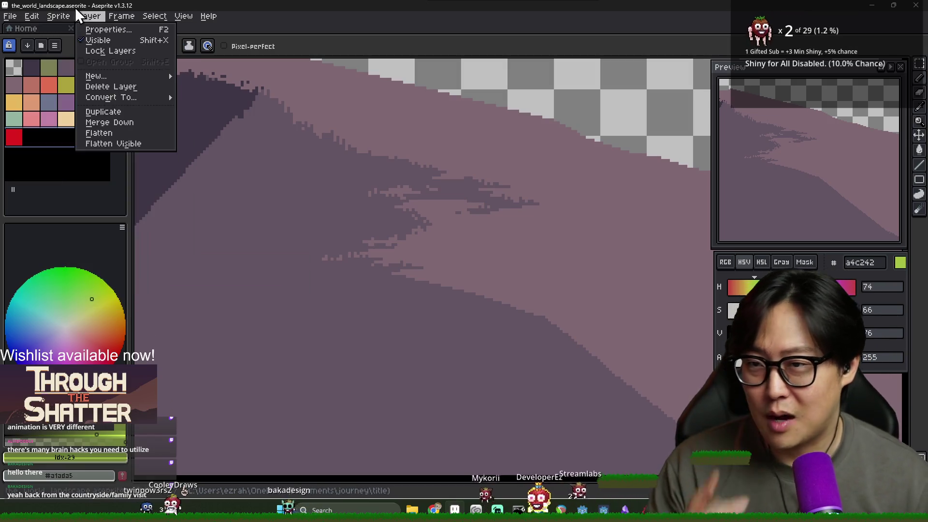
pyautogui.moveTo(69, 20)
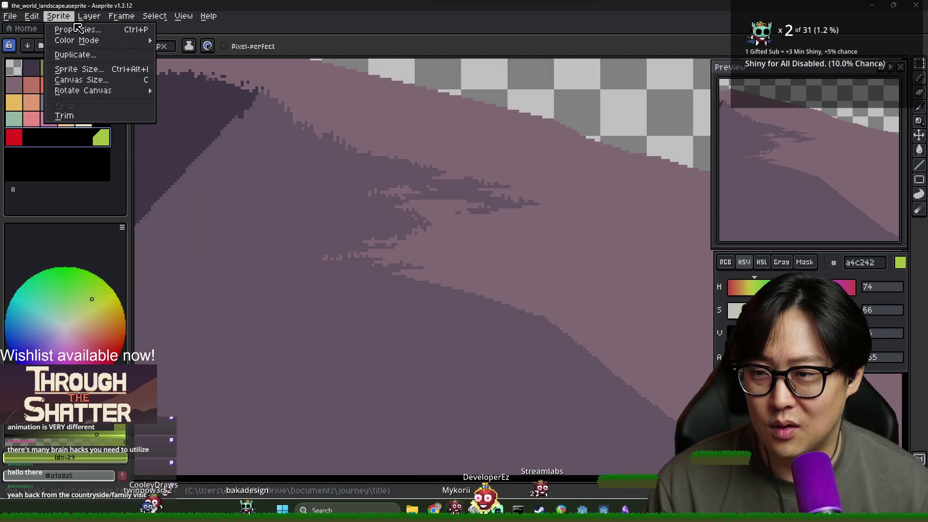
pyautogui.moveTo(140, 22)
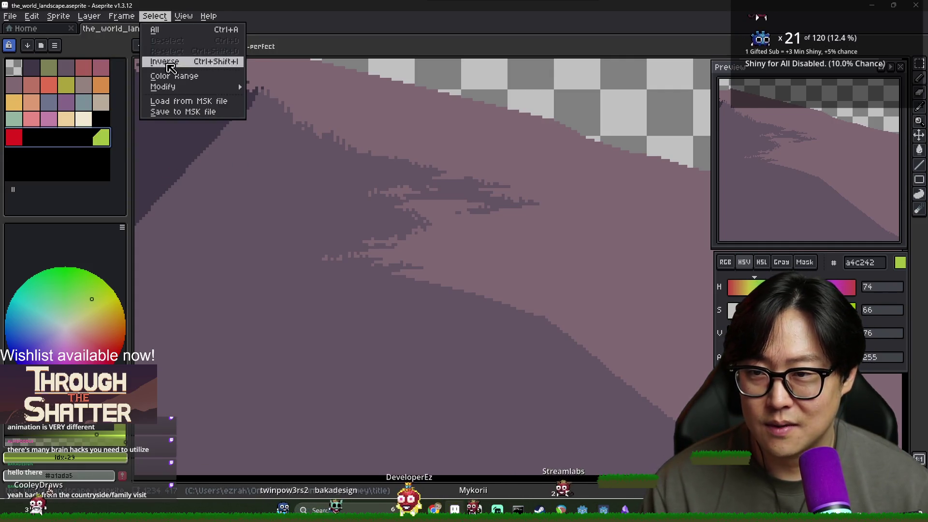
pyautogui.moveTo(178, 11)
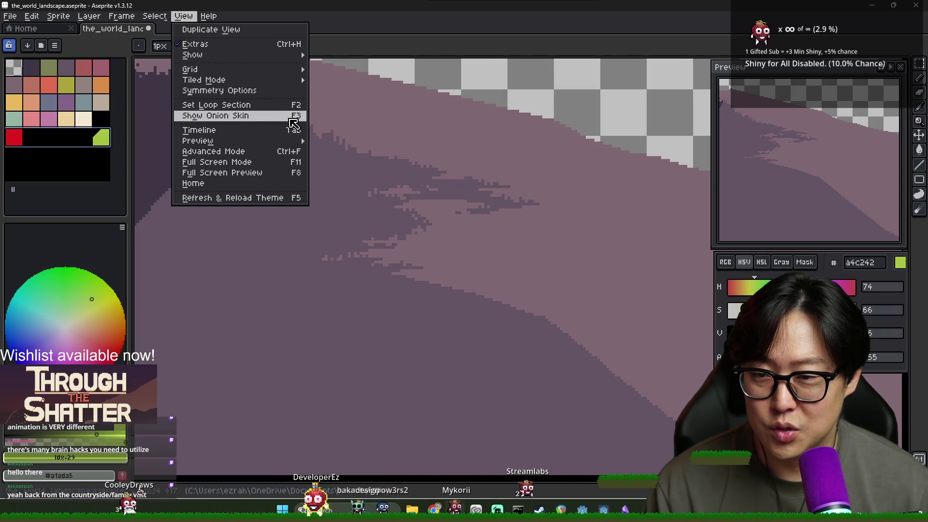
pyautogui.moveTo(214, 21)
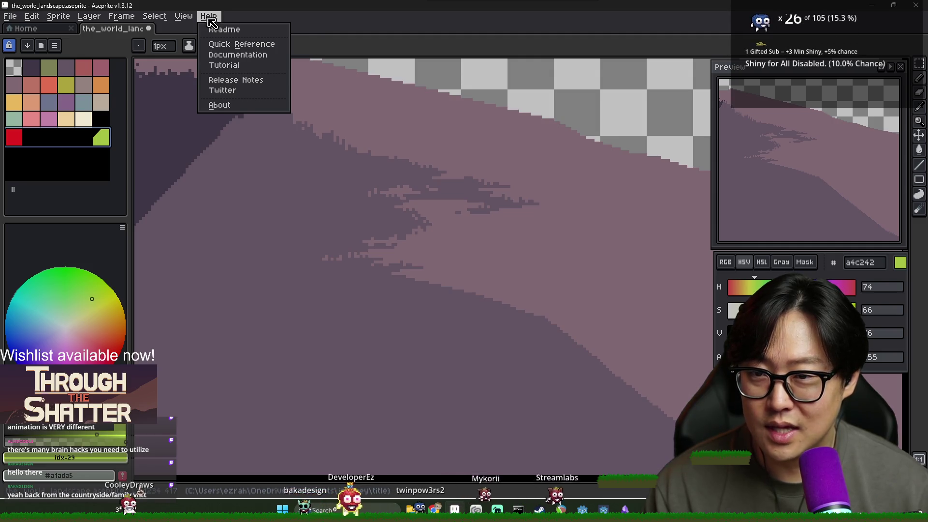
# Make the red de1d1d swatch the current drawing colour in place of green.
pyautogui.click(55, 45)
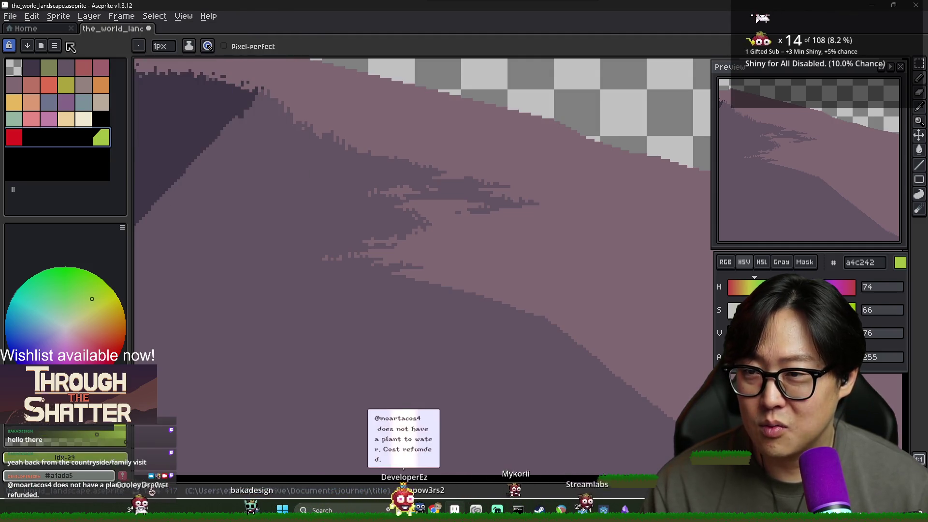
pyautogui.click(54, 45)
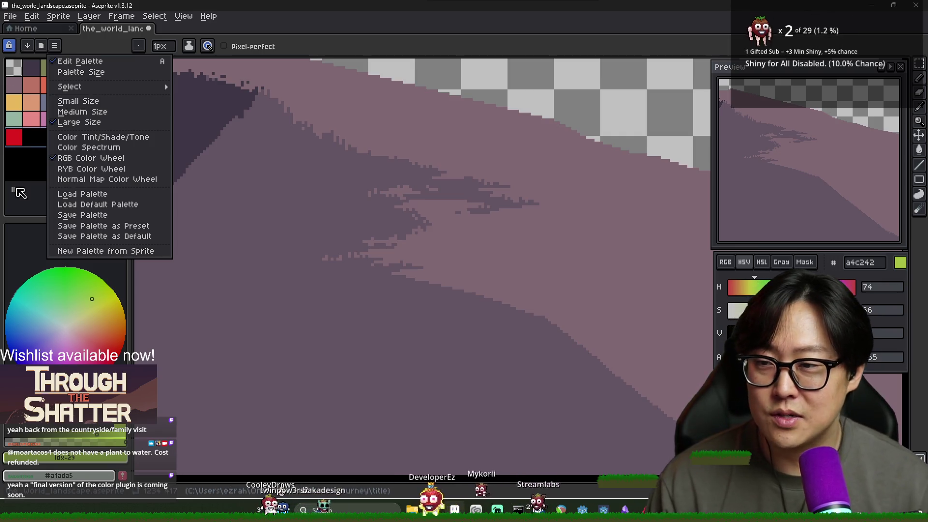
pyautogui.click(19, 140)
pyautogui.click(20, 141)
pyautogui.click(101, 138)
pyautogui.click(16, 139)
pyautogui.keyDown('shift'); pyautogui.click(101, 138); pyautogui.keyUp('shift')
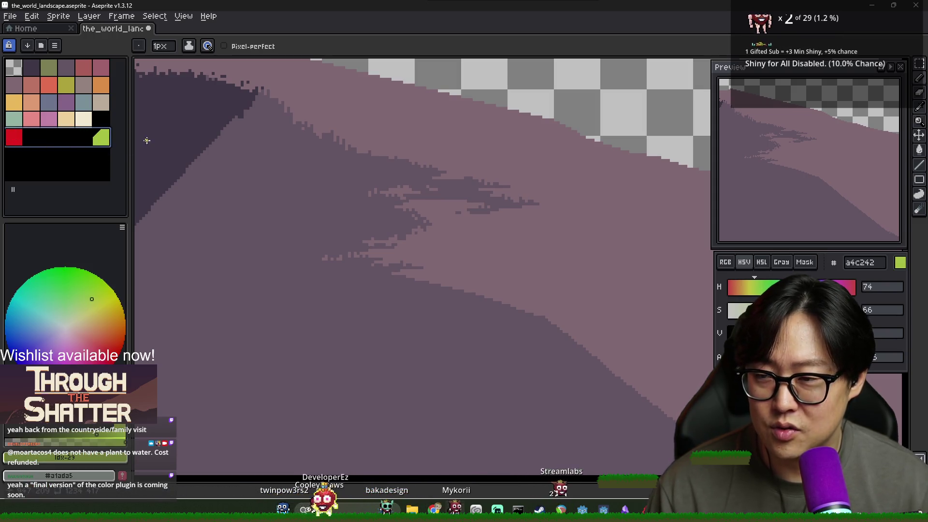
pyautogui.click(11, 140)
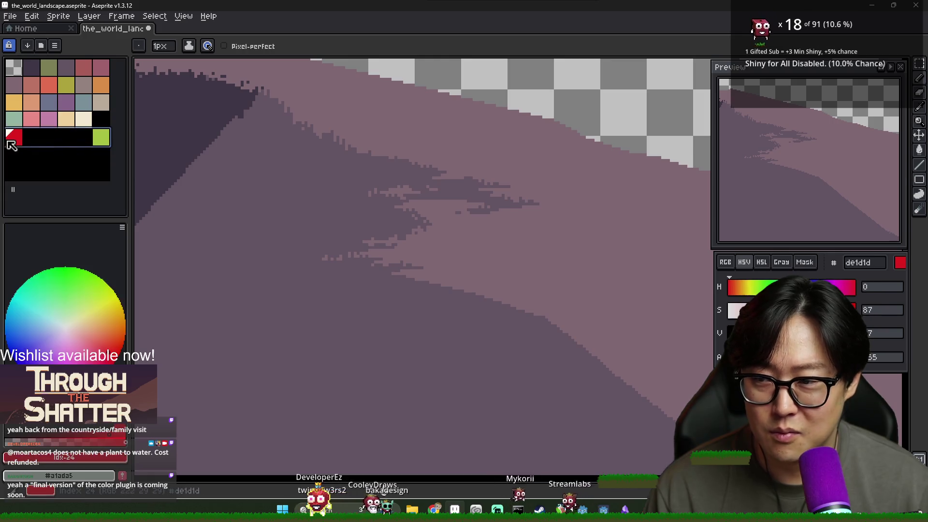
# Trim the palette to remove the red-green row and sample the dark purple 635463.
pyautogui.moveTo(103, 140)
pyautogui.mouseDown()
pyautogui.moveTo(32, 151)
pyautogui.moveTo(99, 123)
pyautogui.mouseUp()
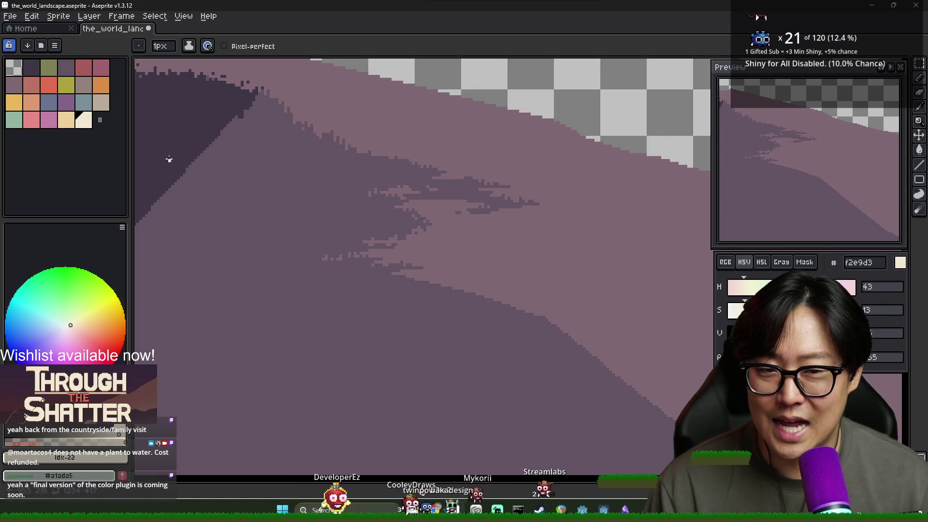
pyautogui.scroll(-2, 215, 170)
pyautogui.scroll(2, 321, 211)
pyautogui.keyDown('alt'); pyautogui.click(391, 220); pyautogui.keyUp('alt')
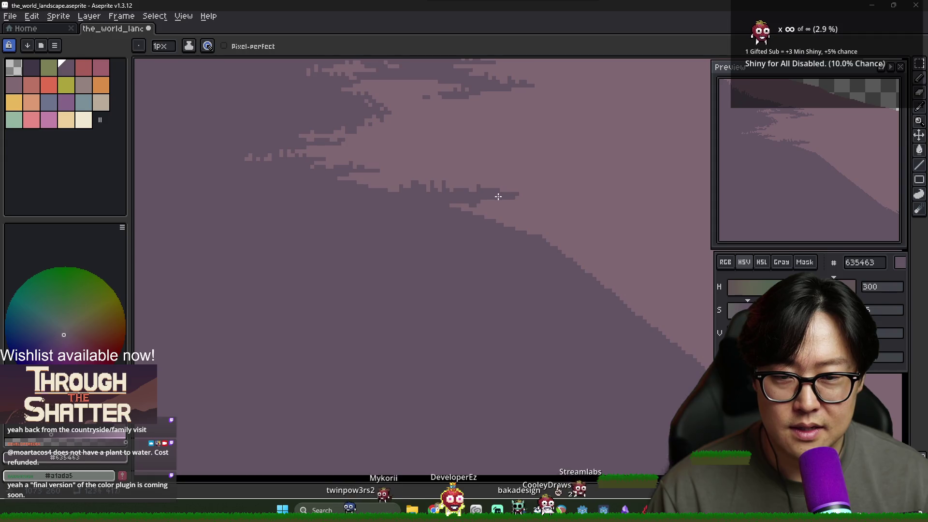
# Alternate 806873 and 635463 and draw a short light run extending the lit slope edge.
pyautogui.scroll(-2, 498, 196)
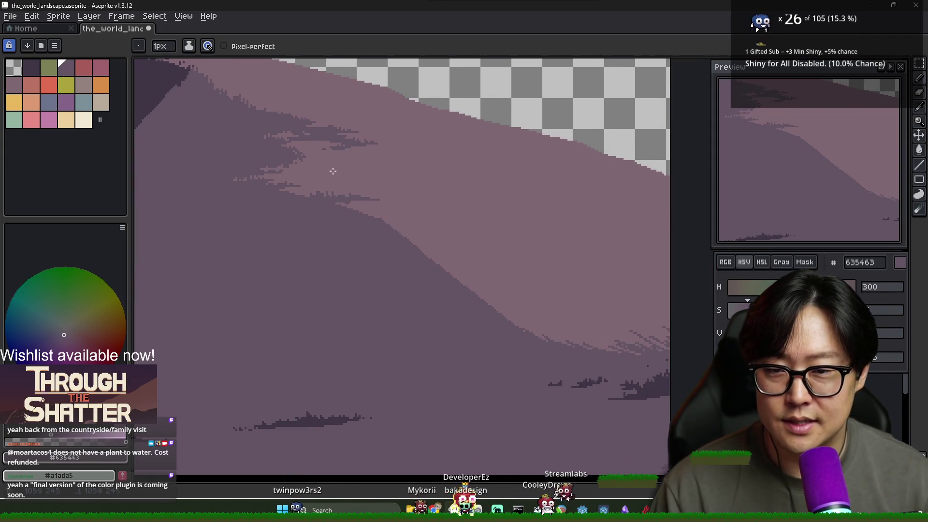
pyautogui.scroll(2, 329, 170)
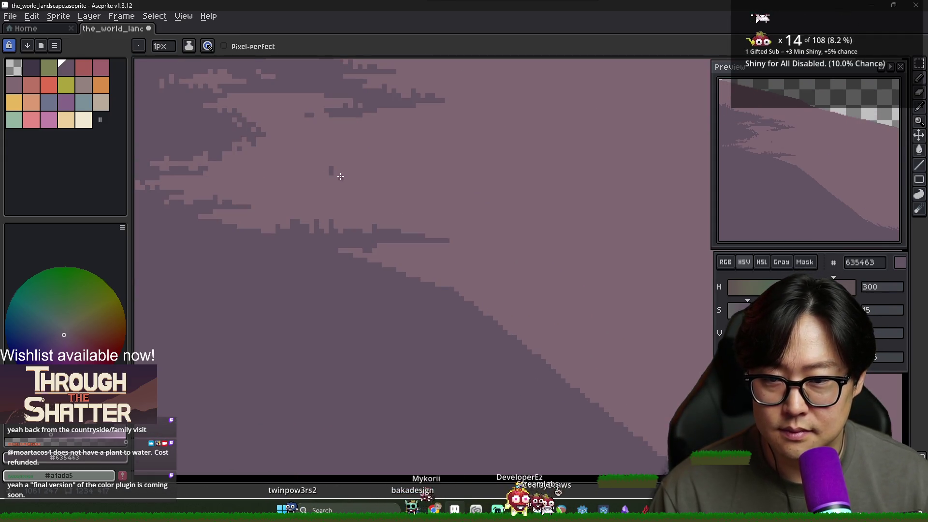
pyautogui.scroll(-3, 346, 163)
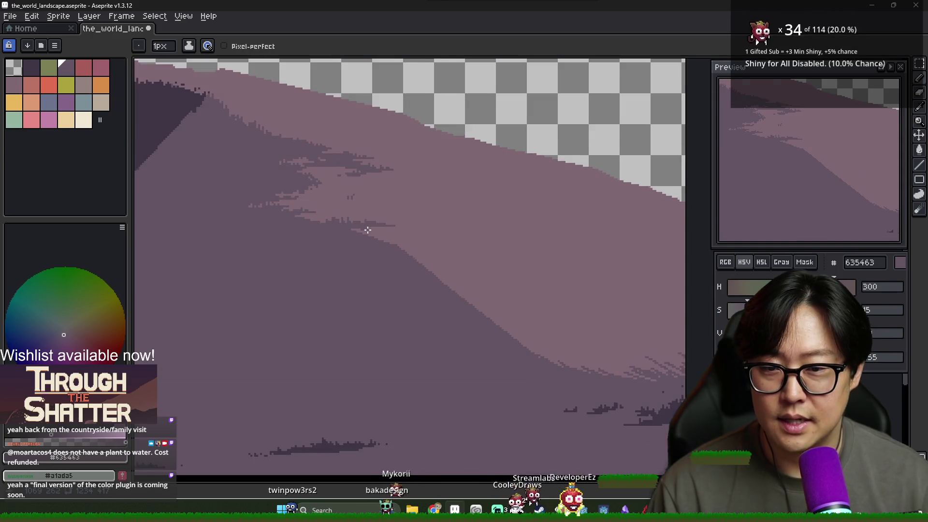
pyautogui.scroll(1, 393, 247)
pyautogui.scroll(-3, 394, 247)
pyautogui.scroll(3, 385, 240)
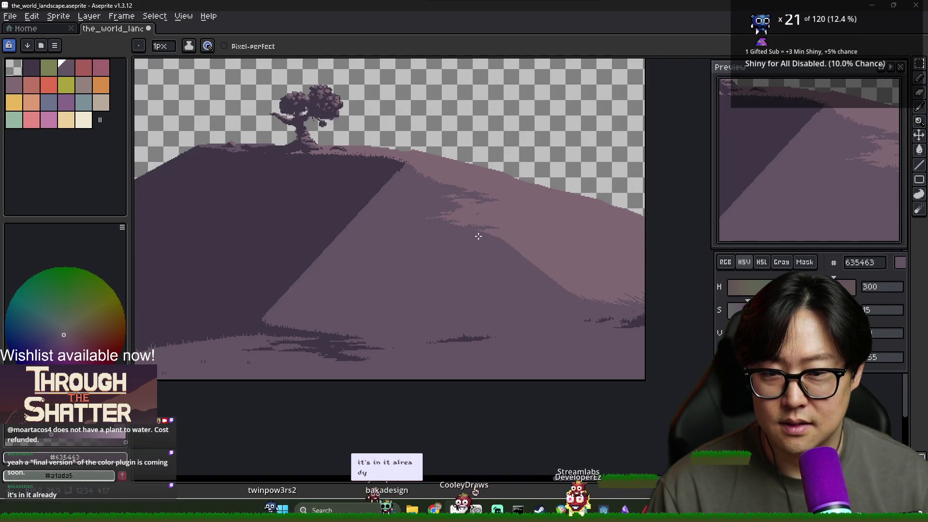
pyautogui.keyDown('alt'); pyautogui.click(380, 235); pyautogui.keyUp('alt')
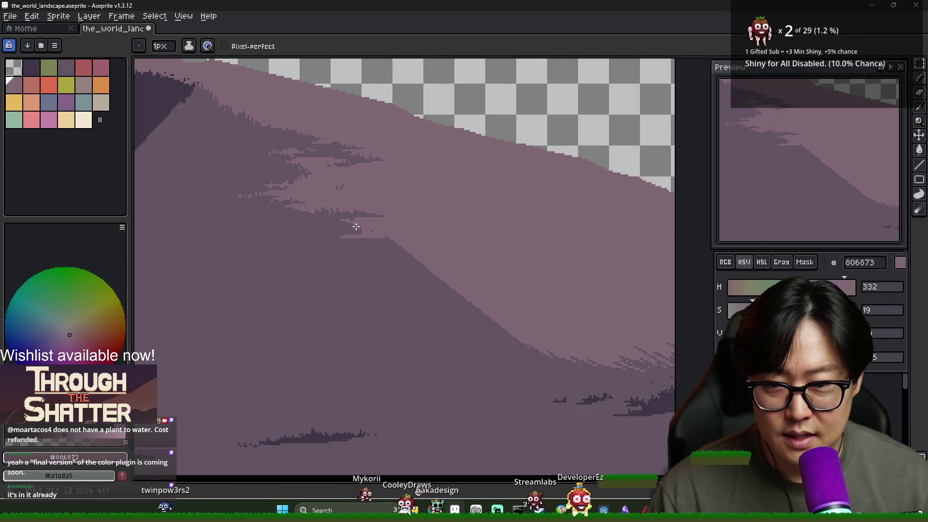
pyautogui.keyDown('alt'); pyautogui.click(364, 232); pyautogui.keyUp('alt')
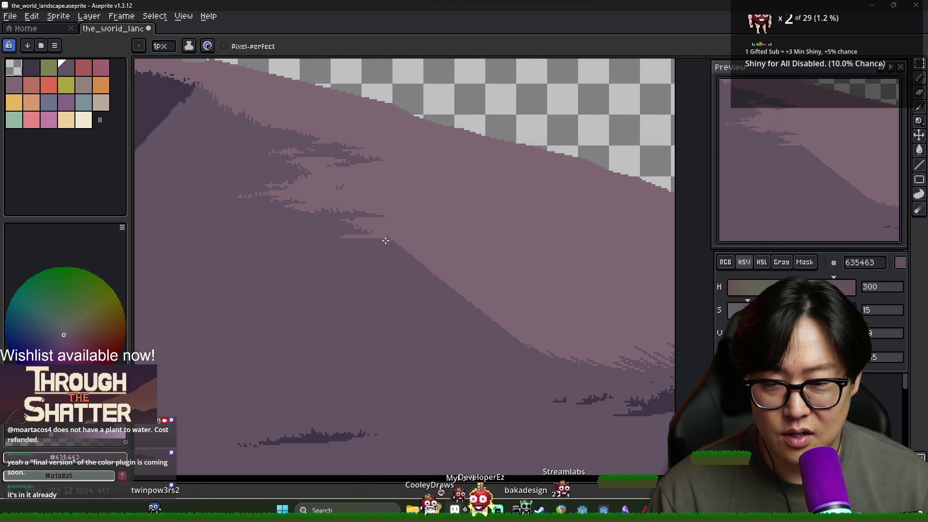
pyautogui.scroll(-2, 386, 240)
pyautogui.scroll(3, 386, 241)
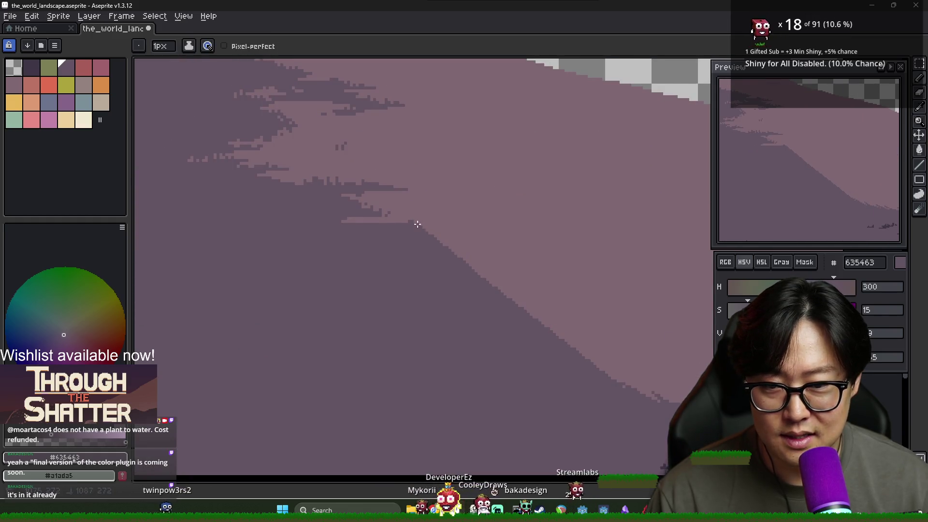
pyautogui.keyDown('alt'); pyautogui.click(409, 222); pyautogui.keyUp('alt')
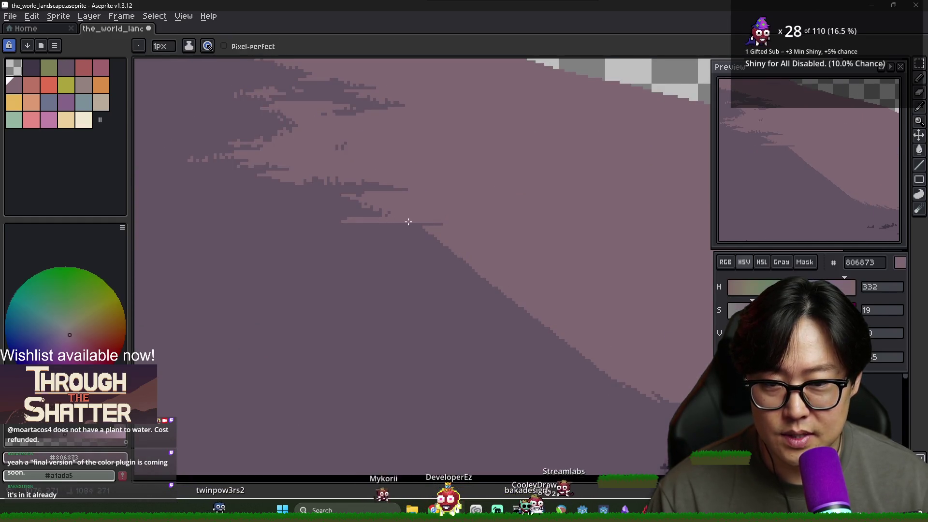
pyautogui.moveTo(408, 226); pyautogui.dragTo(422, 226)
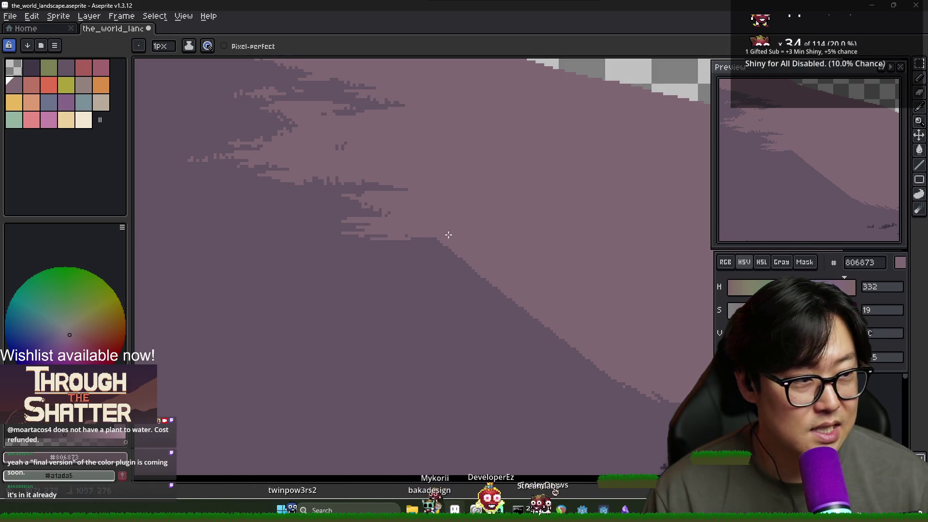
# Work along the slope edge alternating 635463 and 806873 pixels, ending with the lighter 806873.
pyautogui.moveTo(478, 265); pyautogui.dragTo(421, 253)
pyautogui.keyDown('alt'); pyautogui.click(382, 234); pyautogui.keyUp('alt')
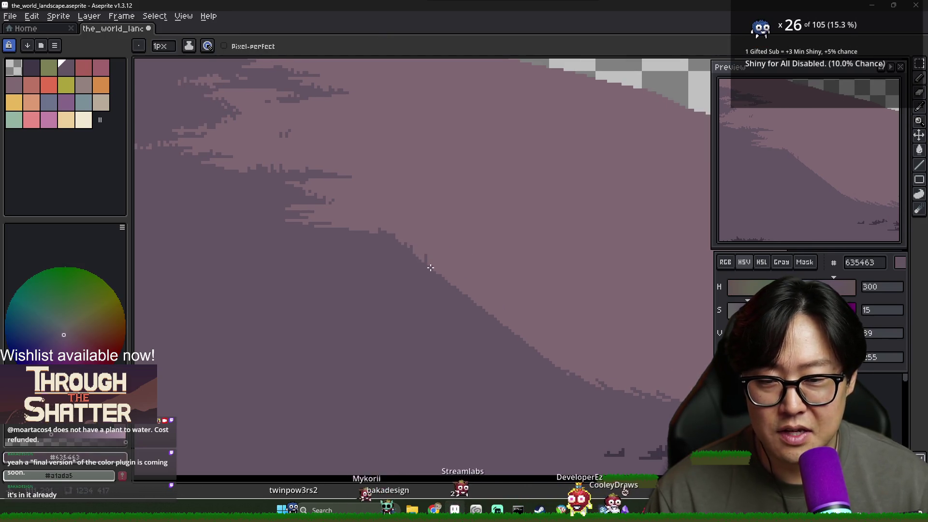
pyautogui.keyDown('alt'); pyautogui.click(319, 221); pyautogui.keyUp('alt')
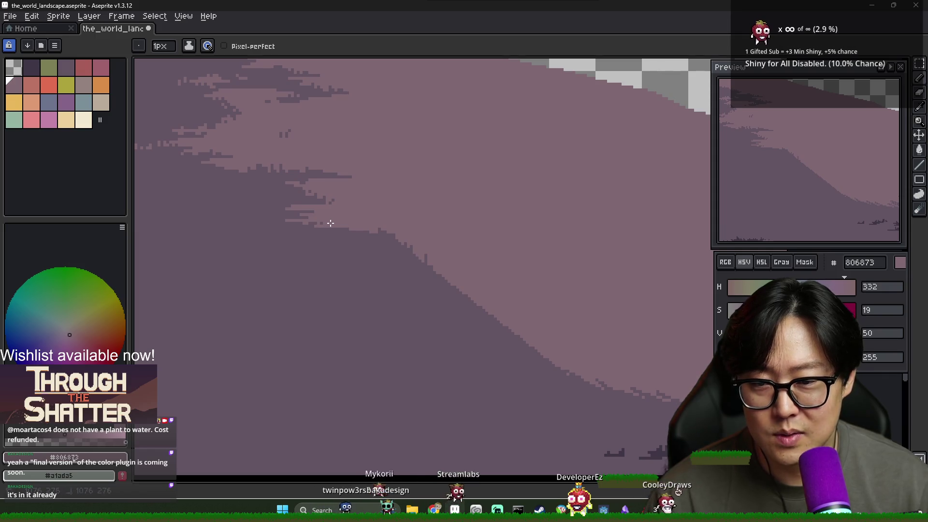
pyautogui.keyDown('alt'); pyautogui.click(315, 215); pyautogui.keyUp('alt')
pyautogui.keyDown('alt'); pyautogui.click(289, 220); pyautogui.keyUp('alt')
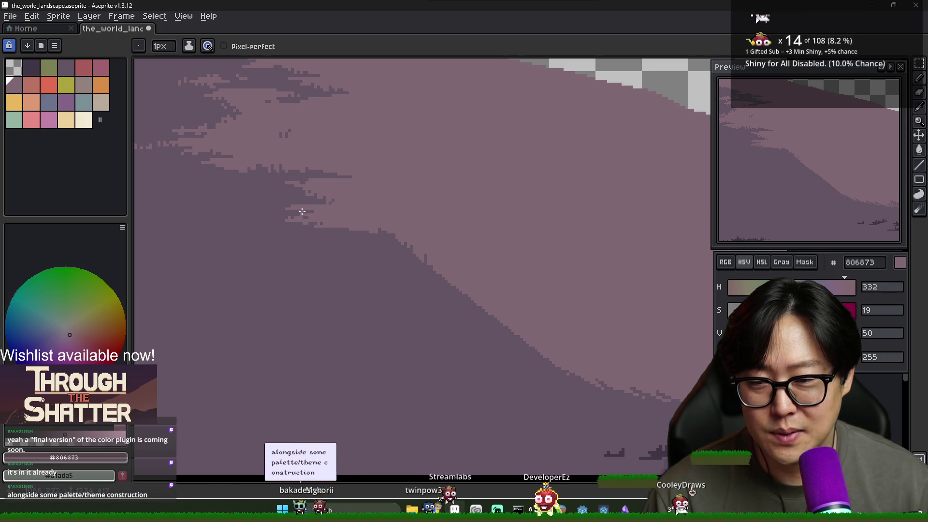
pyautogui.keyDown('alt'); pyautogui.click(308, 210); pyautogui.keyUp('alt')
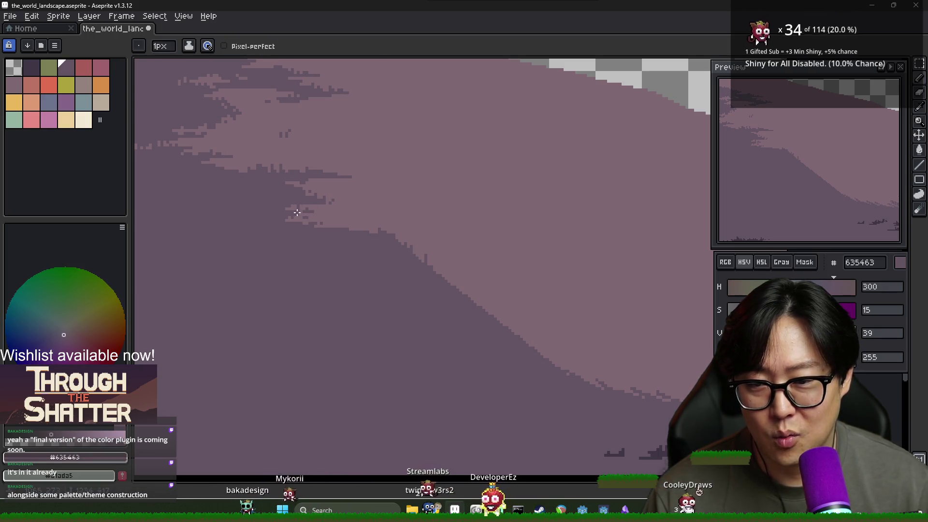
pyautogui.keyDown('alt'); pyautogui.click(294, 207); pyautogui.keyUp('alt')
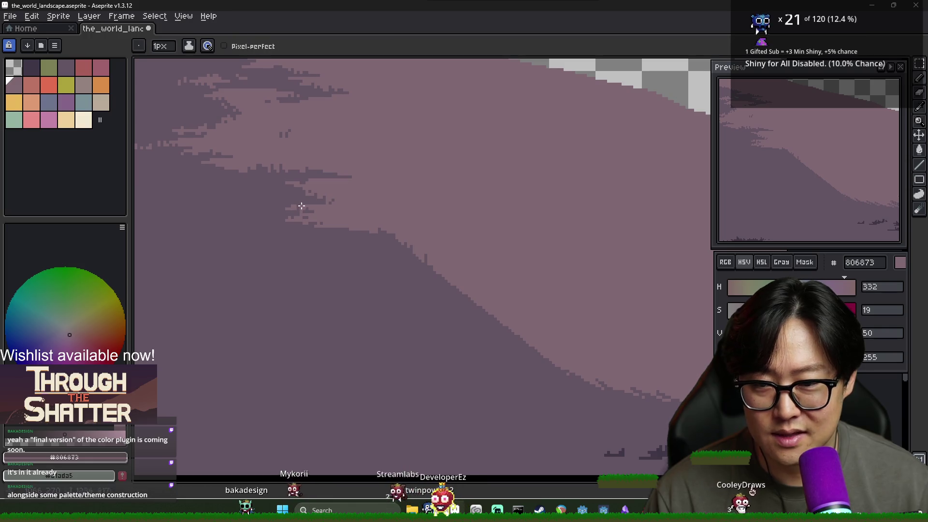
pyautogui.keyDown('alt'); pyautogui.click(324, 202); pyautogui.keyUp('alt')
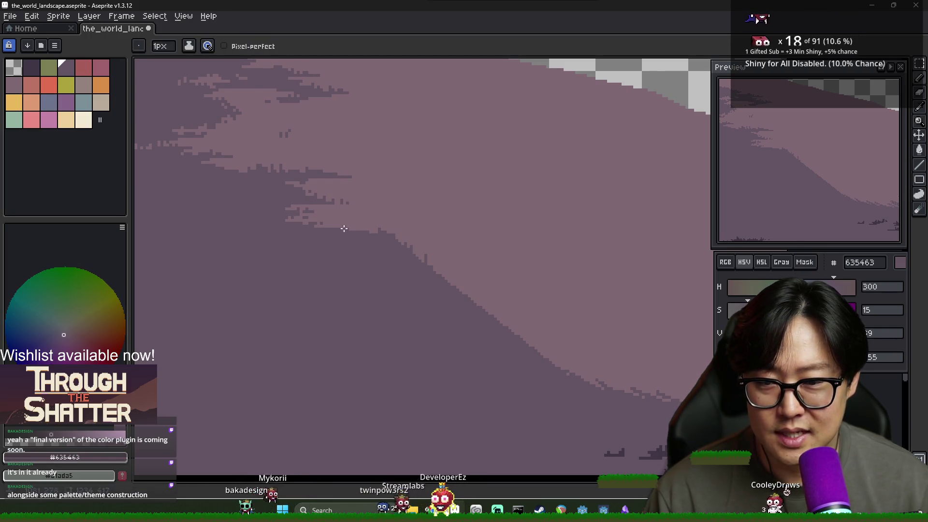
pyautogui.scroll(-3, 344, 228)
pyautogui.scroll(3, 290, 233)
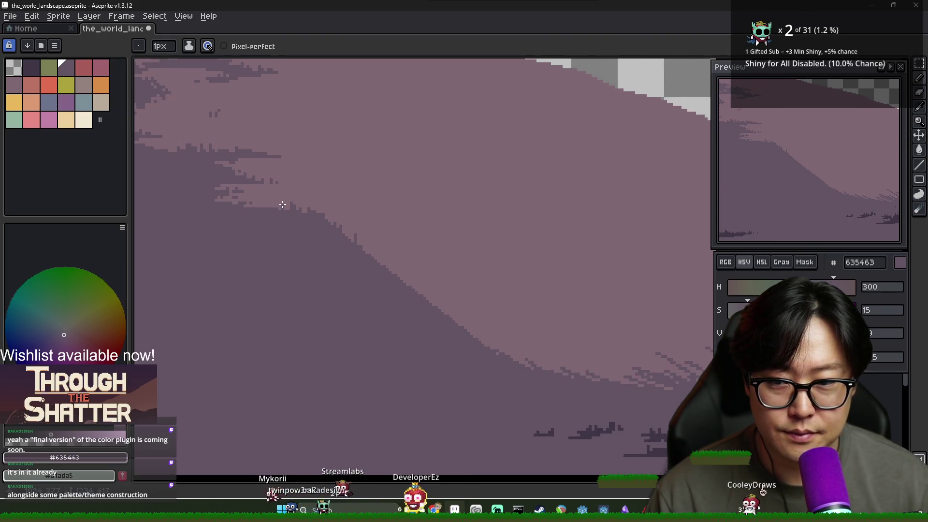
pyautogui.scroll(-3, 315, 249)
pyautogui.scroll(2, 341, 249)
pyautogui.hscroll(3, 483, 249)
pyautogui.scroll(-3, 451, 256)
pyautogui.scroll(3, 446, 255)
pyautogui.hscroll(3, 464, 252)
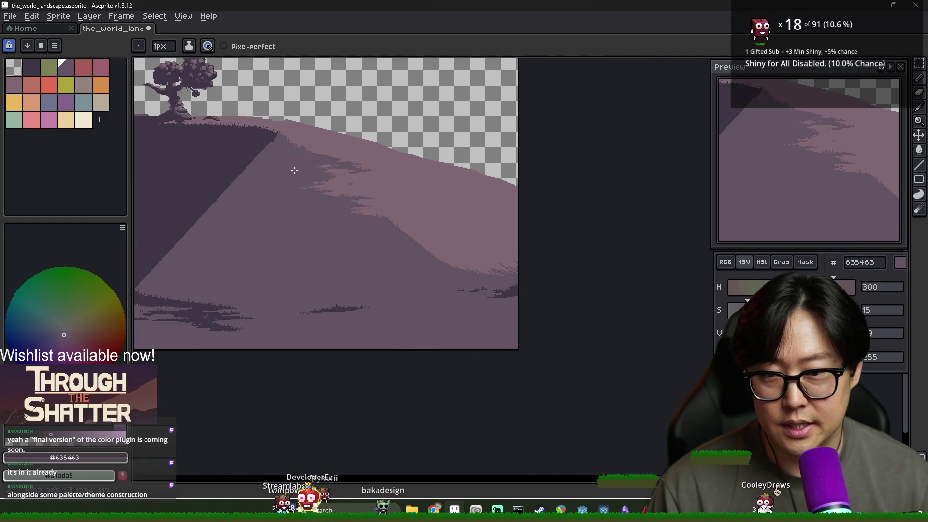
pyautogui.scroll(2, 436, 257)
pyautogui.scroll(-2, 398, 242)
pyautogui.keyDown('alt'); pyautogui.click(378, 232); pyautogui.keyUp('alt')
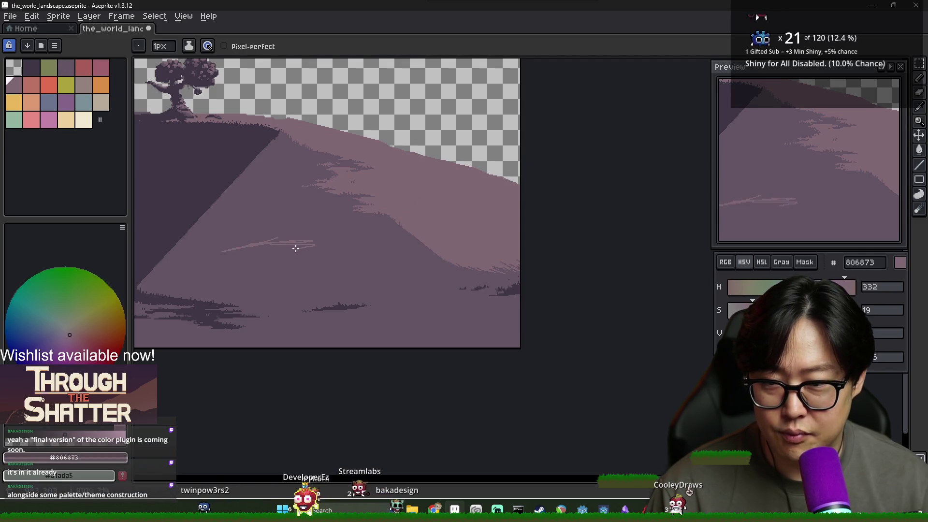
# Undo the faint light strokes and fill the outlined light streak on the hill.
pyautogui.hotkey('ctrl', 'z')
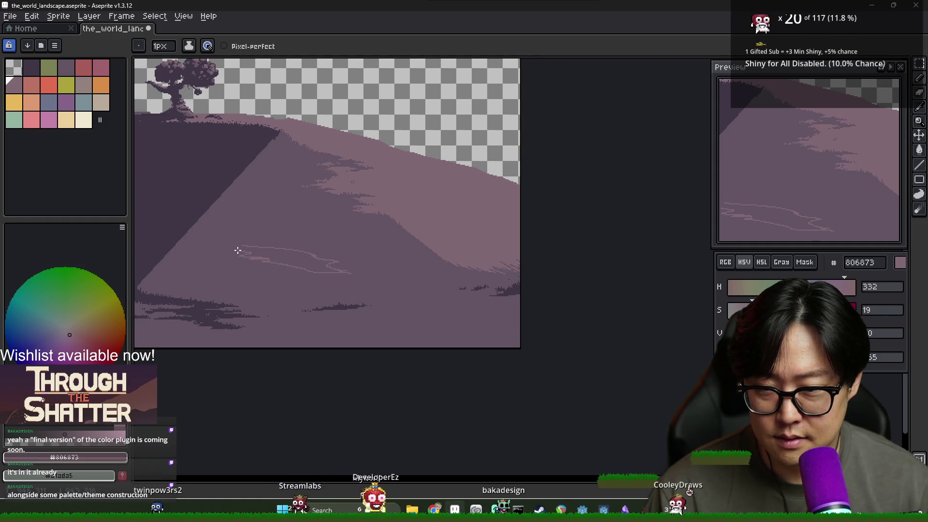
pyautogui.press('g')
pyautogui.click(253, 251)
pyautogui.scroll(2, 293, 246)
pyautogui.press('b')
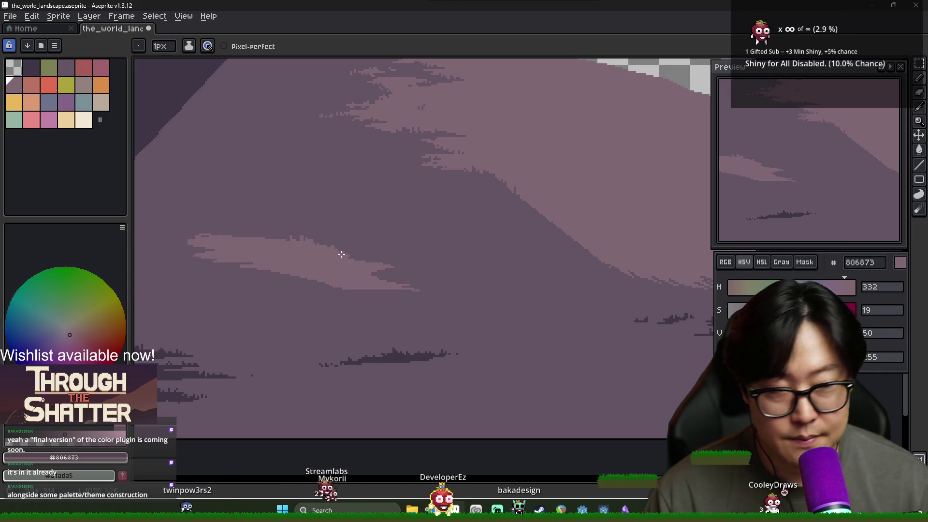
pyautogui.scroll(1, 346, 264)
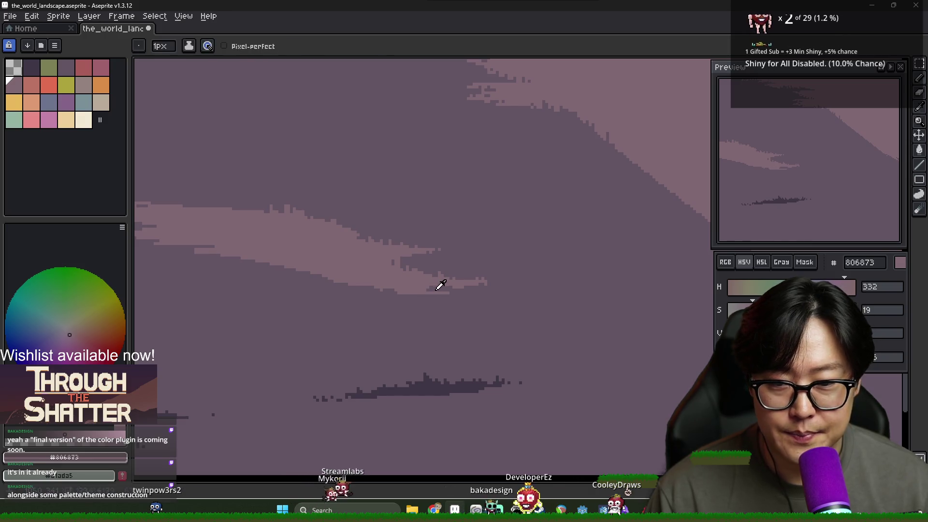
# Sample dark purple 635463 and return to the pencil, leaving the palette presets unchanged.
pyautogui.keyDown('alt'); pyautogui.click(436, 284); pyautogui.keyUp('alt')
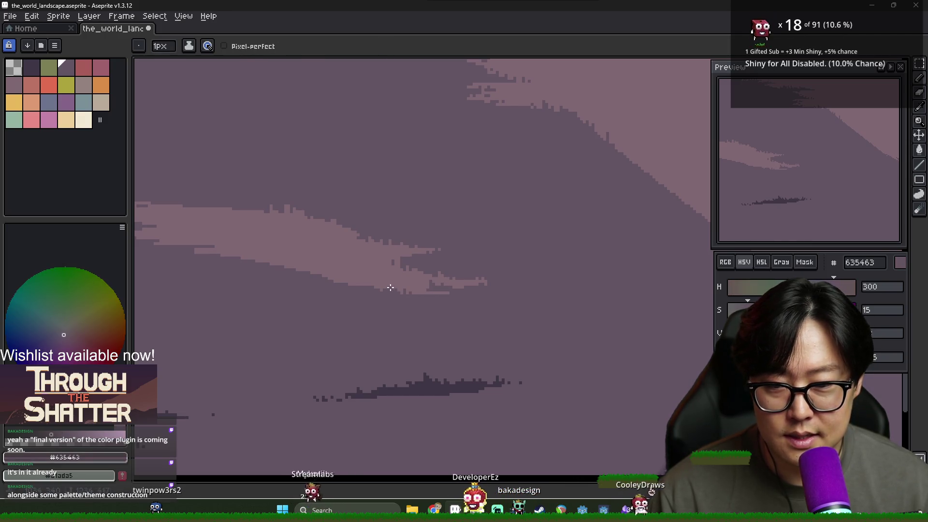
pyautogui.scroll(-3, 365, 302)
pyautogui.scroll(3, 394, 292)
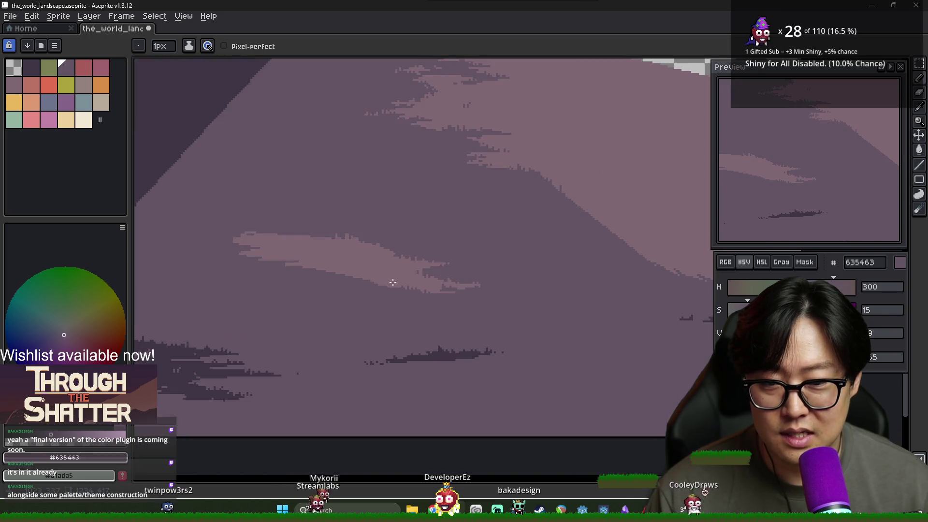
pyautogui.press('b')
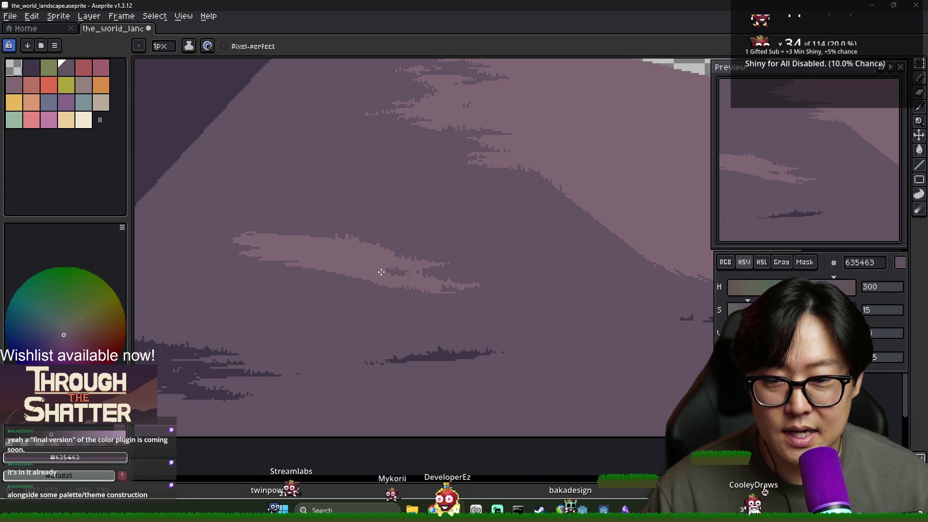
pyautogui.click(27, 45)
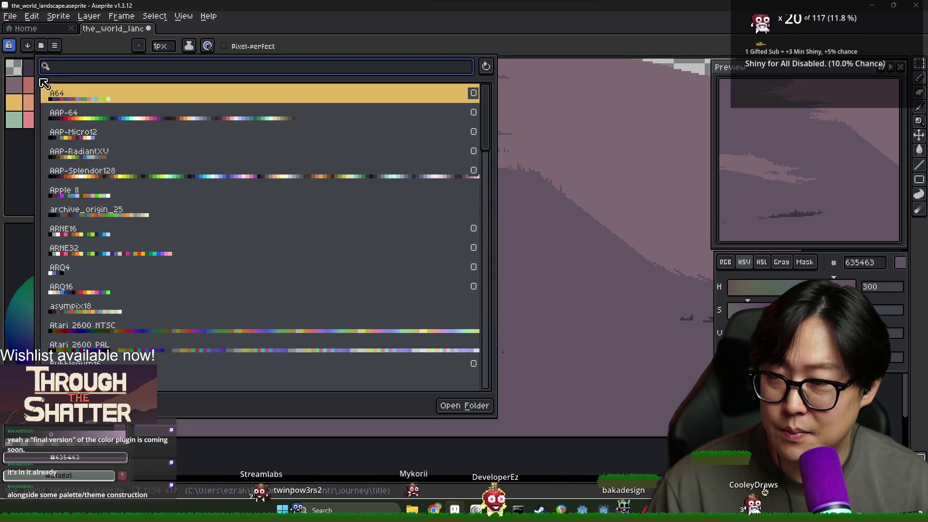
pyautogui.click(53, 180)
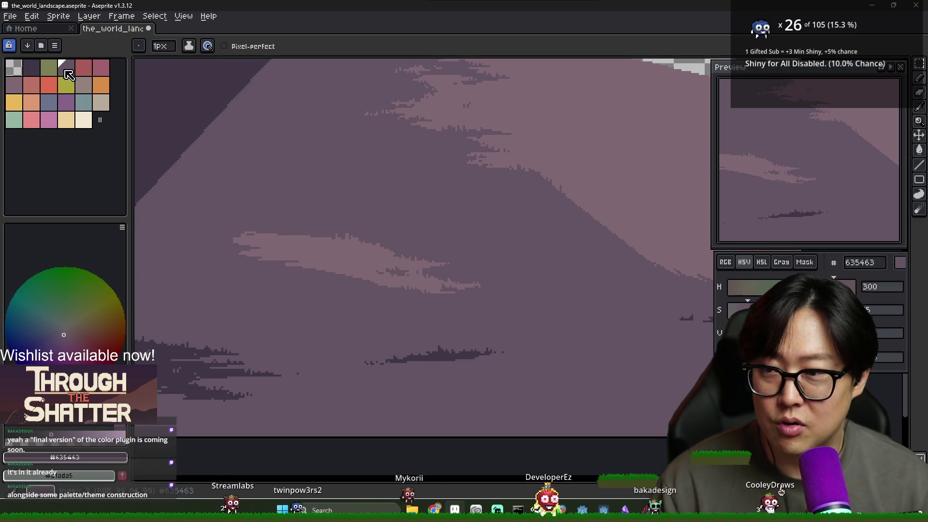
# Alternate the light streak and dark background colours to roughen the streak's ends and cut gaps.
pyautogui.keyDown('alt'); pyautogui.click(311, 257); pyautogui.keyUp('alt')
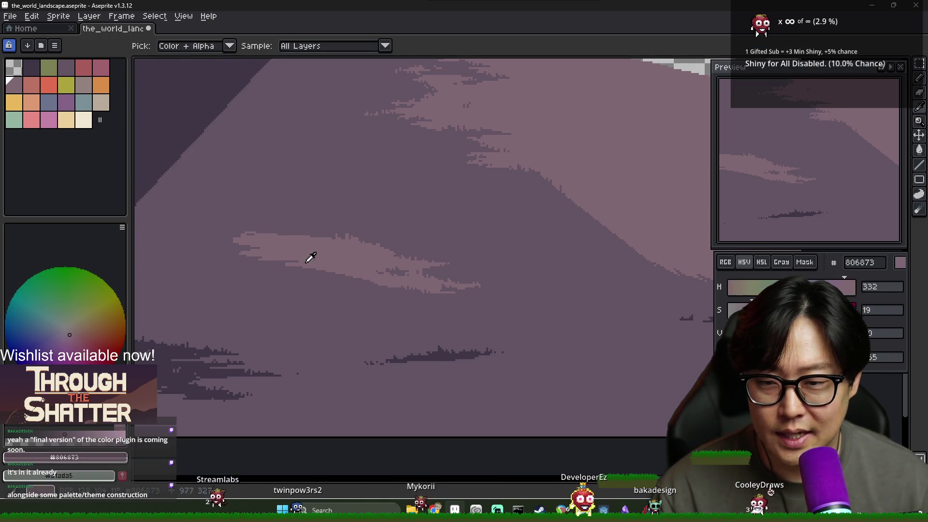
pyautogui.scroll(1, 286, 261)
pyautogui.keyDown('alt'); pyautogui.click(272, 270); pyautogui.keyUp('alt')
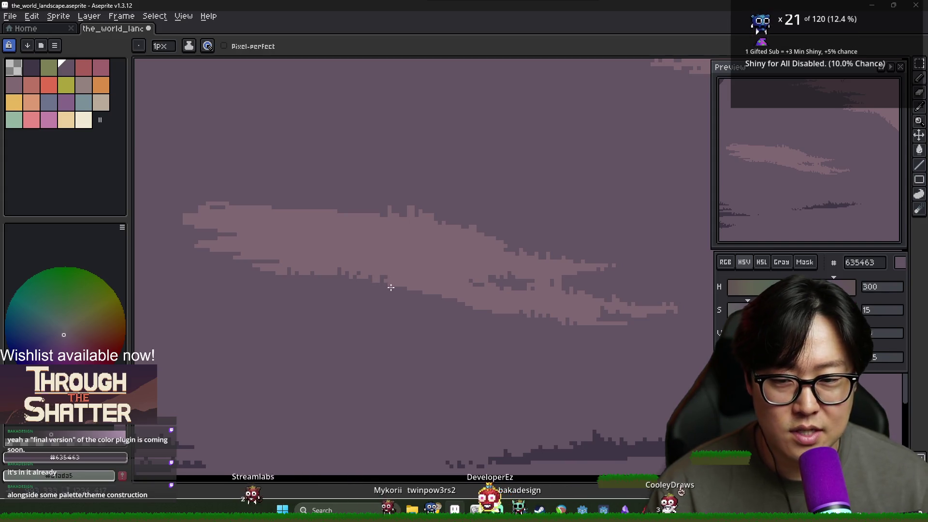
pyautogui.press('alt')
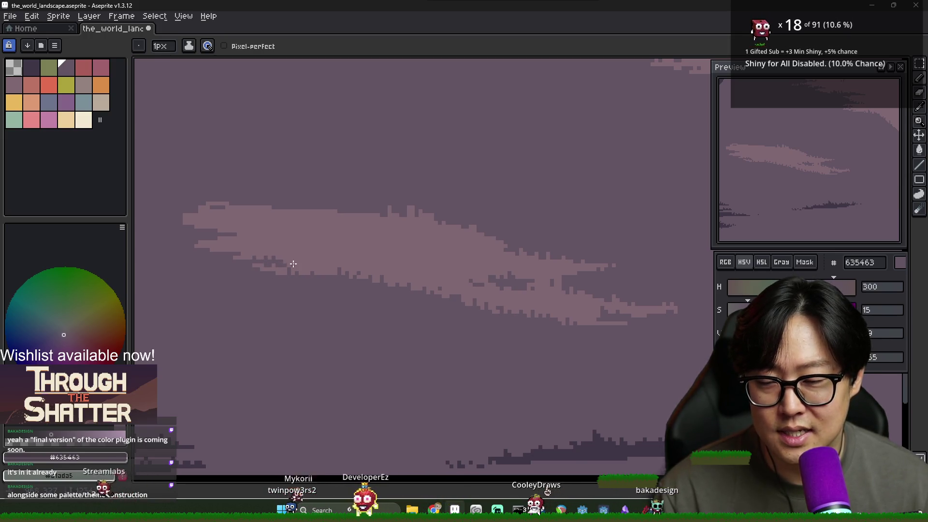
pyautogui.keyDown('alt'); pyautogui.click(282, 269); pyautogui.keyUp('alt')
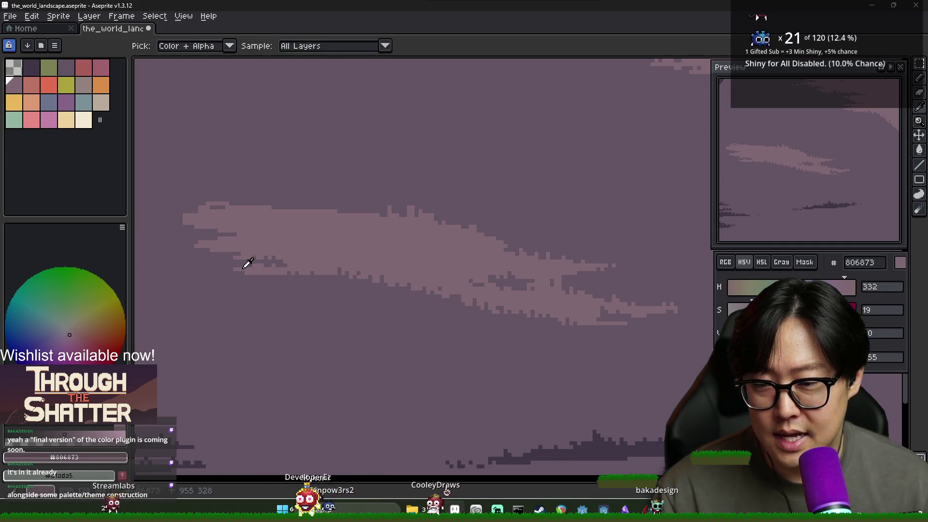
pyautogui.keyDown('alt'); pyautogui.click(245, 264); pyautogui.keyUp('alt')
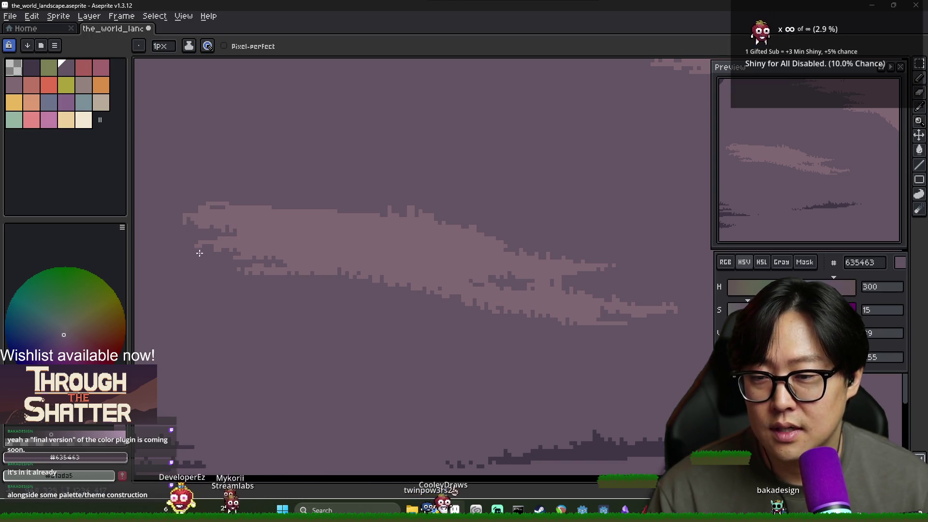
pyautogui.keyDown('alt'); pyautogui.click(184, 218); pyautogui.keyUp('alt')
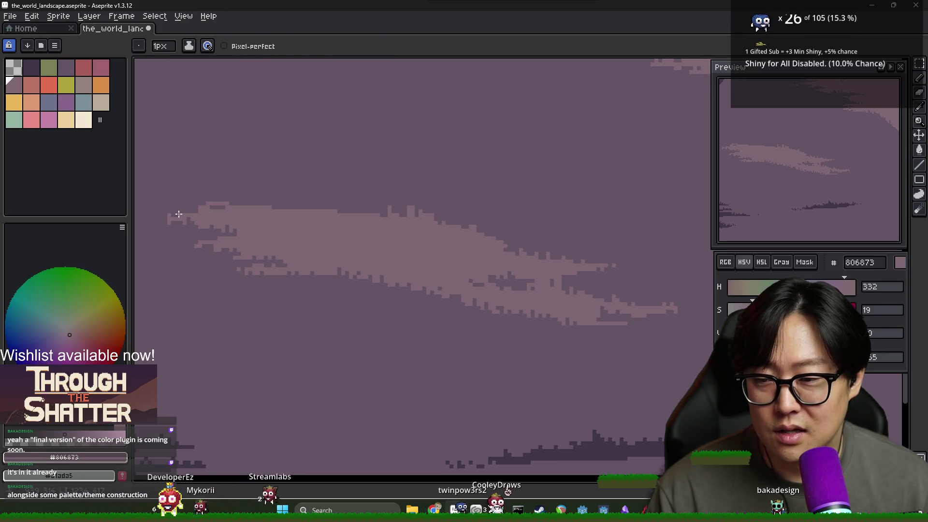
pyautogui.keyDown('alt'); pyautogui.click(168, 215); pyautogui.keyUp('alt')
pyautogui.keyDown('alt'); pyautogui.click(176, 220); pyautogui.keyUp('alt')
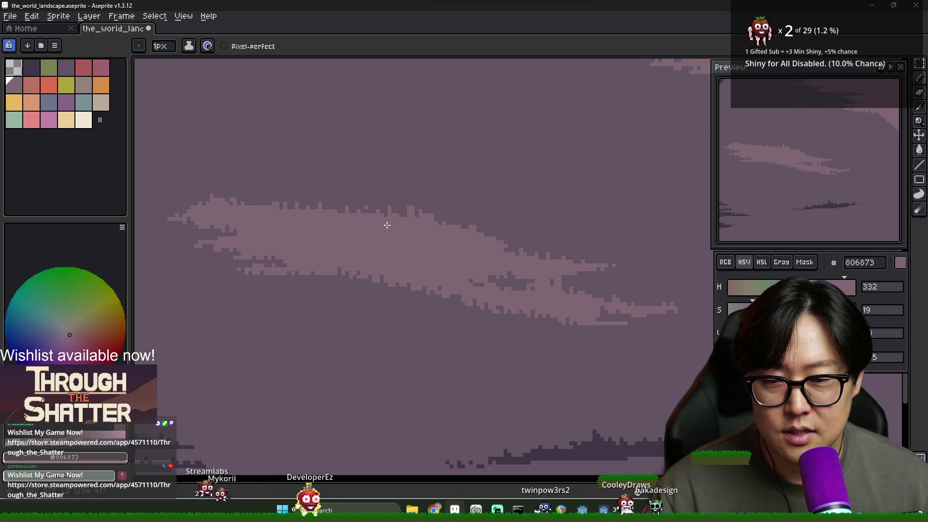
# Break up the 806873 streak further with 635463 pixels and save the_world_landscape.
pyautogui.scroll(-2, 372, 227)
pyautogui.scroll(1, 384, 241)
pyautogui.scroll(1, 384, 241)
pyautogui.keyDown('alt'); pyautogui.click(372, 209); pyautogui.keyUp('alt')
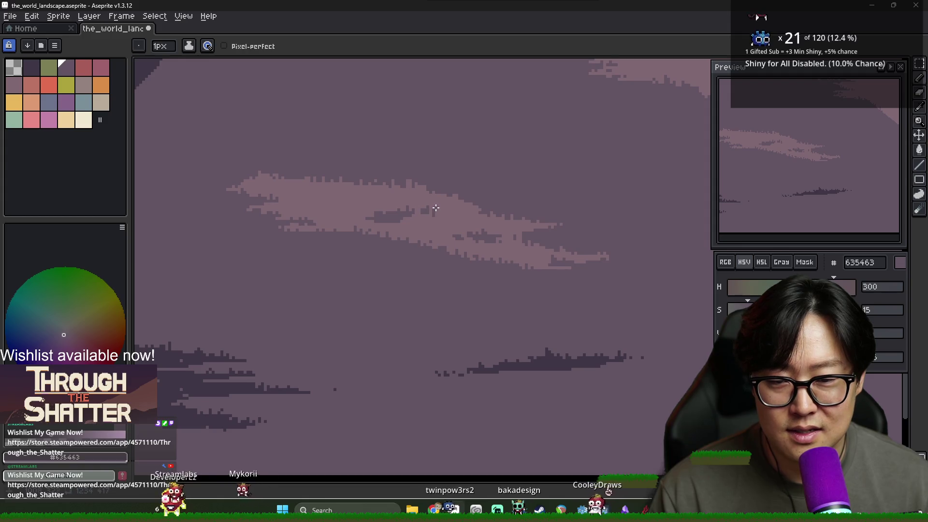
pyautogui.keyDown('alt'); pyautogui.click(442, 221); pyautogui.keyUp('alt')
pyautogui.scroll(-2, 393, 188)
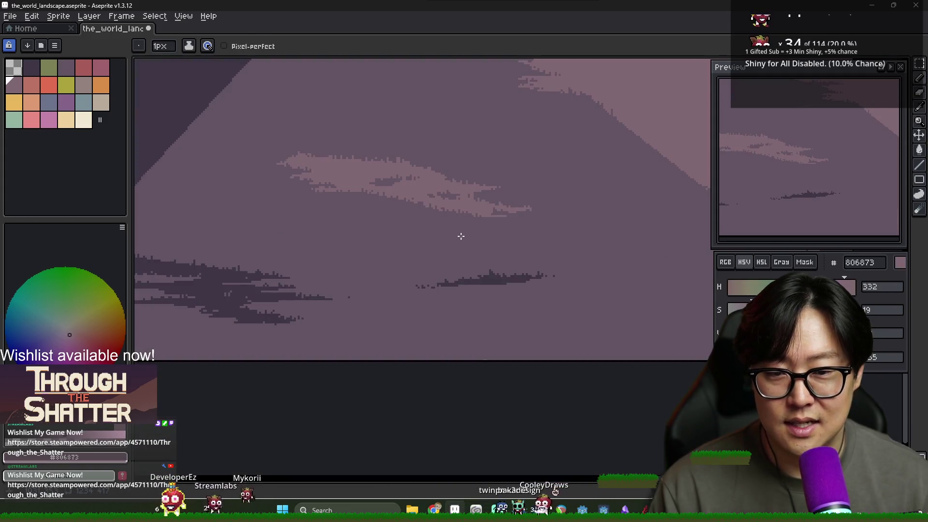
pyautogui.keyDown('alt'); pyautogui.click(368, 182); pyautogui.keyUp('alt')
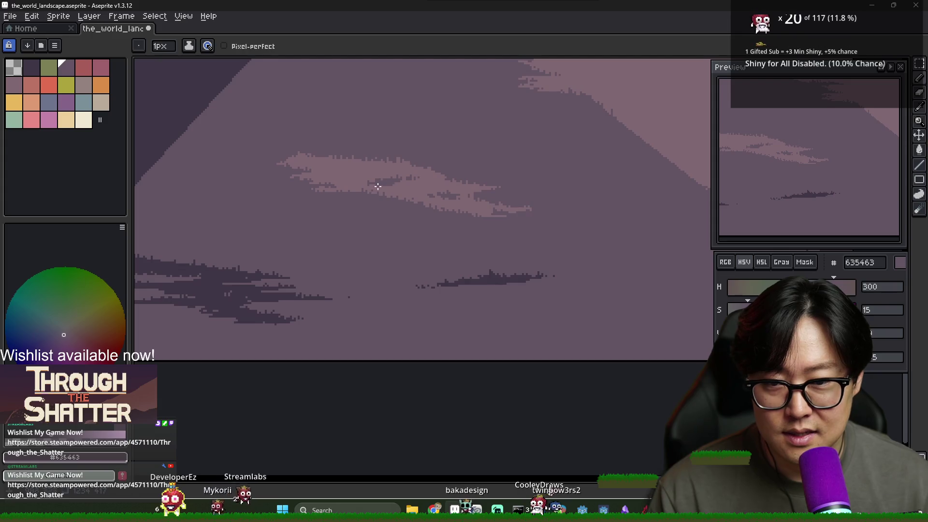
pyautogui.scroll(2, 377, 186)
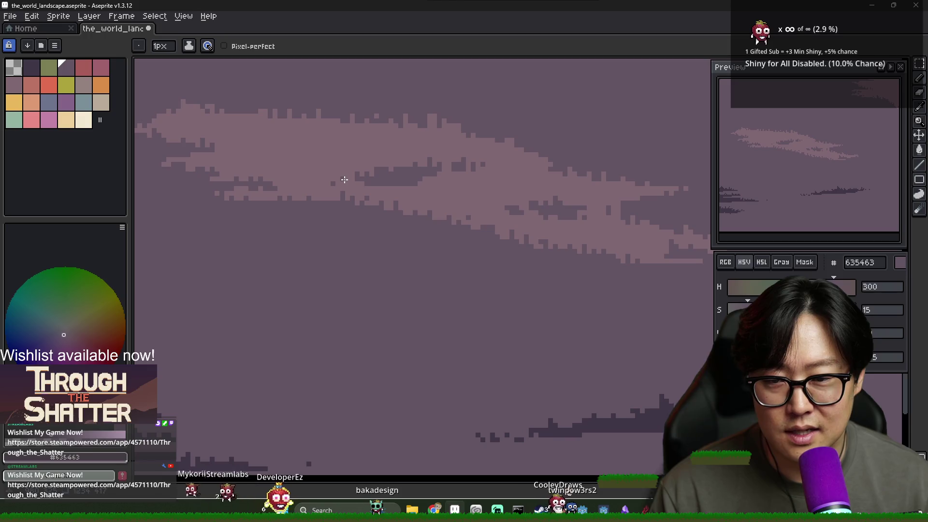
pyautogui.scroll(-3, 416, 199)
pyautogui.scroll(1, 483, 205)
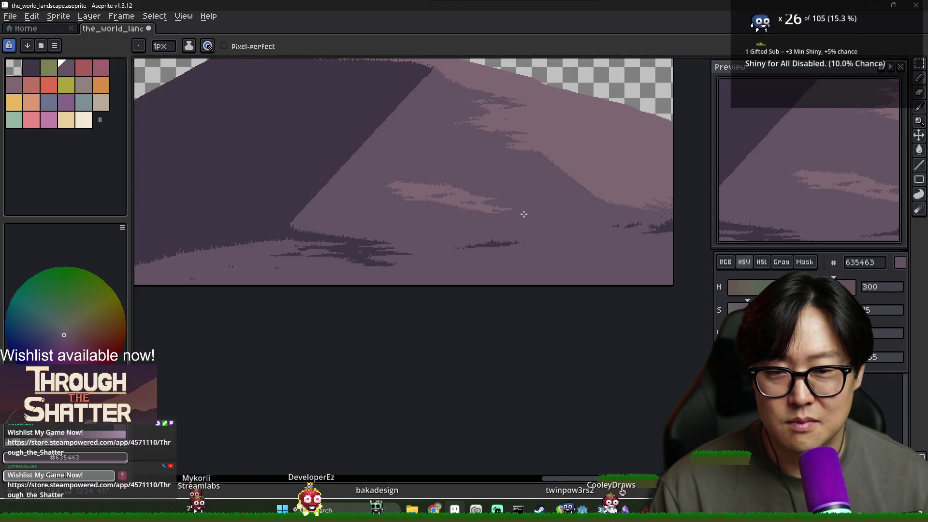
pyautogui.hotkey('ctrl', 's')
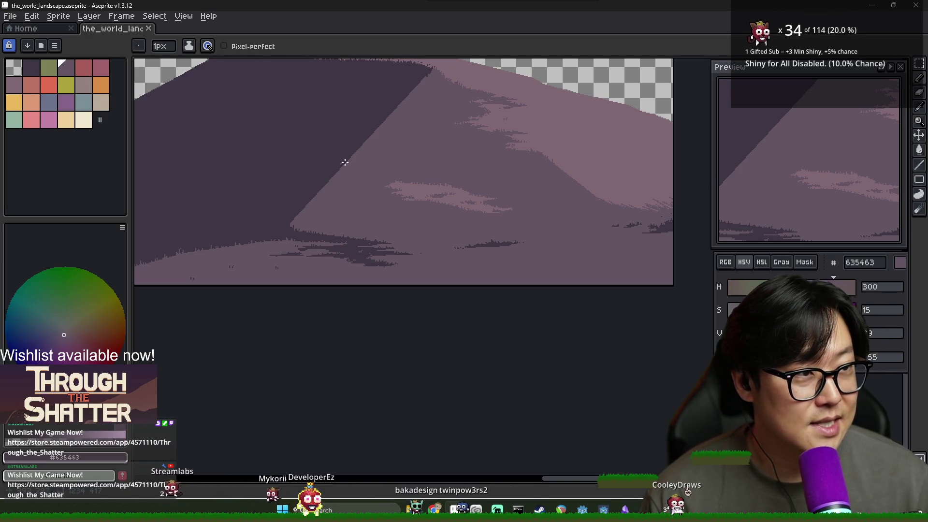
# Draw thin diagonal strands across the lit slope's right edge to roughen the light-to-shadow border.
pyautogui.moveTo(465, 176); pyautogui.dragTo(386, 174)
pyautogui.scroll(1, 389, 181)
pyautogui.scroll(-2, 414, 191)
pyautogui.scroll(1, 421, 193)
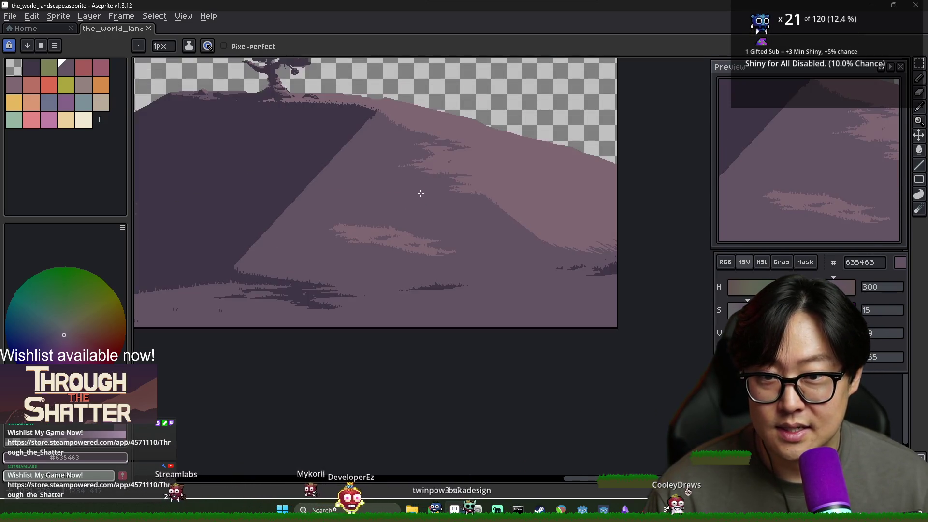
pyautogui.scroll(-1, 364, 199)
pyautogui.scroll(1, 386, 201)
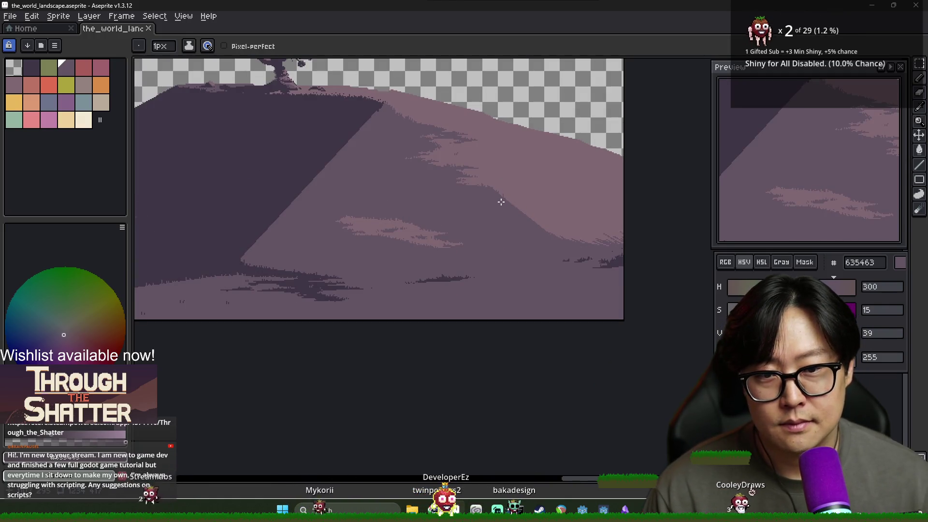
pyautogui.moveTo(512, 221); pyautogui.dragTo(462, 214)
pyautogui.scroll(1, 527, 226)
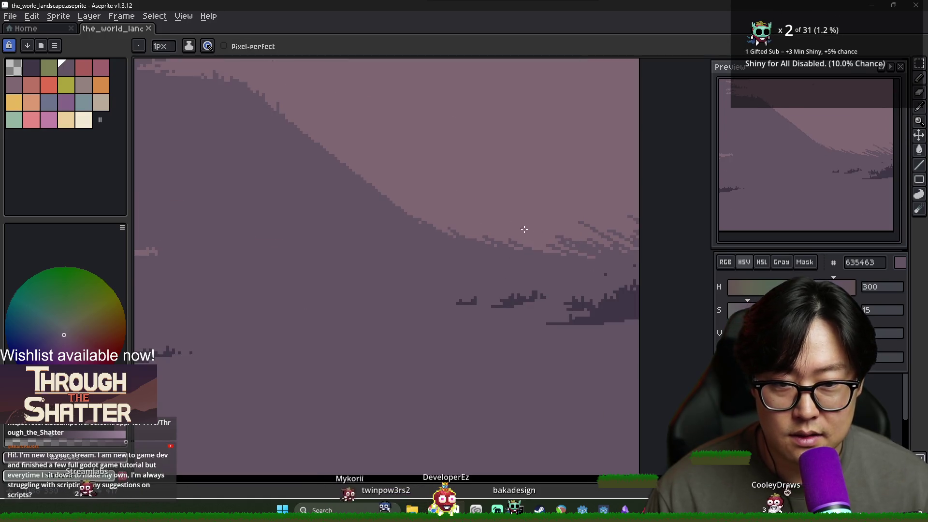
pyautogui.click(556, 229)
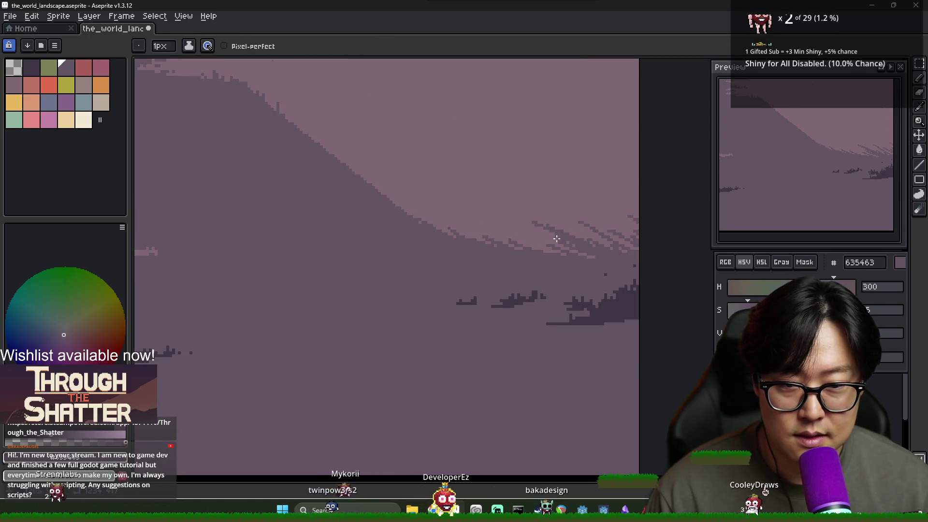
pyautogui.moveTo(494, 201); pyautogui.dragTo(598, 237)
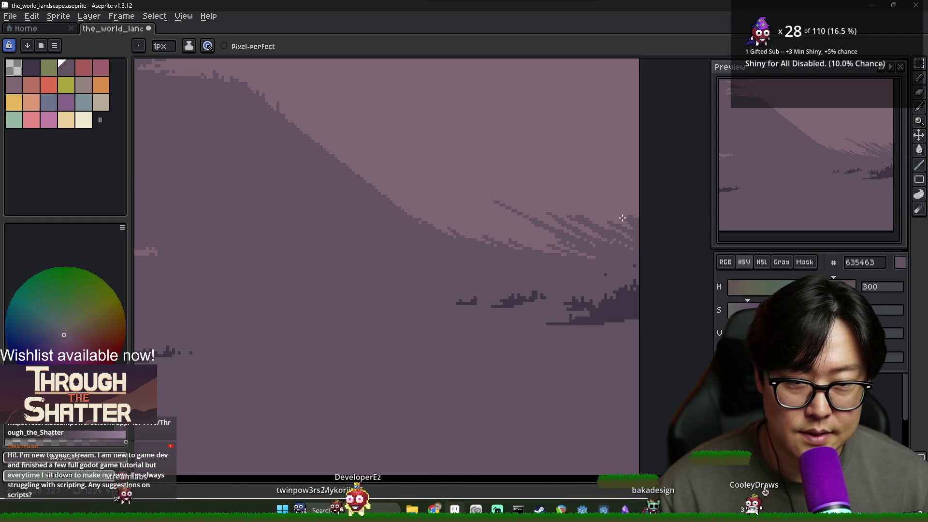
pyautogui.keyDown('alt'); pyautogui.click(554, 194); pyautogui.keyUp('alt')
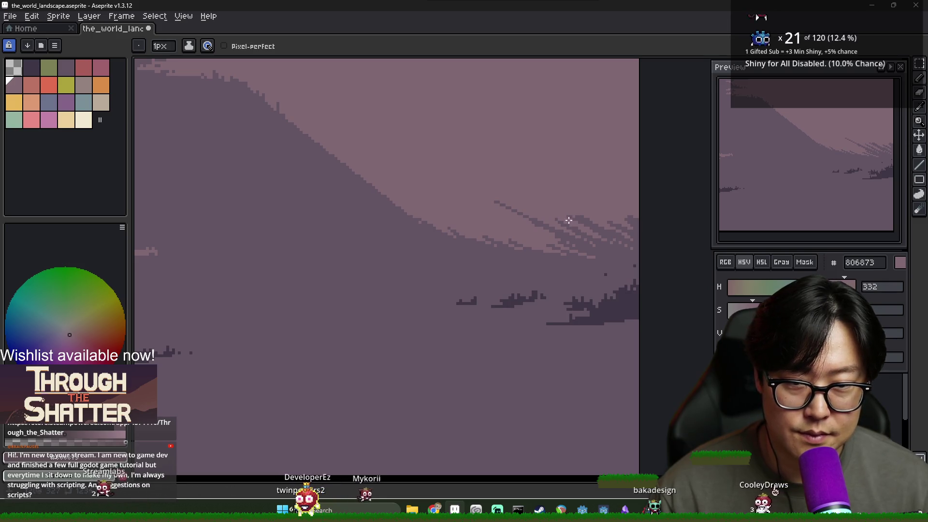
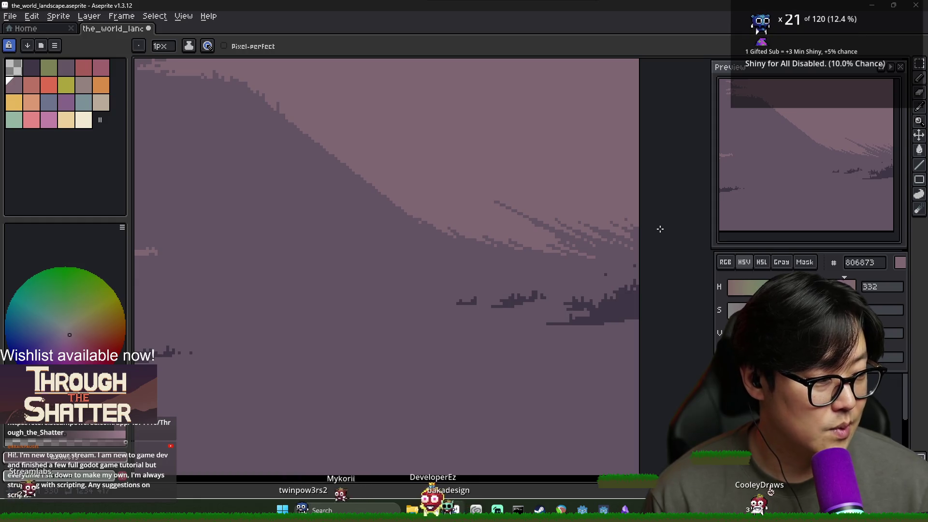
# Alternate mauves 635463 and 806873 to dot dither pixels along the lower shadow edge.
pyautogui.keyDown('alt'); pyautogui.click(599, 256); pyautogui.keyUp('alt')
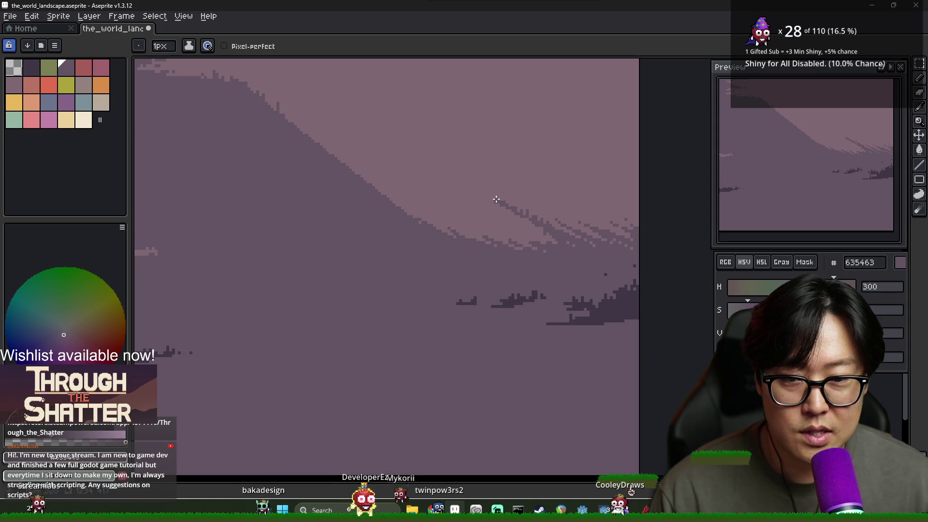
pyautogui.keyDown('alt'); pyautogui.click(497, 208); pyautogui.keyUp('alt')
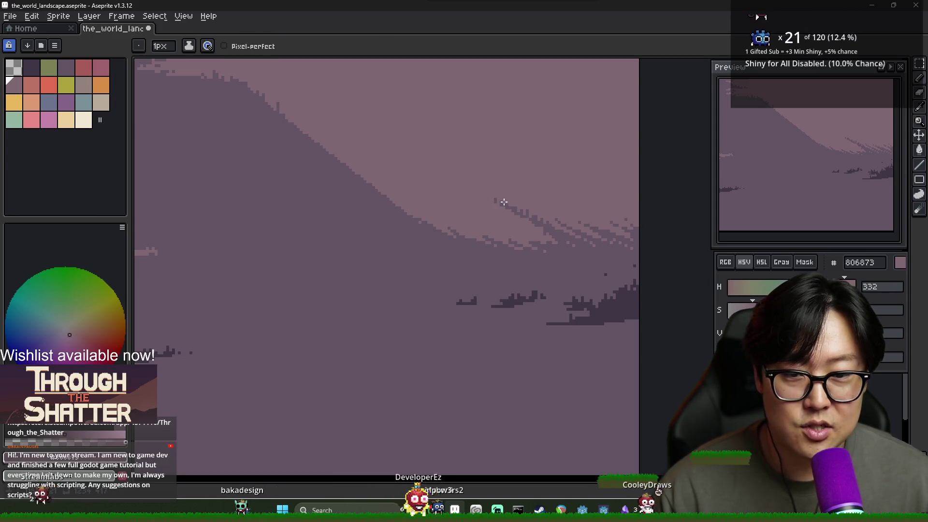
pyautogui.keyDown('alt'); pyautogui.click(553, 220); pyautogui.keyUp('alt')
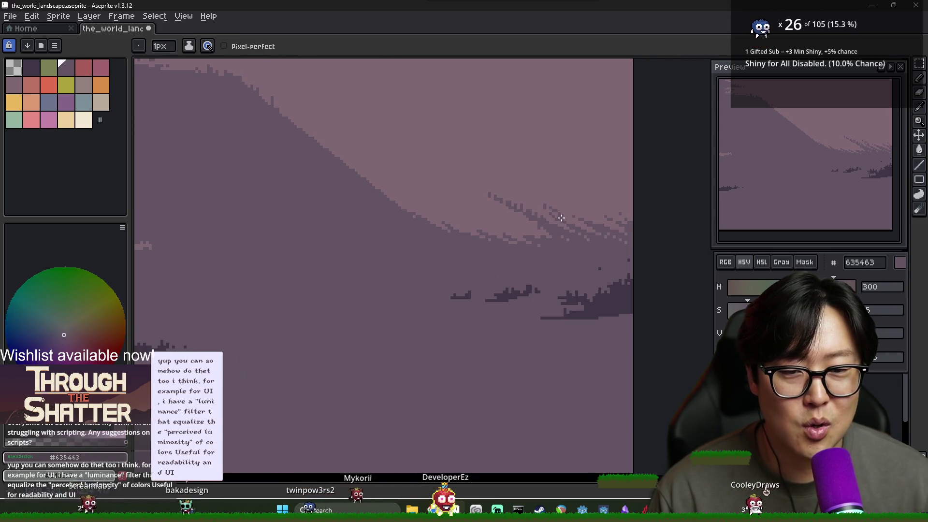
pyautogui.keyDown('alt'); pyautogui.click(552, 214); pyautogui.keyUp('alt')
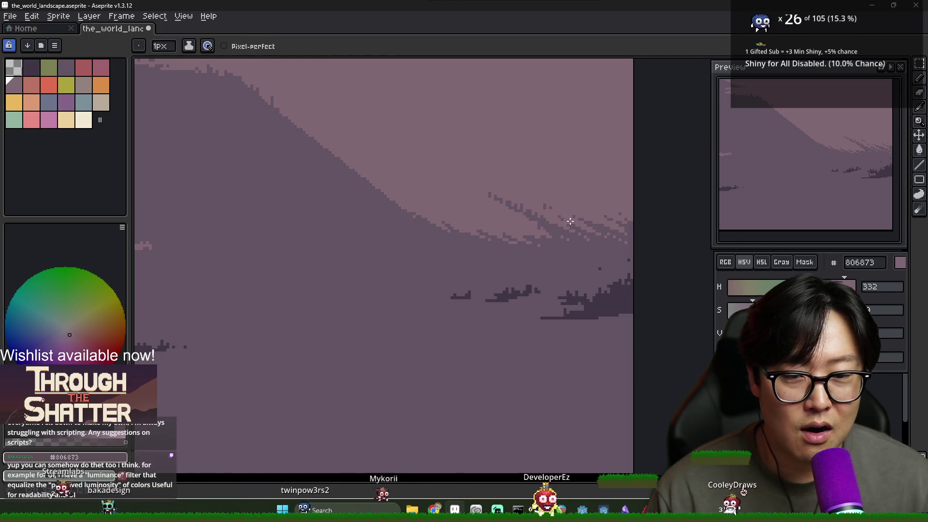
# Alt-sample each mauve and scatter more single dither pixels along the shadow edge to the right.
pyautogui.press('alt')
pyautogui.keyDown('alt'); pyautogui.click(585, 226); pyautogui.keyUp('alt')
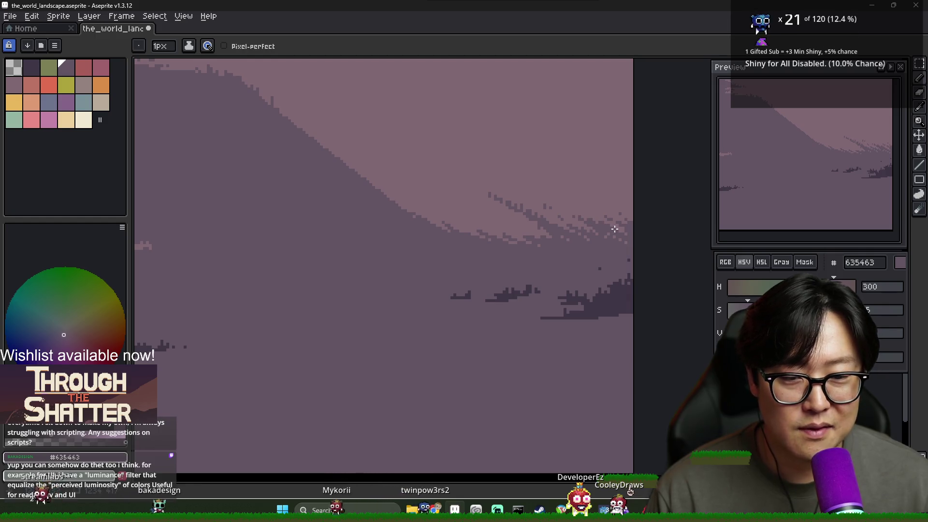
pyautogui.keyDown('alt'); pyautogui.click(569, 203); pyautogui.keyUp('alt')
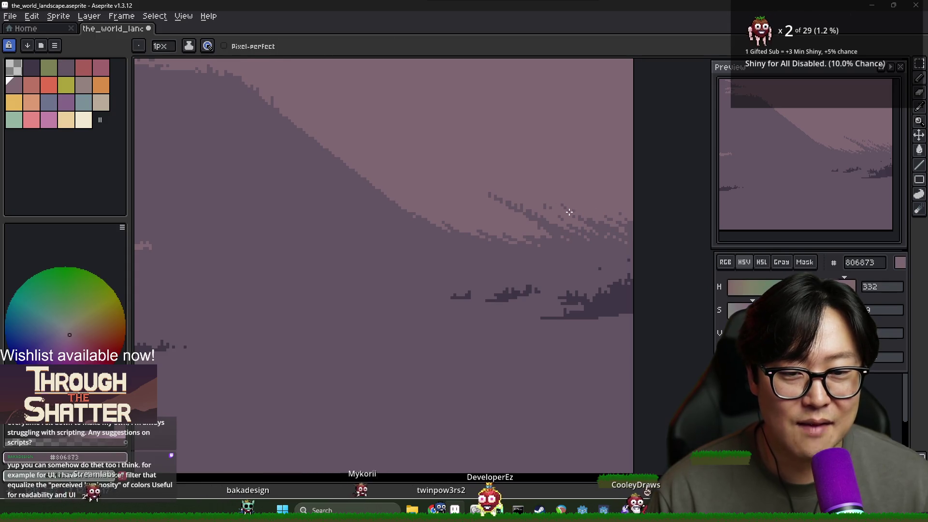
pyautogui.keyDown('alt'); pyautogui.click(572, 204); pyautogui.keyUp('alt')
pyautogui.keyDown('alt'); pyautogui.click(565, 208); pyautogui.keyUp('alt')
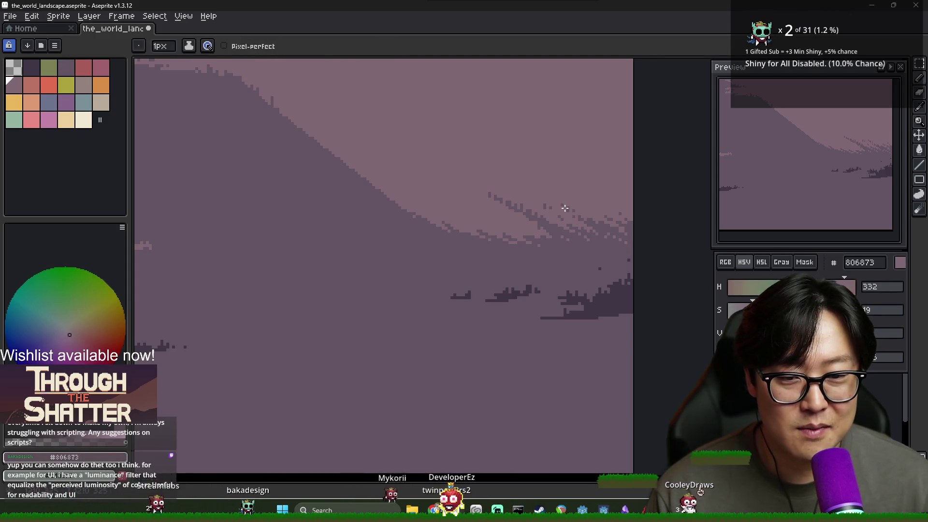
pyautogui.keyDown('alt'); pyautogui.click(572, 201); pyautogui.keyUp('alt')
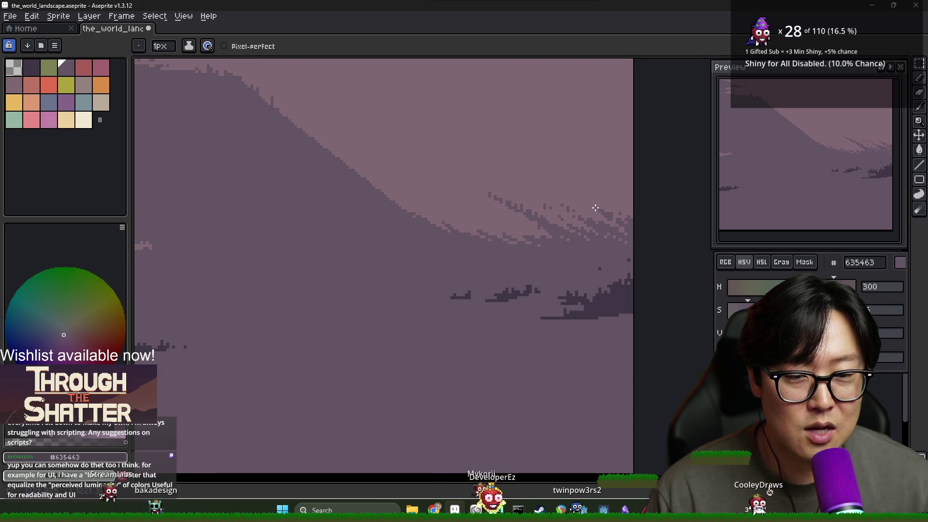
pyautogui.keyDown('alt'); pyautogui.click(594, 203); pyautogui.keyUp('alt')
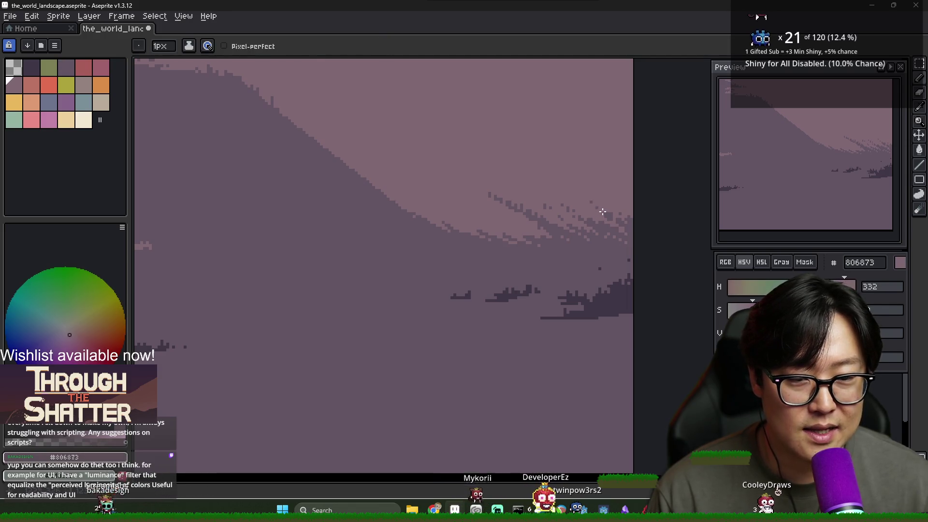
pyautogui.keyDown('alt'); pyautogui.click(602, 211); pyautogui.keyUp('alt')
pyautogui.scroll(-2, 614, 210)
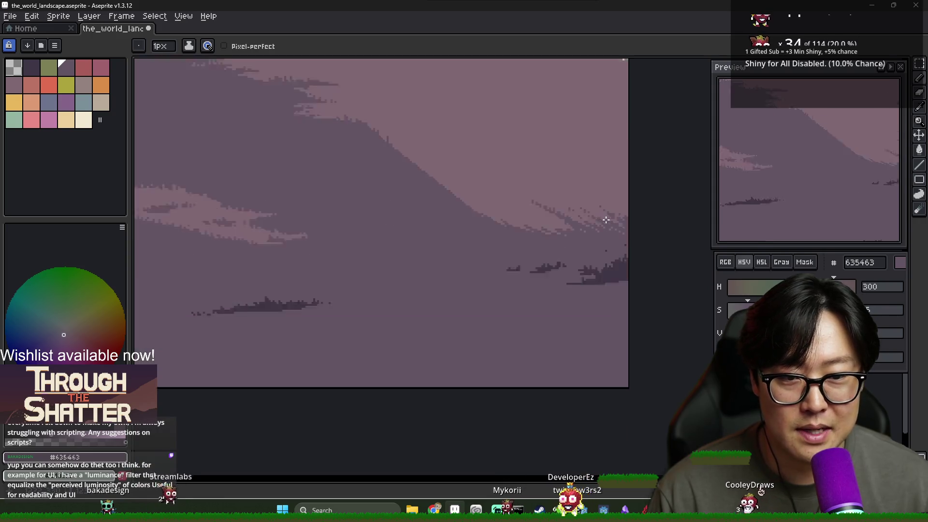
# Pick dark mauve 635463 and extend the shadow's jagged edge rightward near the crest.
pyautogui.scroll(1, 607, 218)
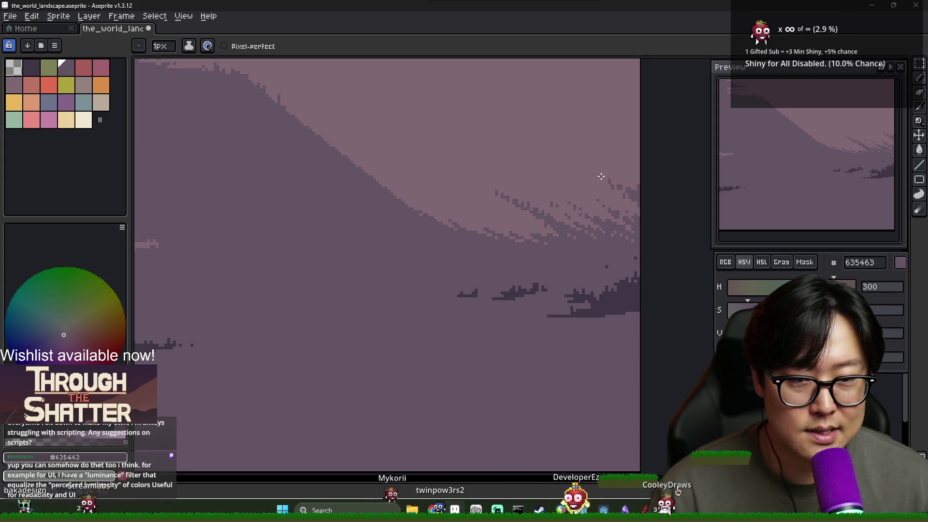
pyautogui.scroll(-2, 615, 189)
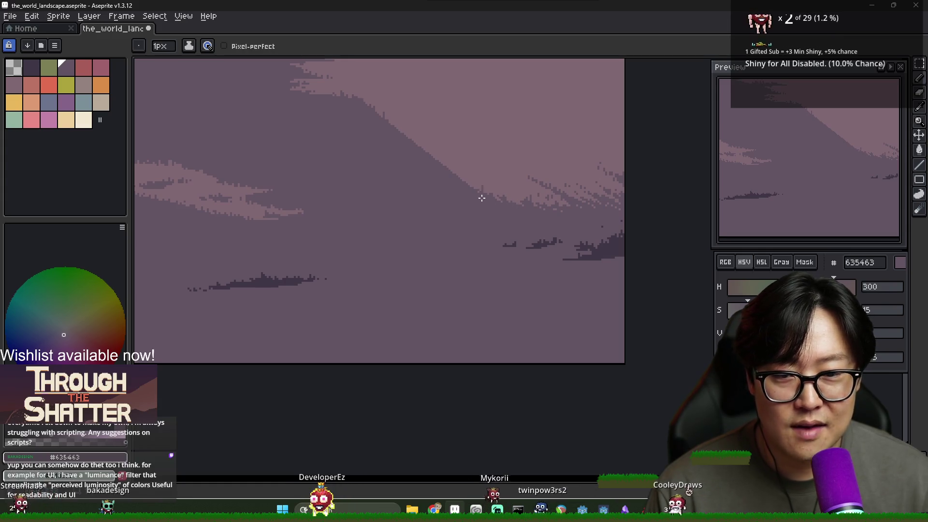
pyautogui.scroll(1, 466, 185)
pyautogui.keyDown('alt'); pyautogui.click(473, 184); pyautogui.keyUp('alt')
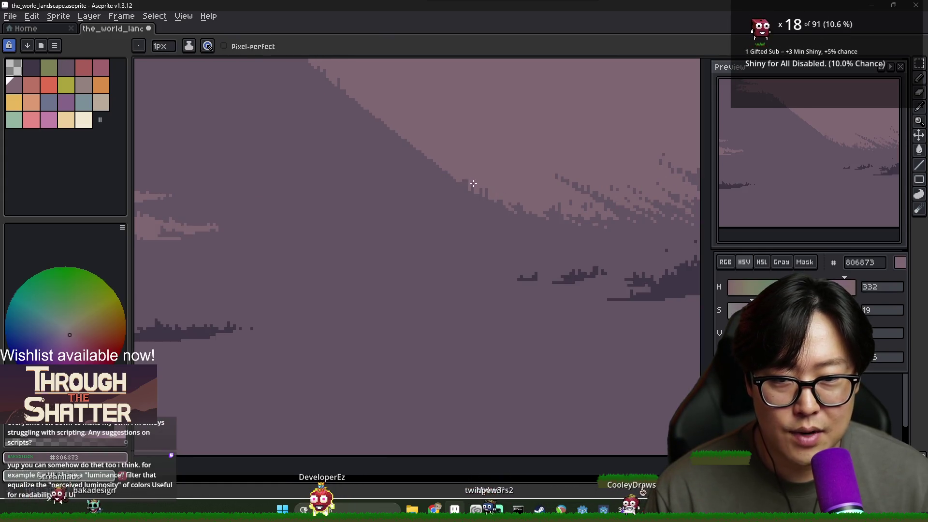
pyautogui.keyDown('alt'); pyautogui.click(488, 194); pyautogui.keyUp('alt')
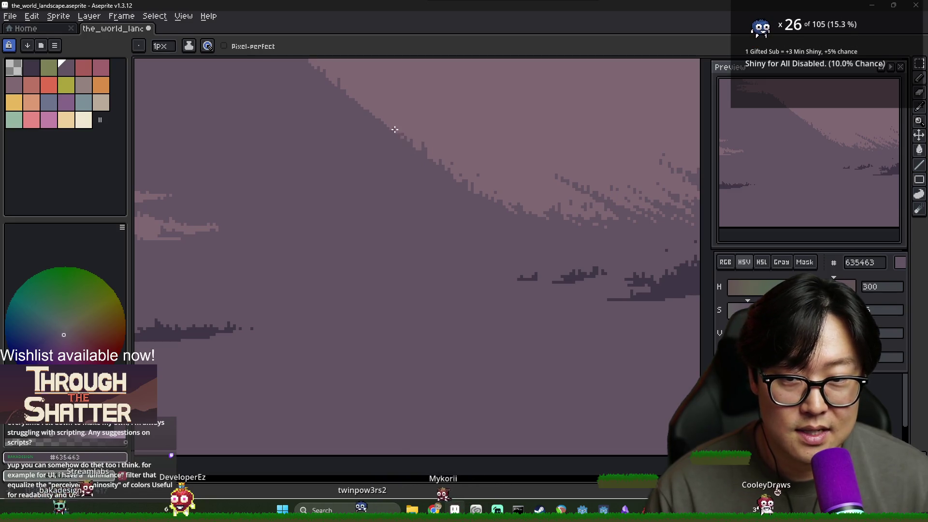
pyautogui.scroll(3, 407, 140)
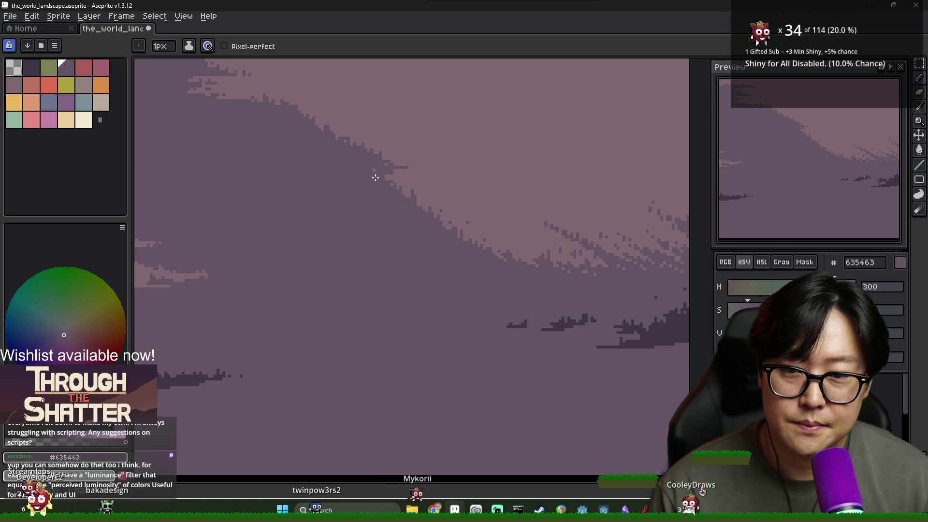
pyautogui.moveTo(411, 179)
pyautogui.mouseDown()
pyautogui.moveTo(445, 182)
pyautogui.moveTo(434, 177)
pyautogui.mouseUp()
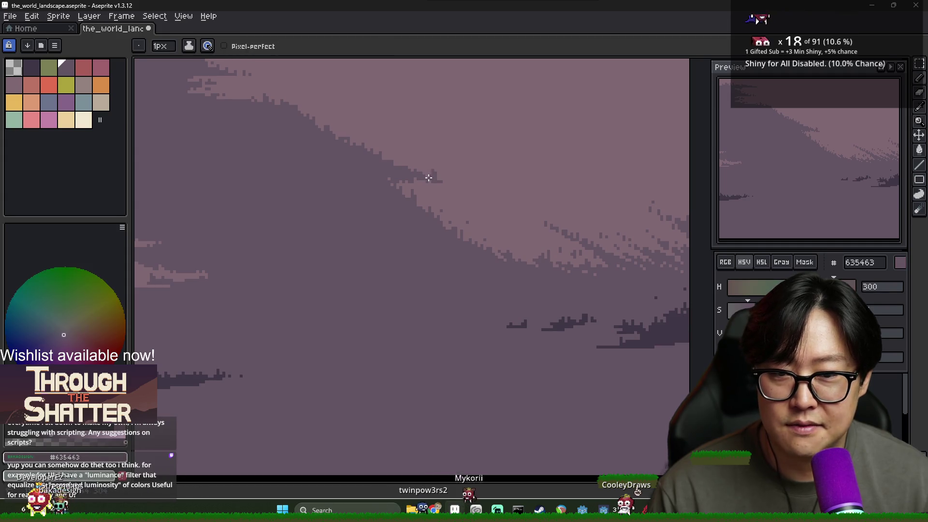
pyautogui.scroll(-2, 482, 196)
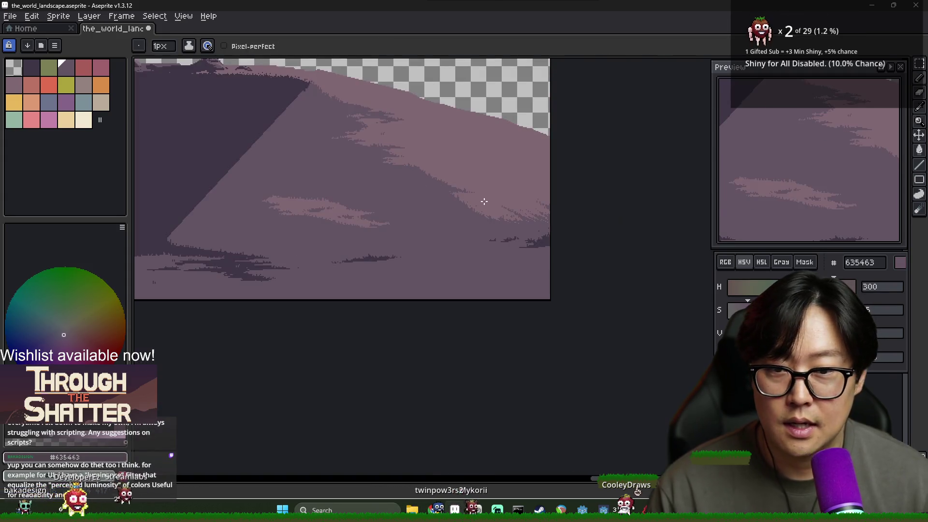
# Rework the shadow edge with lit and dark mauve strokes, covering stray lit pixels with shadow.
pyautogui.scroll(2, 474, 195)
pyautogui.keyDown('alt'); pyautogui.click(431, 200); pyautogui.keyUp('alt')
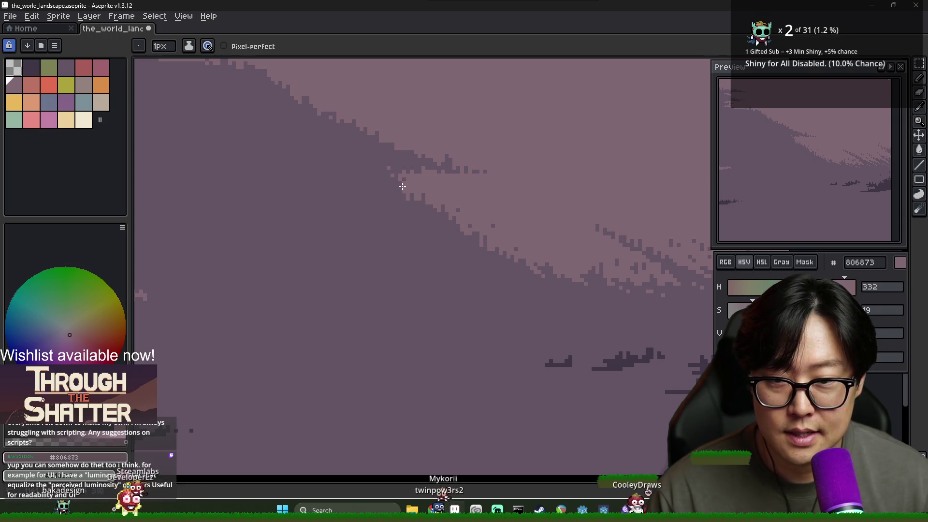
pyautogui.moveTo(368, 193)
pyautogui.mouseDown()
pyautogui.moveTo(357, 187)
pyautogui.moveTo(336, 196)
pyautogui.mouseUp()
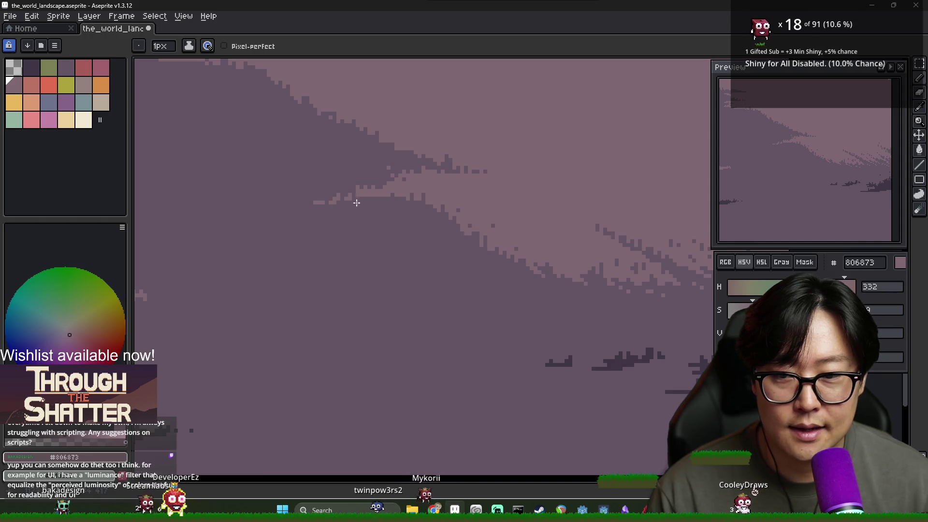
pyautogui.keyDown('alt'); pyautogui.click(322, 200); pyautogui.keyUp('alt')
pyautogui.moveTo(321, 200); pyautogui.dragTo(343, 194)
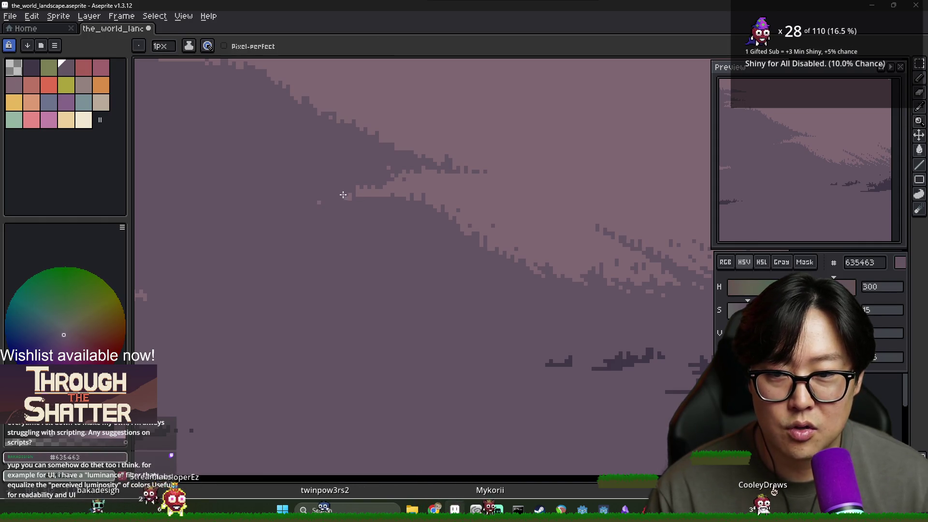
pyautogui.keyDown('alt'); pyautogui.click(352, 192); pyautogui.keyUp('alt')
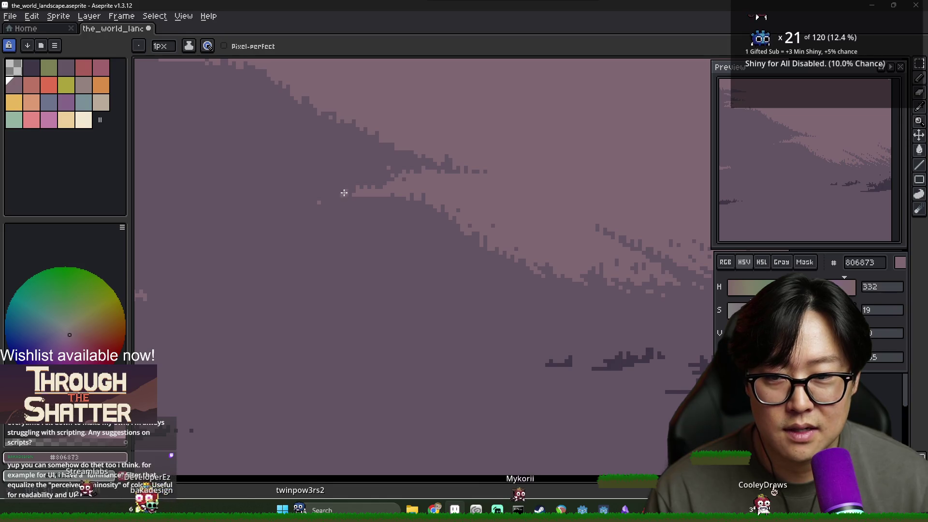
pyautogui.hscroll(2, 369, 210)
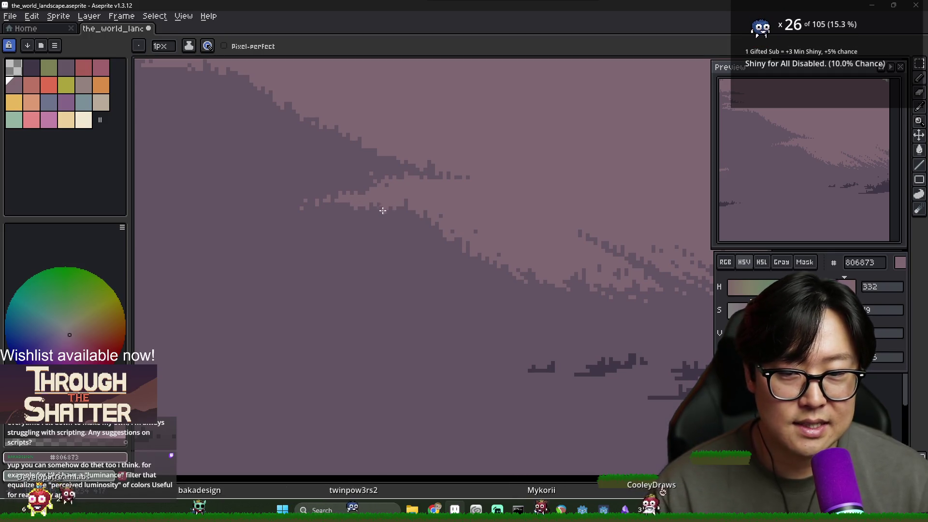
pyautogui.keyDown('alt'); pyautogui.click(381, 202); pyautogui.keyUp('alt')
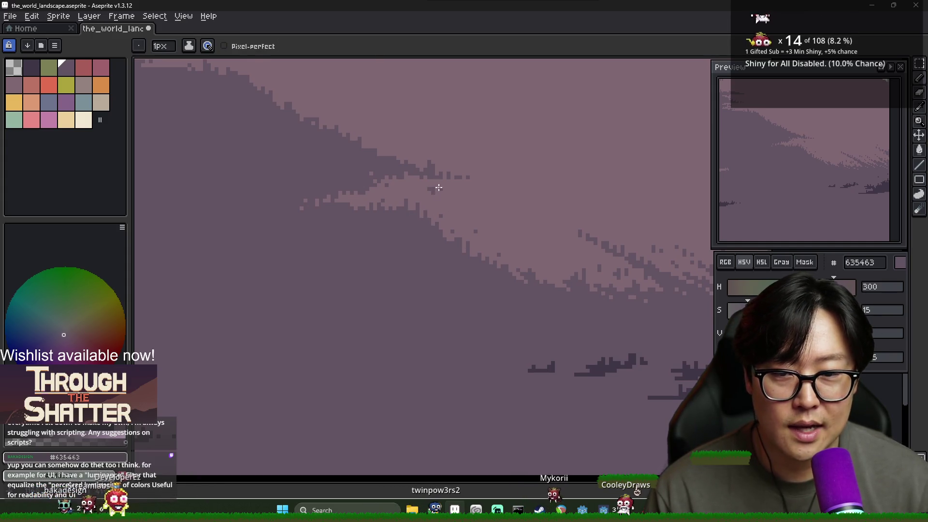
pyautogui.scroll(-2, 464, 252)
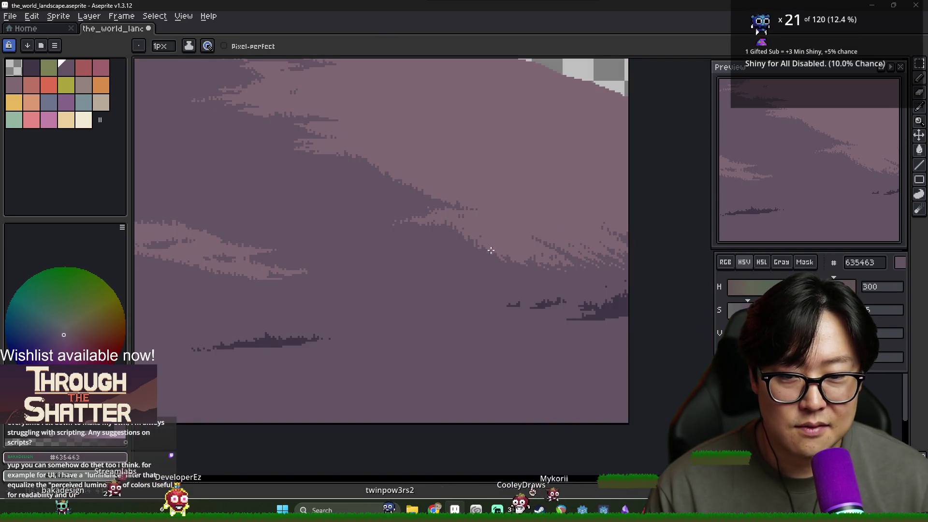
pyautogui.scroll(2, 533, 260)
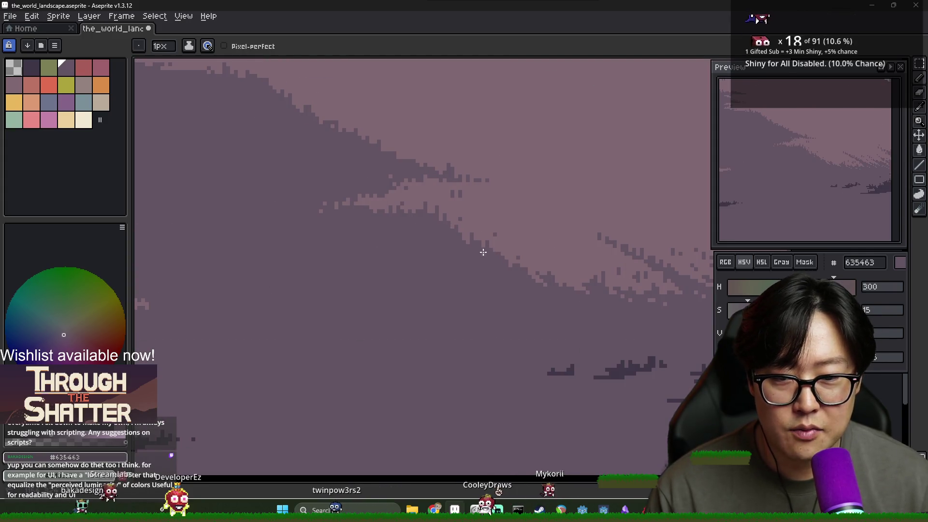
# Dot dark mauve 635463 dither pixels along the shadow edge further right, then zoom out.
pyautogui.press('alt')
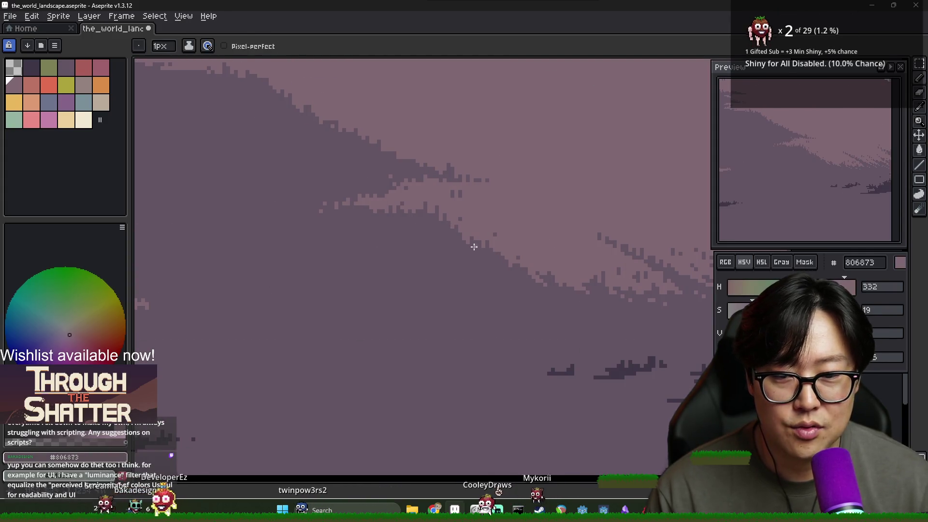
pyautogui.keyDown('alt'); pyautogui.click(530, 266); pyautogui.keyUp('alt')
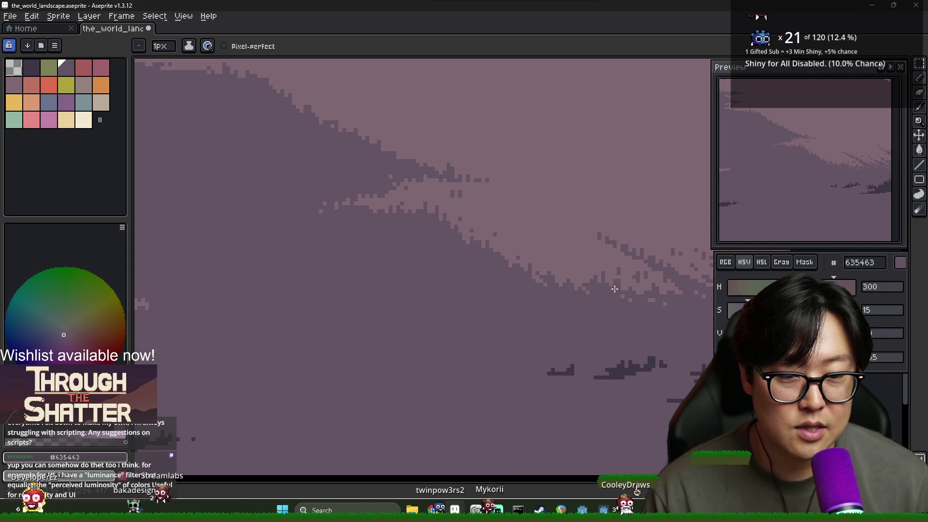
pyautogui.keyDown('alt'); pyautogui.click(632, 273); pyautogui.keyUp('alt')
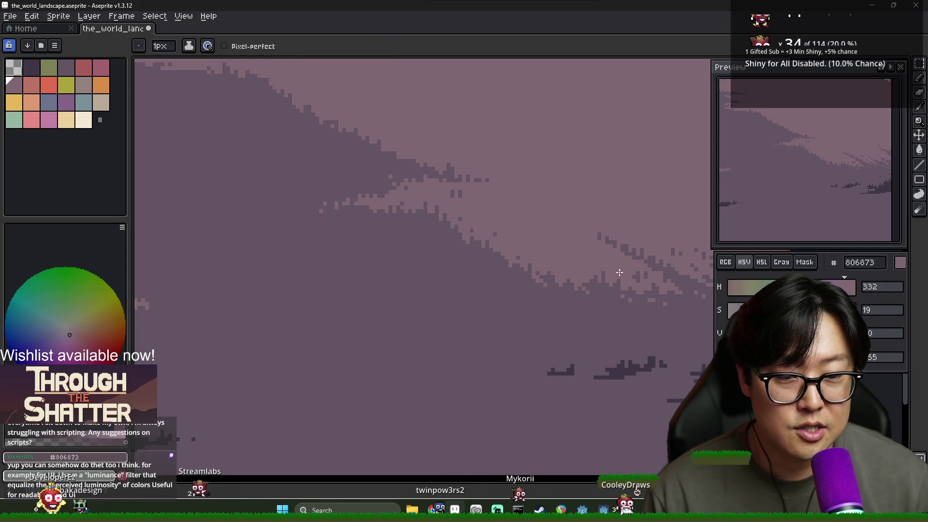
pyautogui.keyDown('alt'); pyautogui.click(616, 274); pyautogui.keyUp('alt')
pyautogui.keyDown('alt'); pyautogui.click(613, 265); pyautogui.keyUp('alt')
pyautogui.keyDown('alt'); pyautogui.click(597, 274); pyautogui.keyUp('alt')
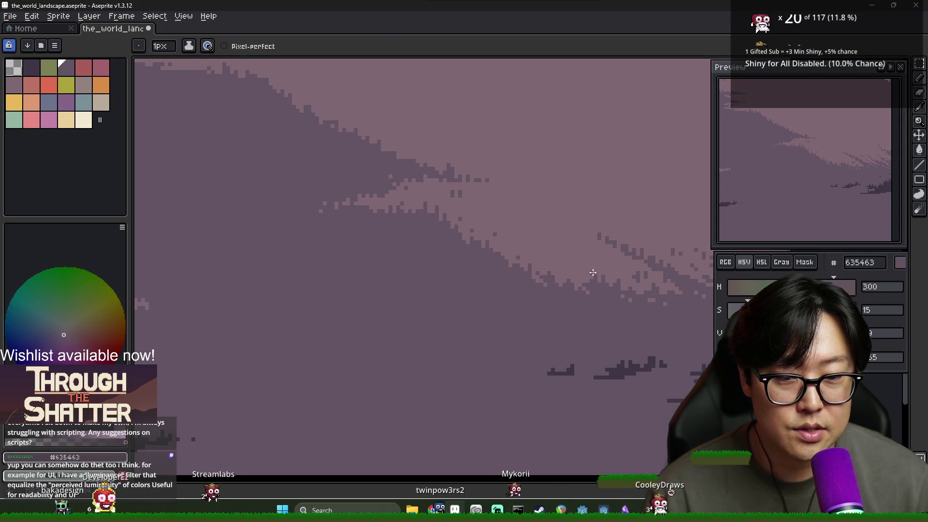
pyautogui.scroll(-3, 595, 281)
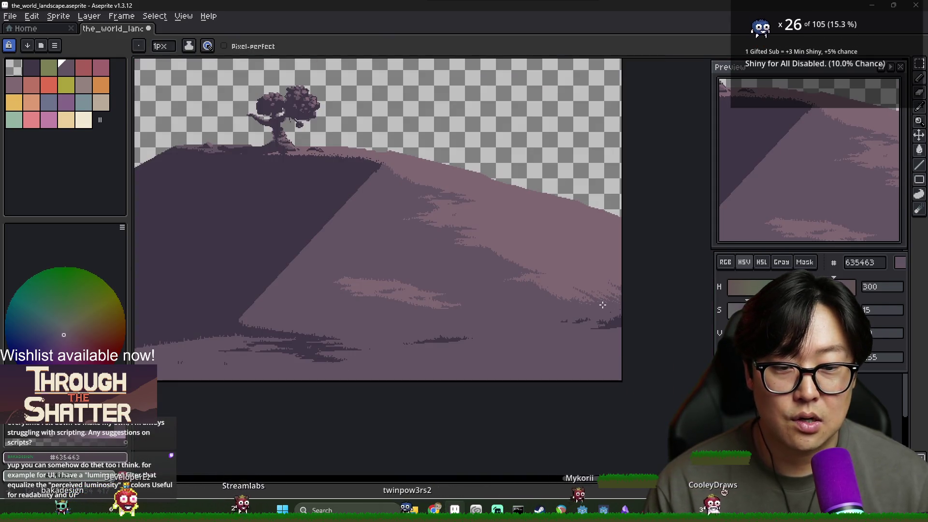
pyautogui.scroll(3, 603, 305)
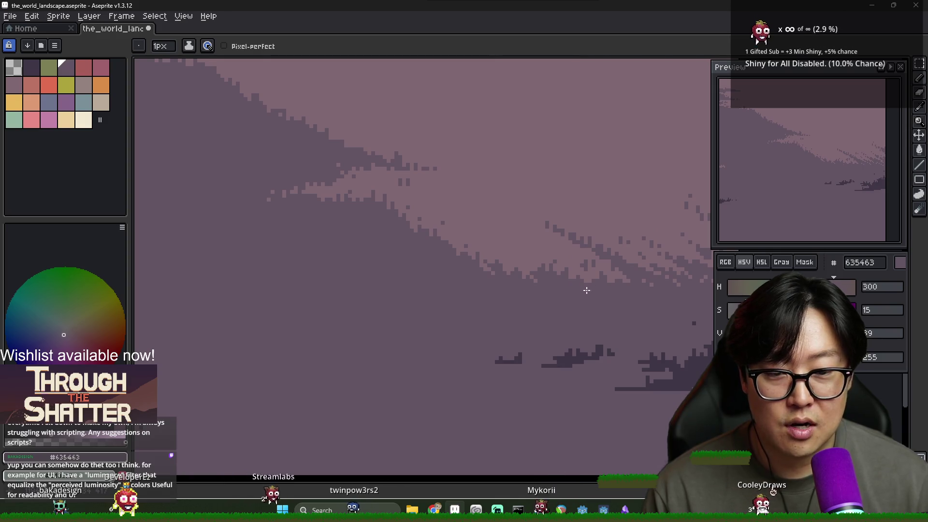
pyautogui.scroll(-3, 570, 261)
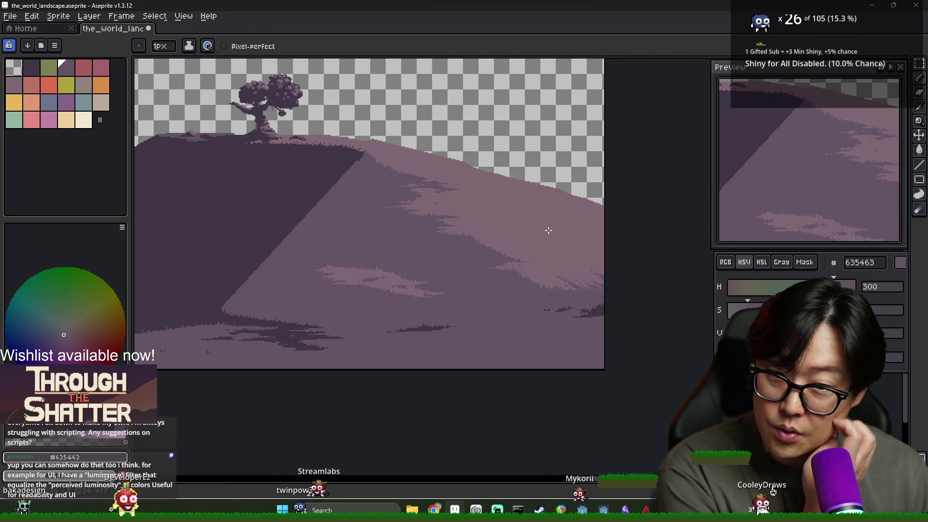
pyautogui.scroll(3, 549, 230)
# Draw a jagged run of light mauve 806873 grass tufts along the hill's top edge.
pyautogui.keyDown('alt'); pyautogui.click(393, 160); pyautogui.keyUp('alt')
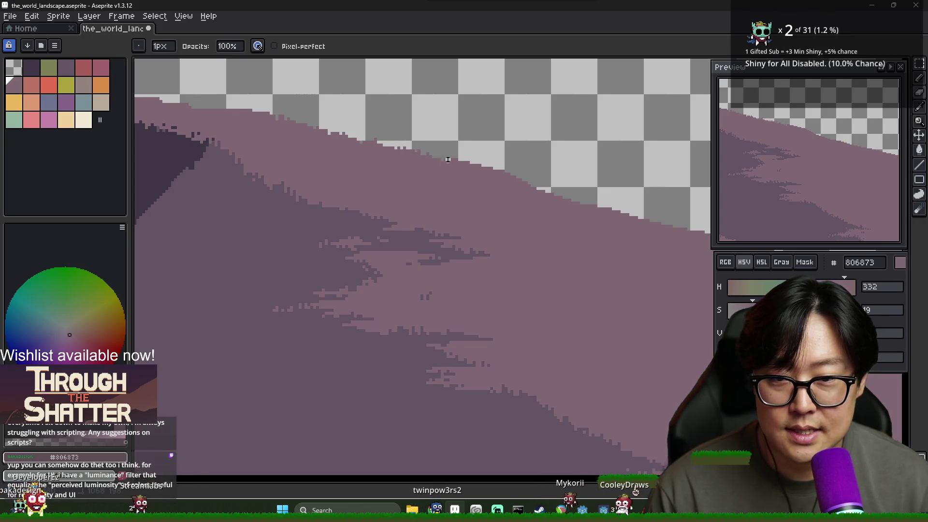
pyautogui.moveTo(471, 162); pyautogui.dragTo(518, 179)
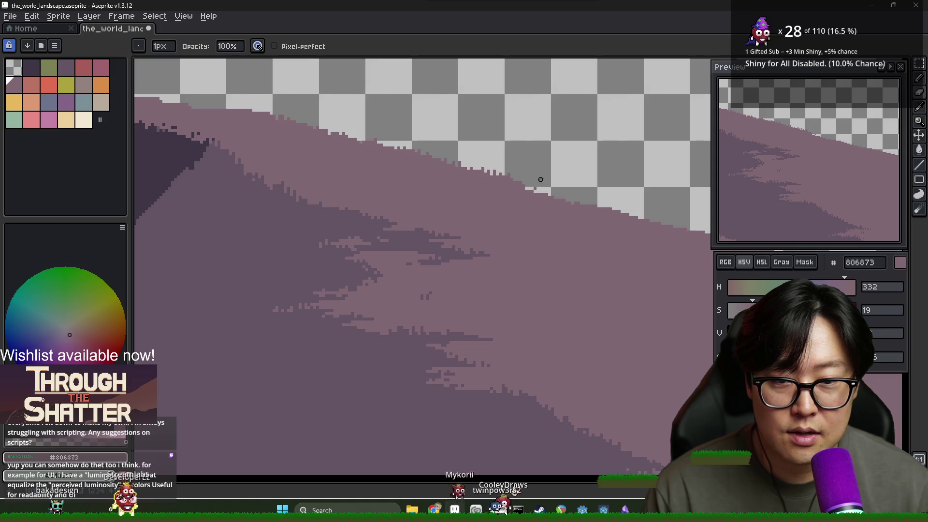
pyautogui.press('alt')
pyautogui.press('alt')
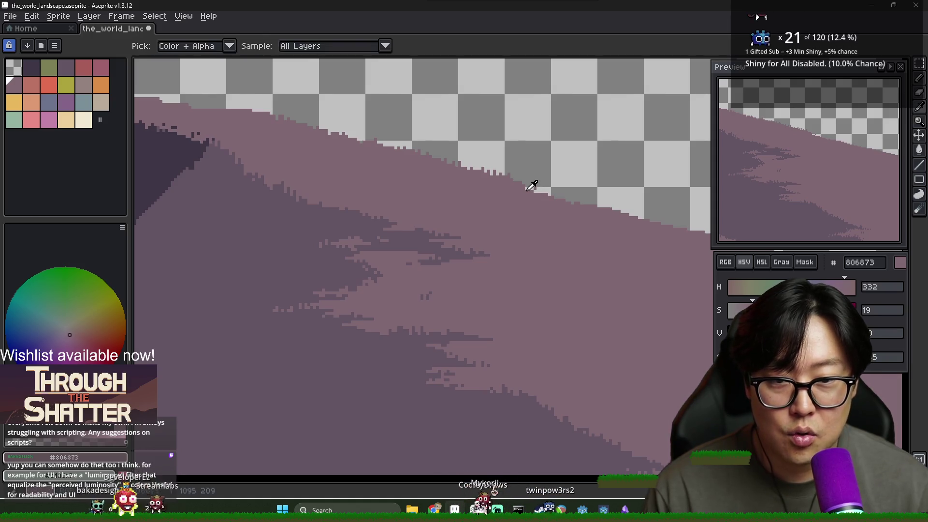
pyautogui.scroll(2, 534, 190)
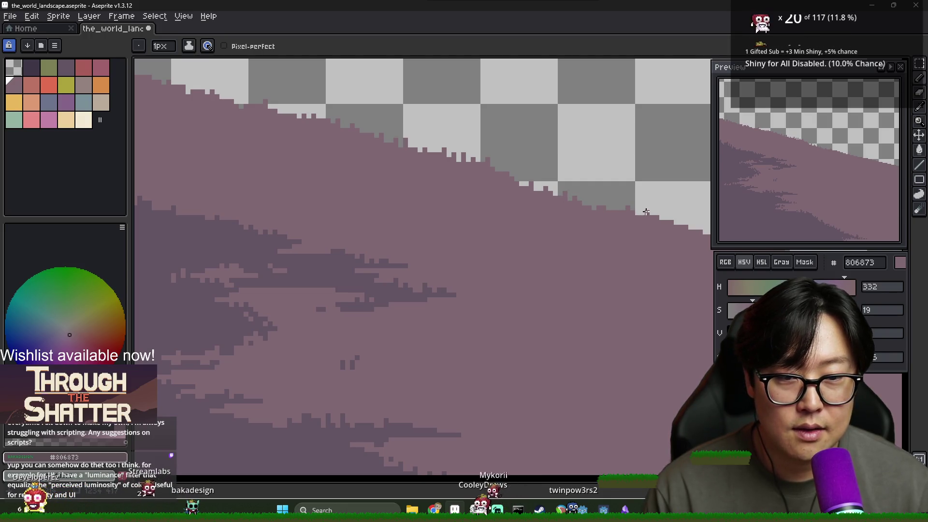
pyautogui.scroll(-2, 545, 230)
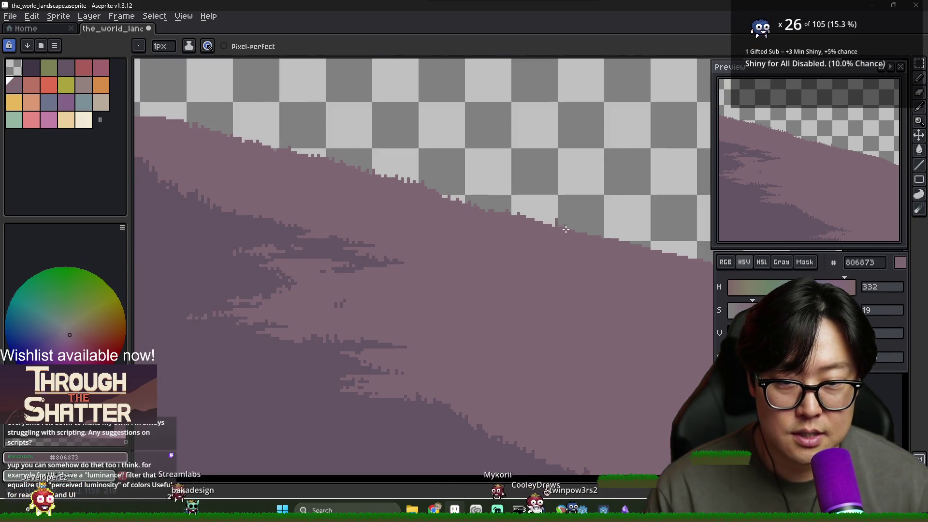
# Pan to the next stretch of hilltop and re-sample the light mauve with the 1px pencil ready.
pyautogui.moveTo(623, 240); pyautogui.dragTo(506, 229)
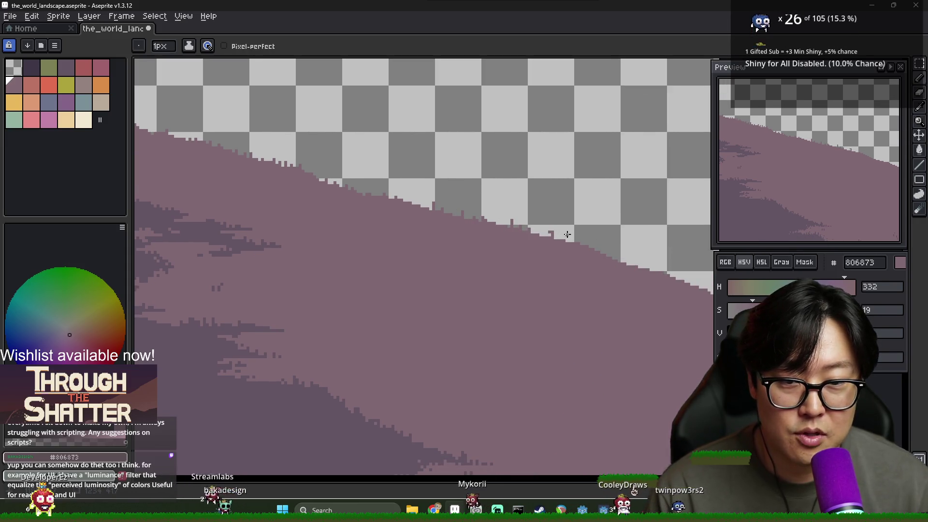
pyautogui.scroll(2, 567, 235)
pyautogui.press('alt')
pyautogui.keyDown('alt'); pyautogui.click(548, 246); pyautogui.keyUp('alt')
pyautogui.moveTo(605, 249); pyautogui.dragTo(462, 224)
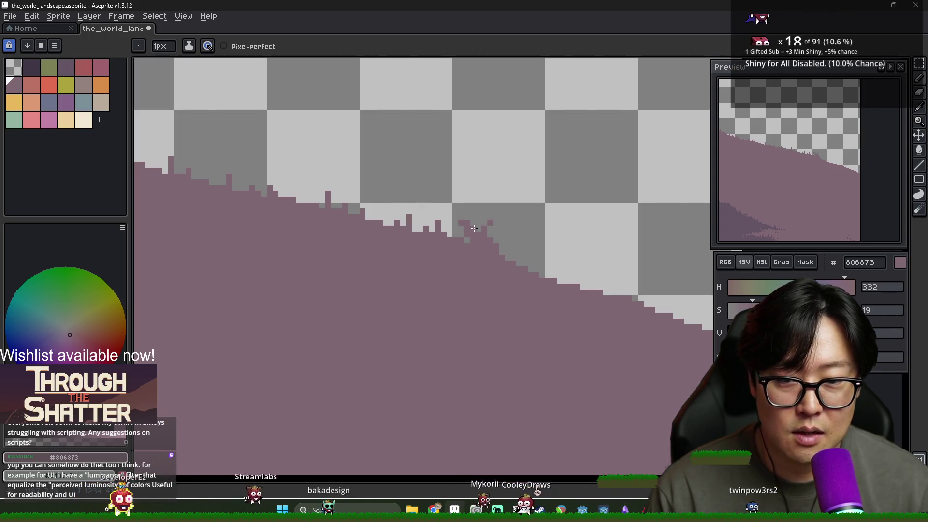
pyautogui.press('x')
pyautogui.press('w')
pyautogui.press('b')
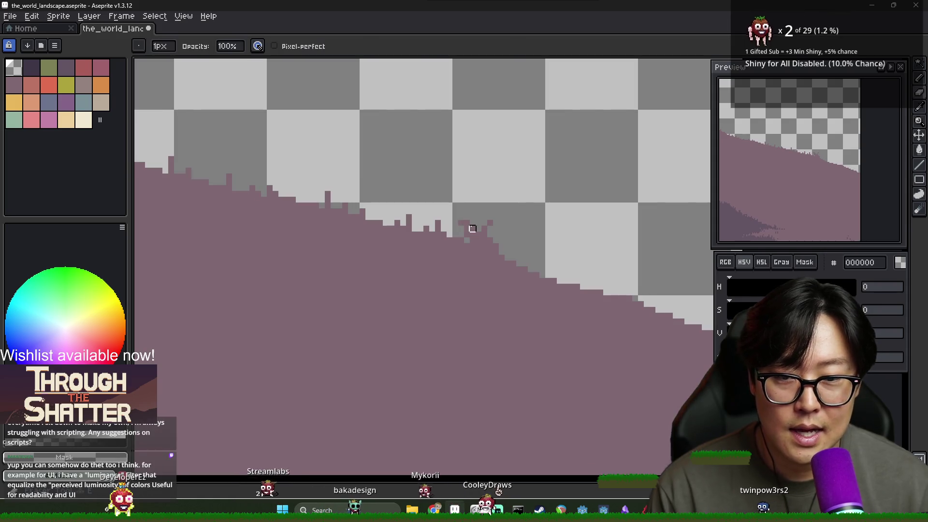
# Add light mauve tuft pixels and a short vertical spike along the hill's ground edge.
pyautogui.keyDown('alt'); pyautogui.click(492, 242); pyautogui.keyUp('alt')
pyautogui.scroll(-2, 498, 251)
pyautogui.press('i')
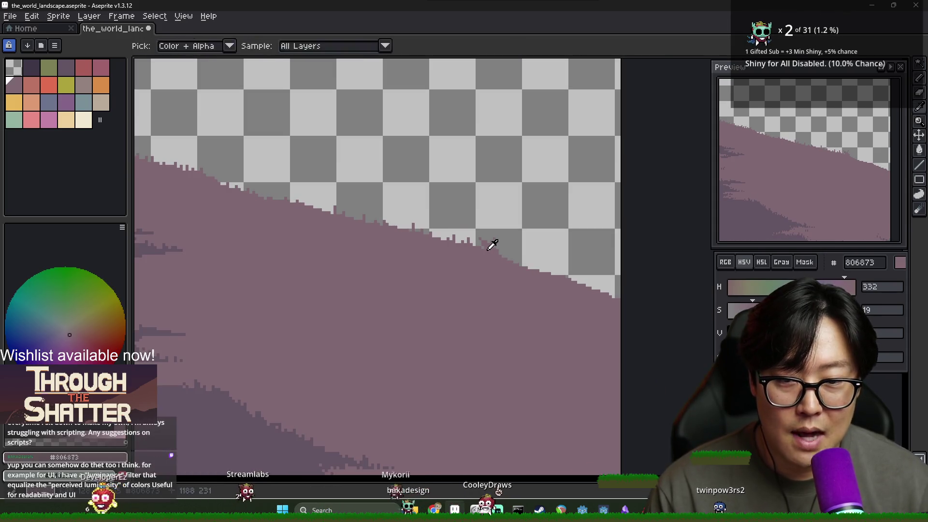
pyautogui.click(504, 246)
pyautogui.press('b')
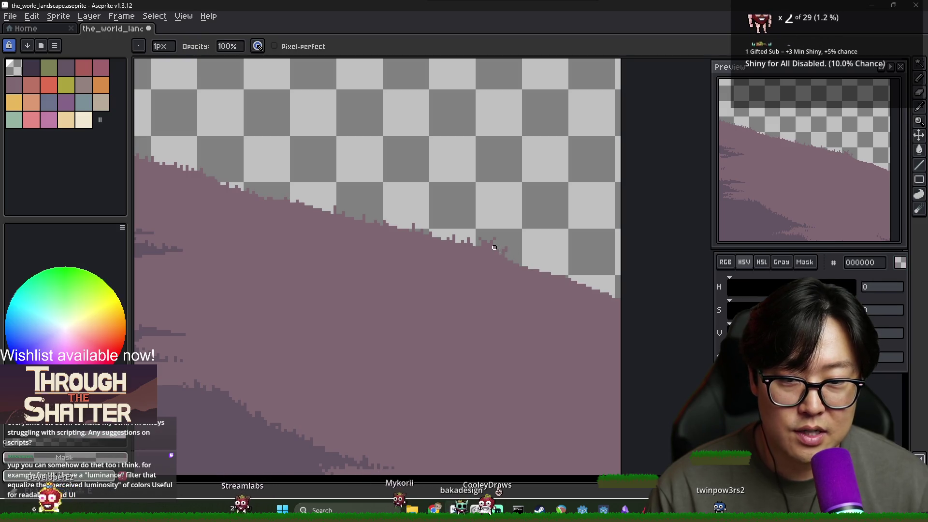
pyautogui.keyDown('alt'); pyautogui.click(498, 259); pyautogui.keyUp('alt')
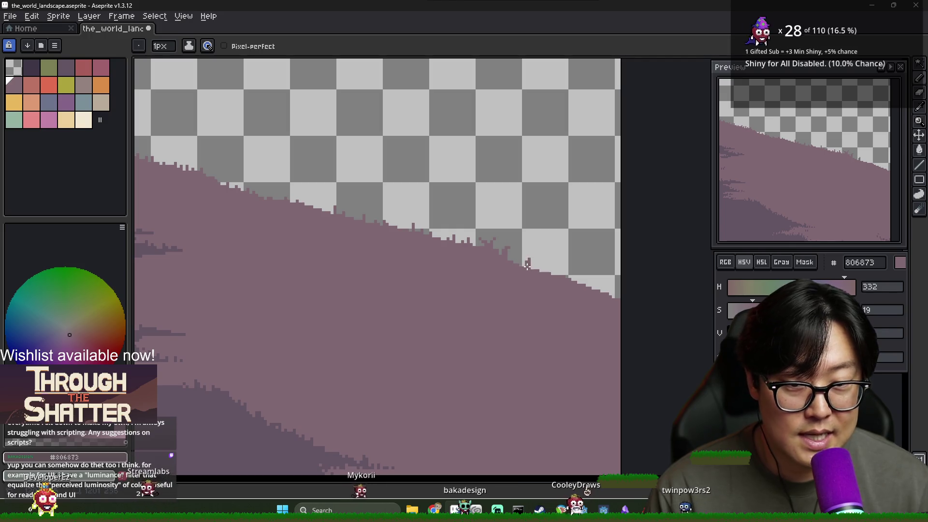
pyautogui.click(543, 267)
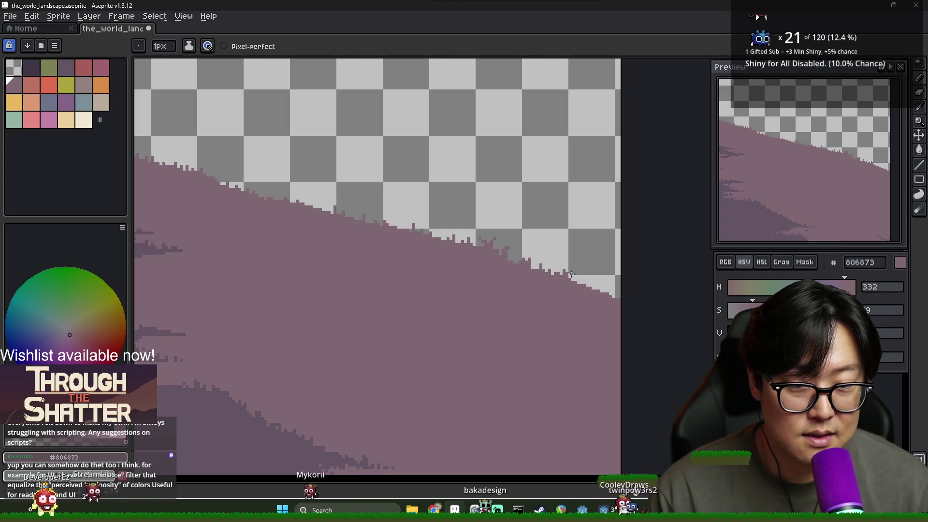
pyautogui.moveTo(573, 268); pyautogui.dragTo(572, 279)
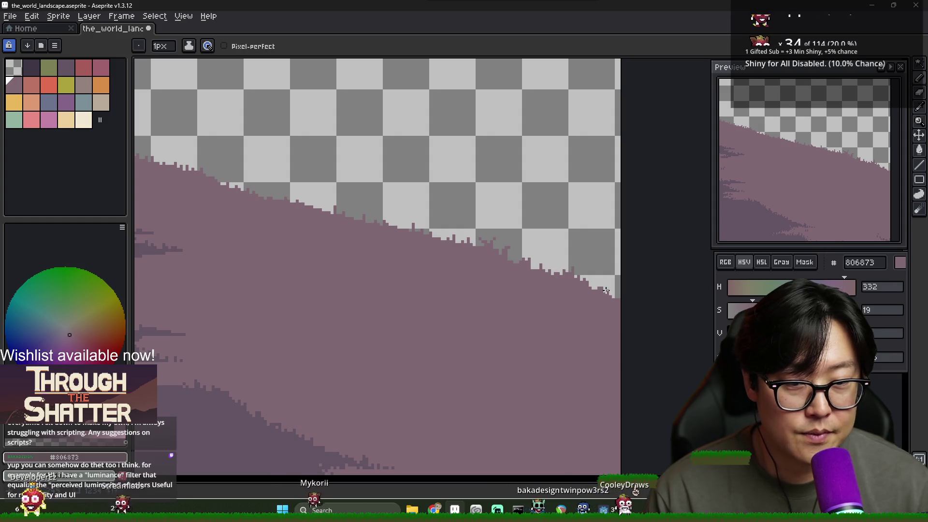
# Pick the darker shadow mauve and zoom around the hilltop to check the tufts.
pyautogui.scroll(-3, 620, 286)
pyautogui.scroll(2, 585, 312)
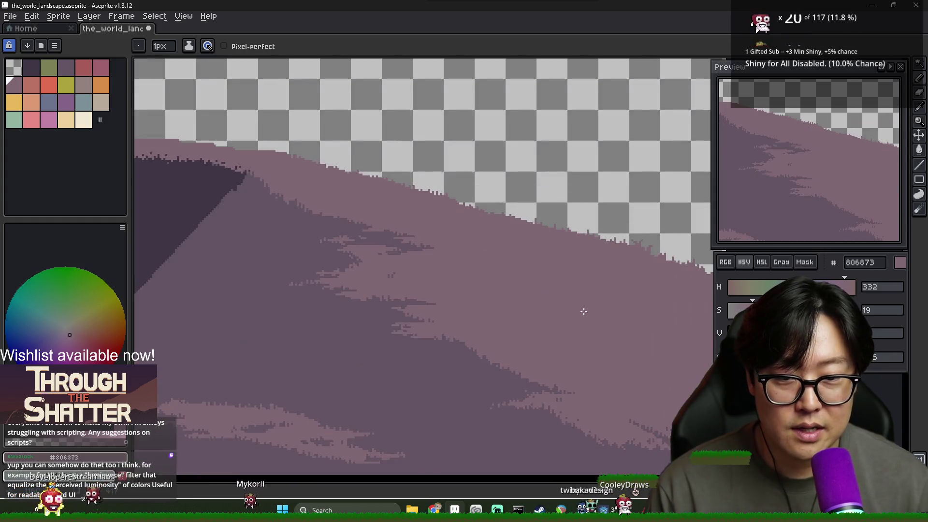
pyautogui.scroll(1, 456, 232)
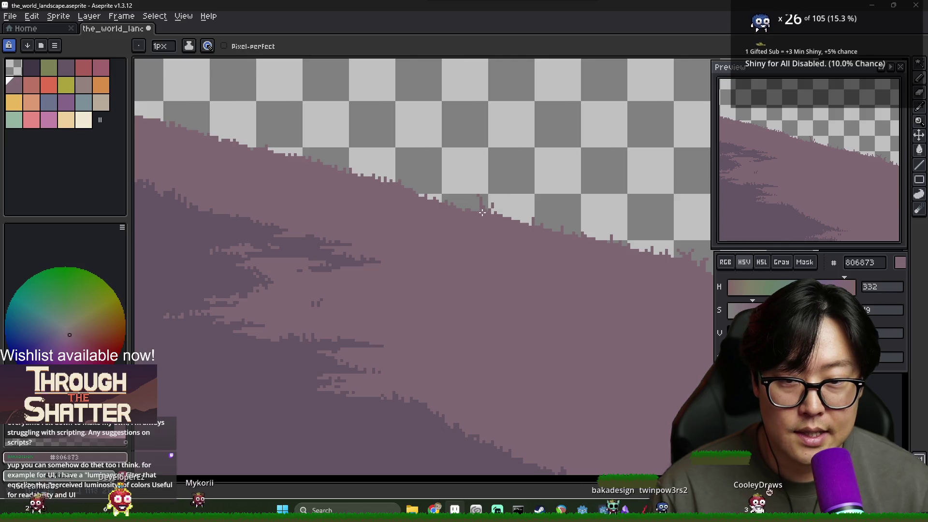
pyautogui.scroll(-3, 482, 221)
pyautogui.scroll(2, 485, 230)
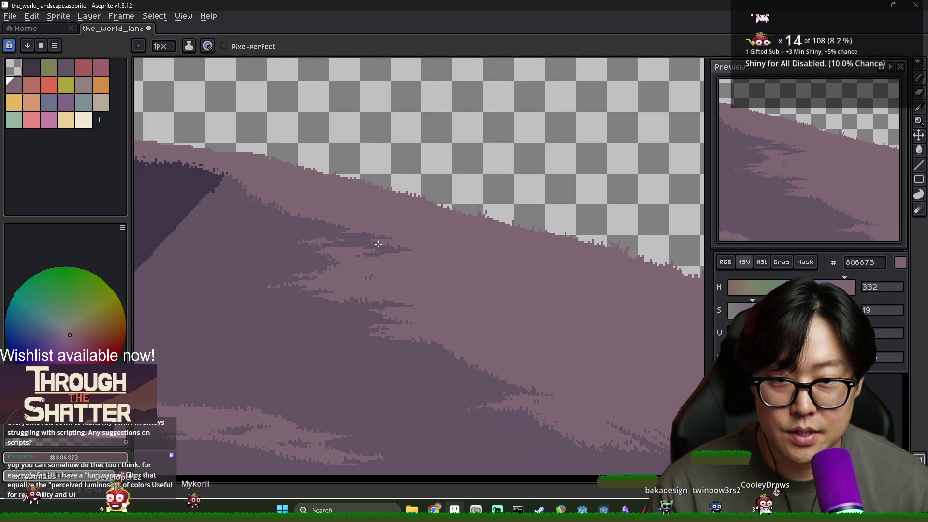
pyautogui.keyDown('alt'); pyautogui.click(486, 234); pyautogui.keyUp('alt')
pyautogui.scroll(2, 486, 234)
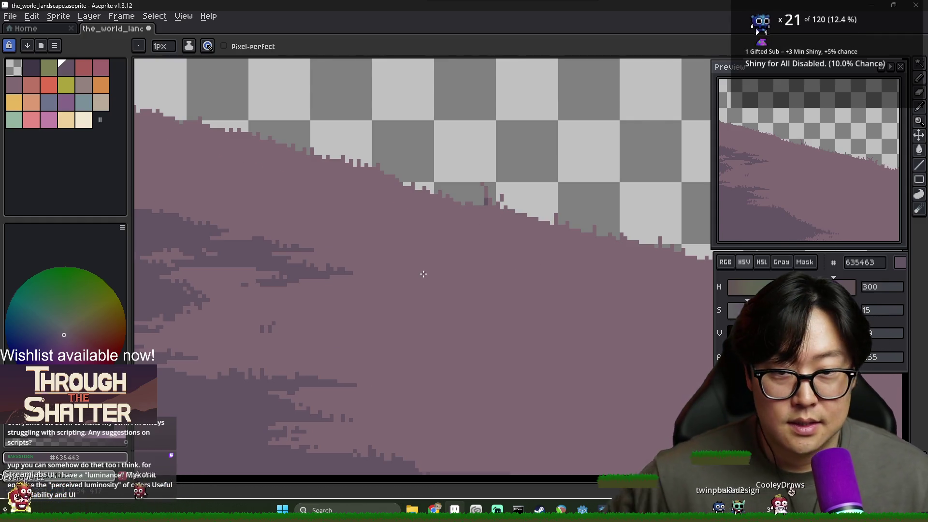
pyautogui.scroll(-1, 424, 271)
pyautogui.scroll(1, 470, 237)
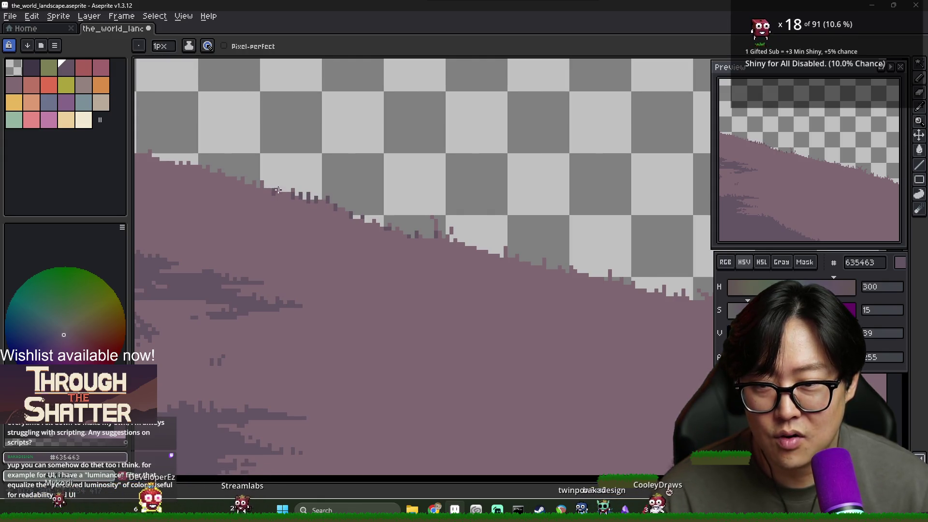
pyautogui.press('alt')
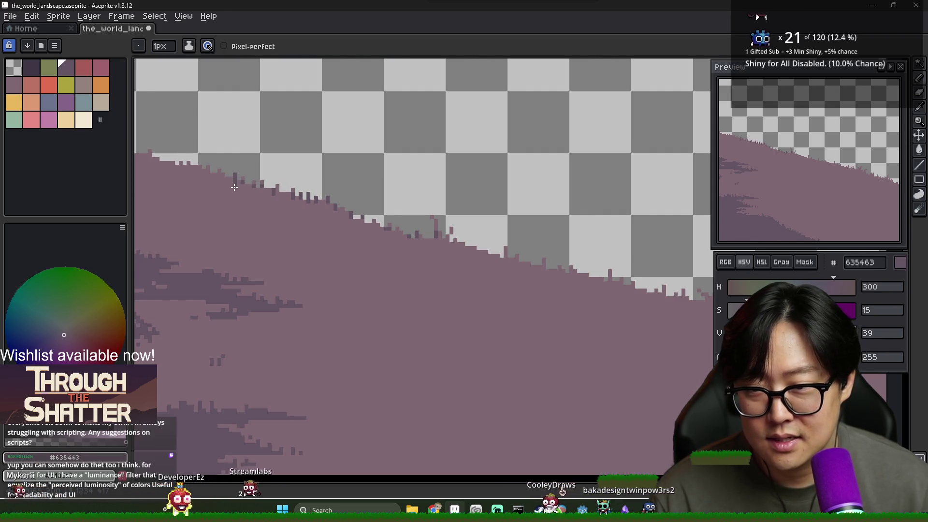
pyautogui.scroll(-4, 295, 213)
pyautogui.scroll(3, 444, 210)
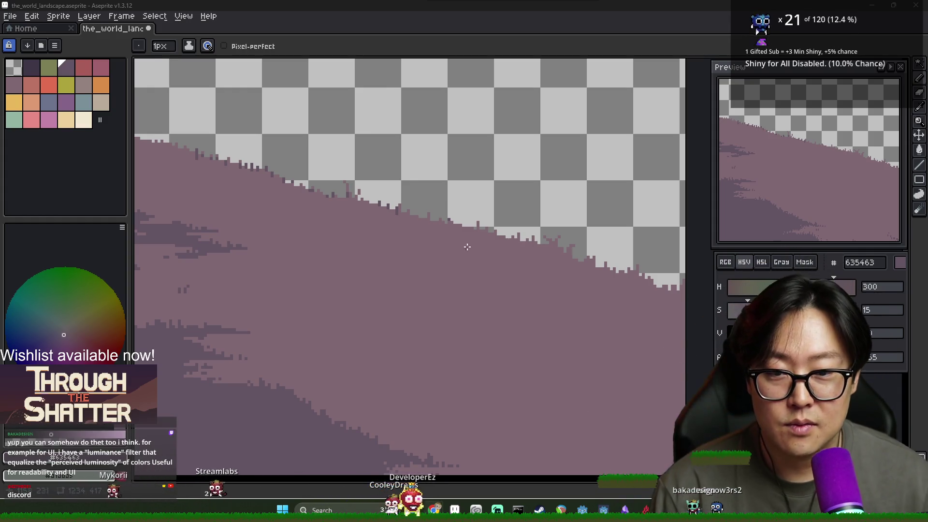
# Pick dark mauve 635463 and add short pixel columns and specks along the hilltop to the sprite's right edge.
pyautogui.scroll(2, 449, 227)
pyautogui.keyDown('alt'); pyautogui.click(449, 209); pyautogui.keyUp('alt')
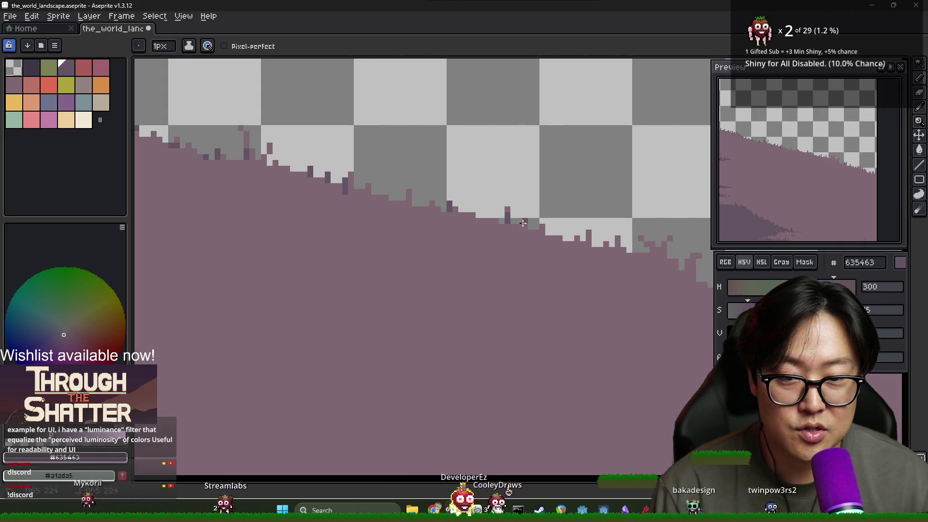
pyautogui.moveTo(543, 231); pyautogui.dragTo(543, 239)
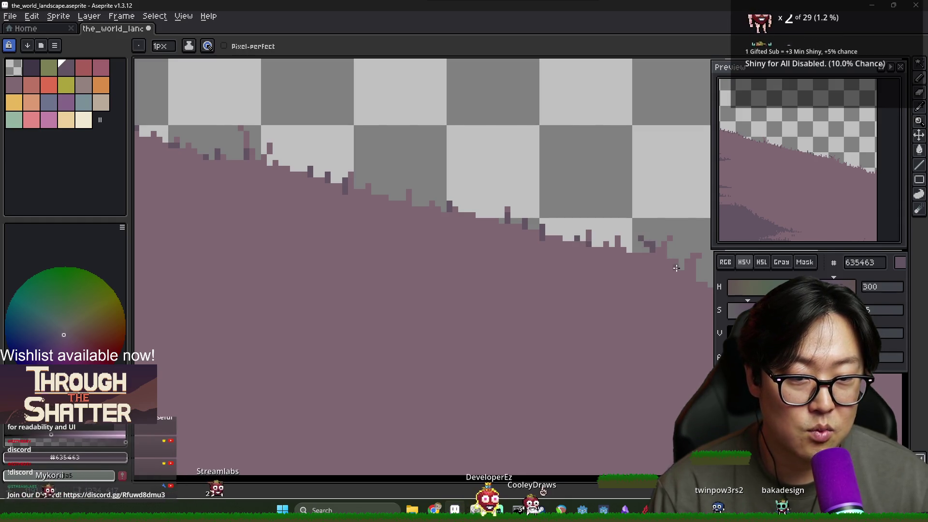
pyautogui.moveTo(654, 253); pyautogui.dragTo(552, 234)
pyautogui.click(551, 234)
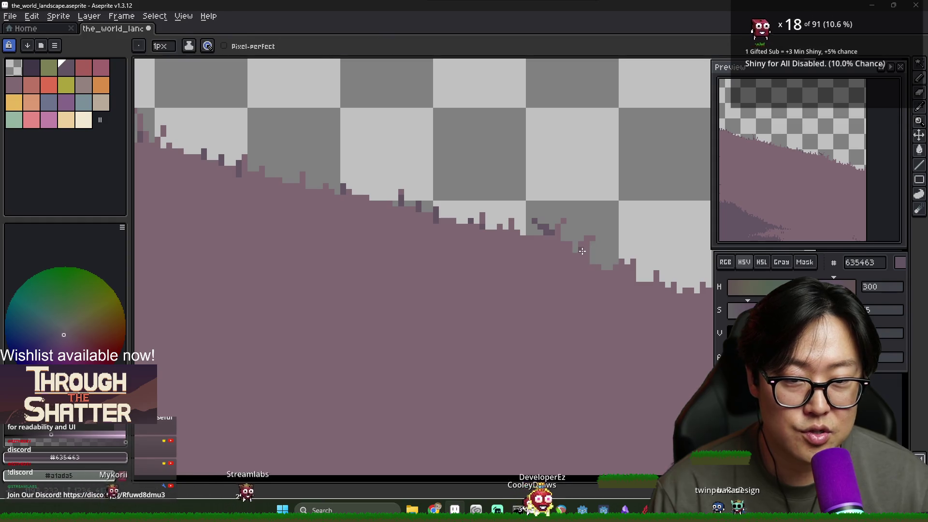
pyautogui.click(615, 269)
pyautogui.click(656, 275)
pyautogui.moveTo(655, 286); pyautogui.dragTo(554, 272)
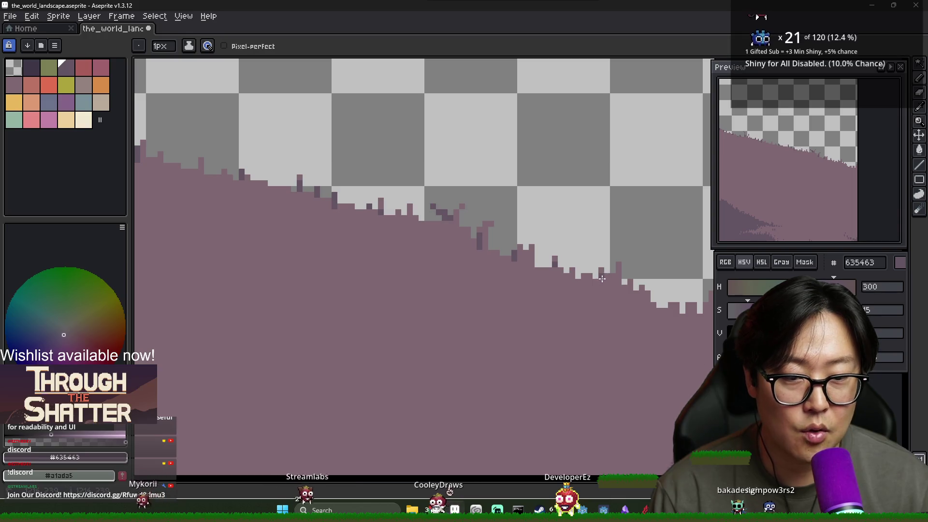
pyautogui.moveTo(690, 314); pyautogui.dragTo(572, 308)
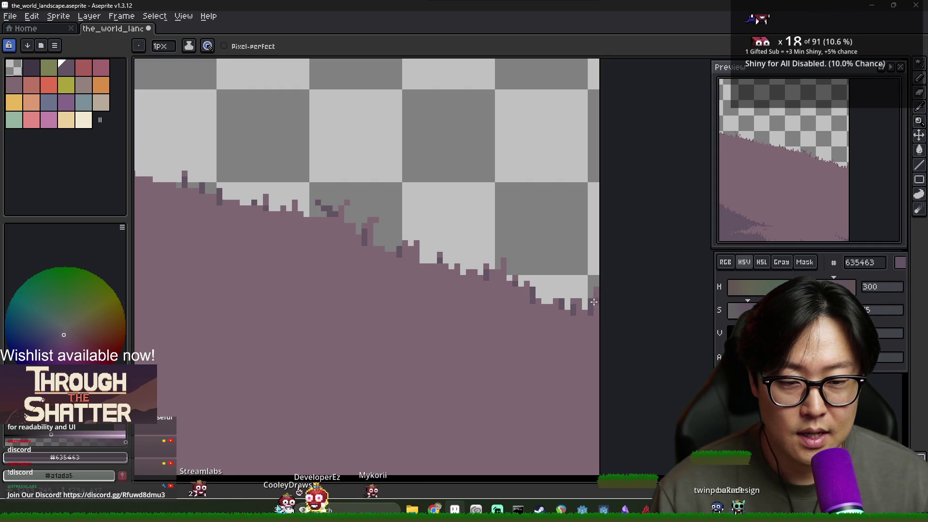
pyautogui.scroll(-3, 593, 304)
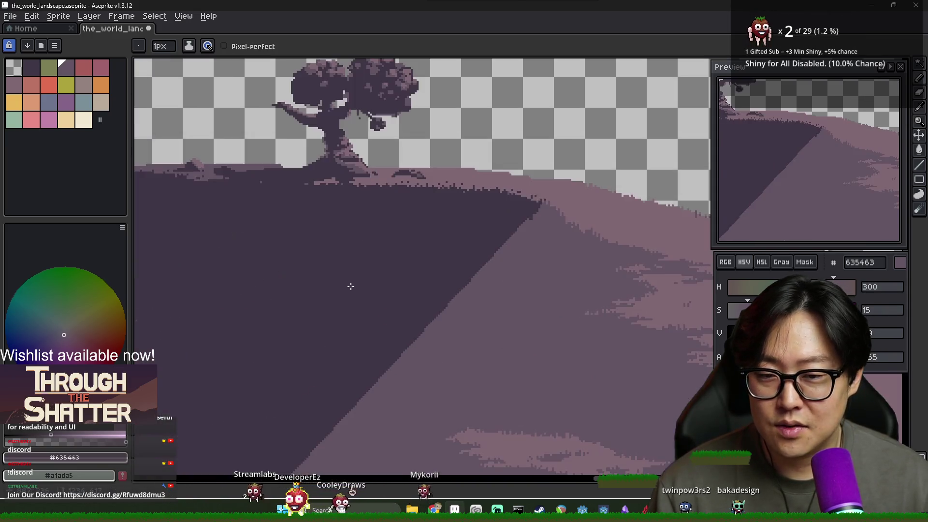
# Choose orange and try bucket-filling the transparent sky with it.
pyautogui.scroll(1, 525, 223)
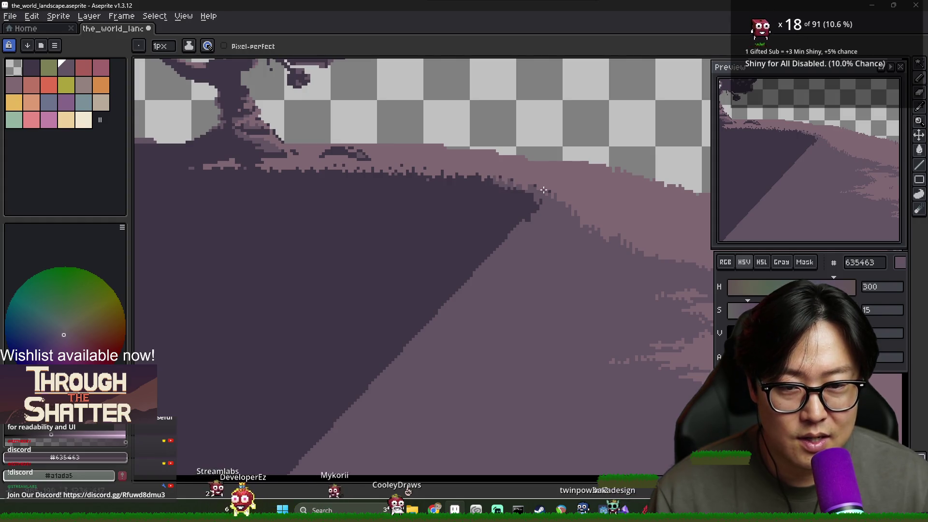
pyautogui.keyDown('alt'); pyautogui.click(536, 185); pyautogui.keyUp('alt')
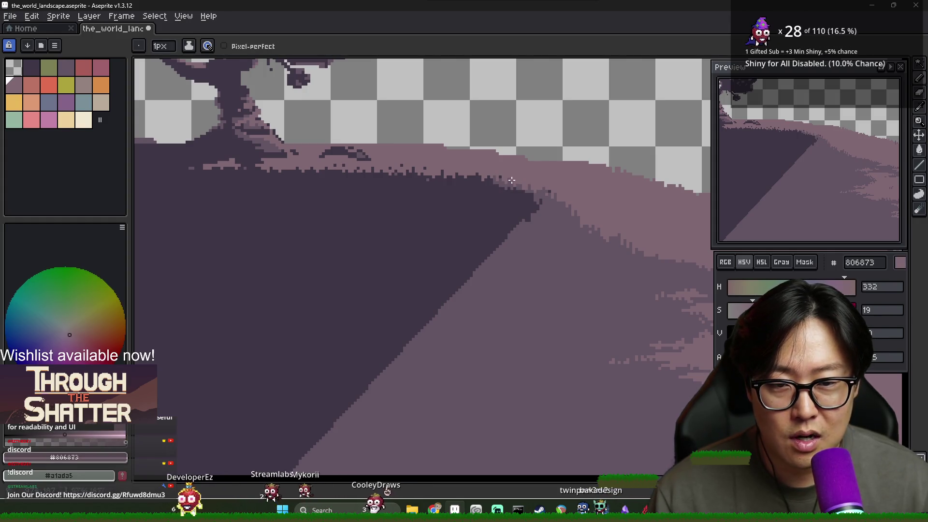
pyautogui.click(102, 86)
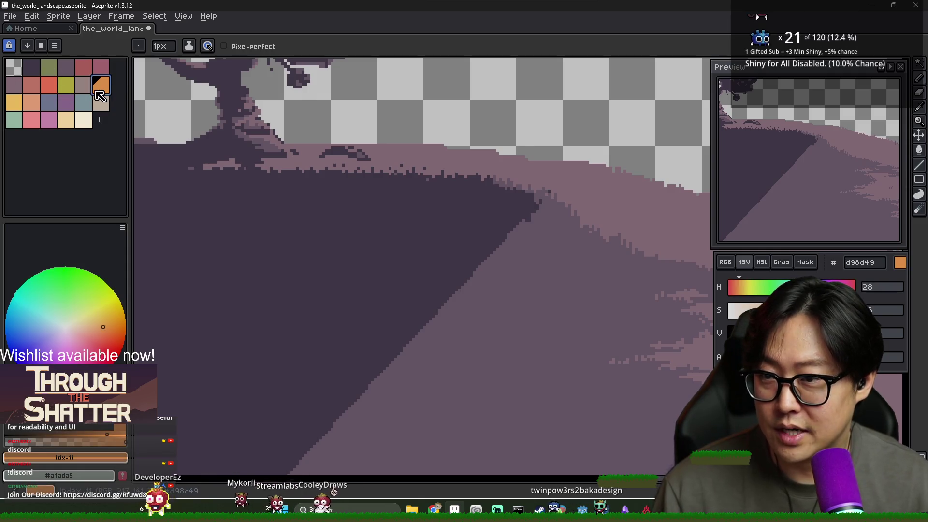
pyautogui.press('g')
pyautogui.scroll(-2, 387, 145)
pyautogui.click(385, 143)
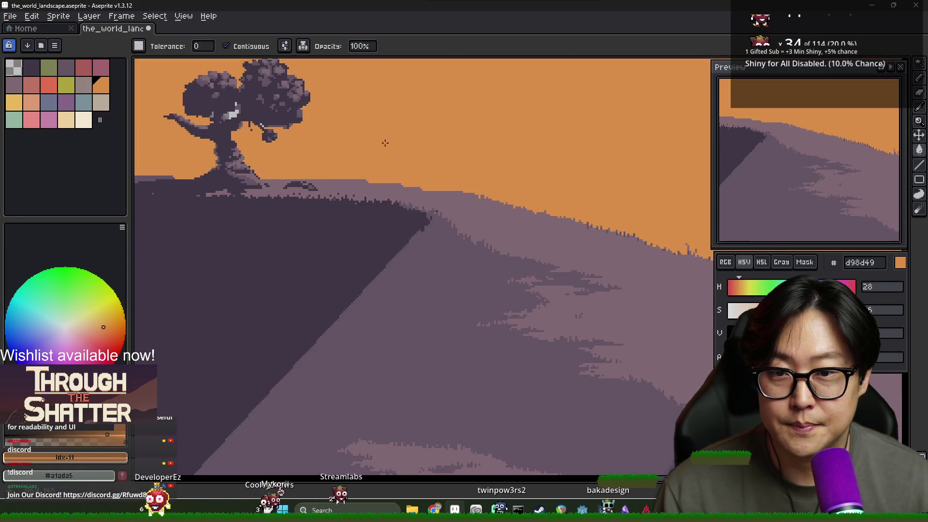
pyautogui.hotkey('ctrl', 'z')
pyautogui.hotkey('ctrl', 'y')
pyautogui.scroll(-2, 382, 130)
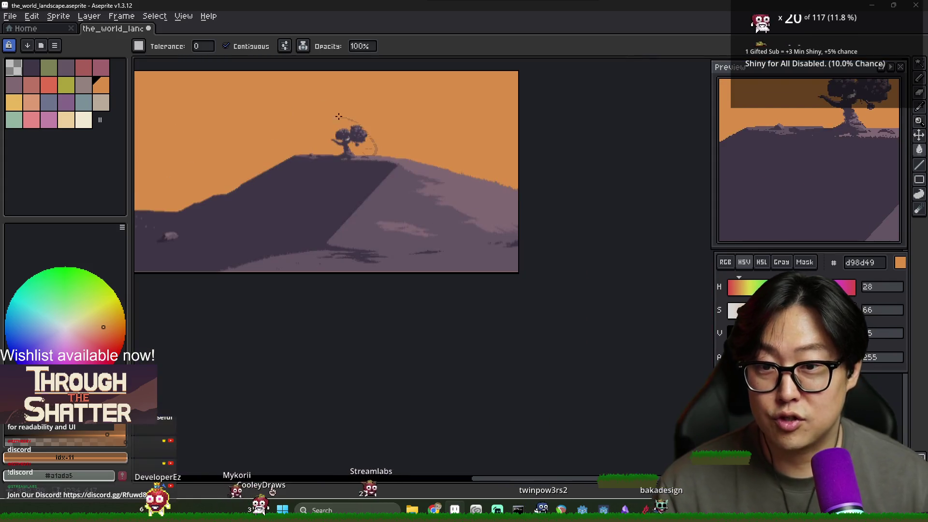
pyautogui.scroll(3, 366, 133)
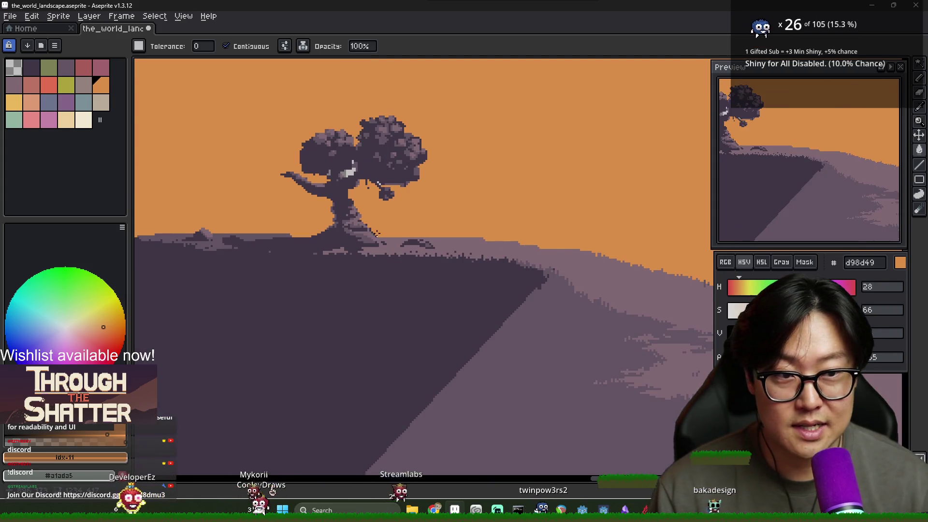
# Undo the orange sky fill and pencil an orange arc in the empty sky.
pyautogui.press('b')
pyautogui.hotkey('ctrl', 'z')
pyautogui.hscroll(3, 378, 154)
pyautogui.moveTo(426, 142)
pyautogui.mouseDown()
pyautogui.moveTo(425, 182)
pyautogui.moveTo(425, 145)
pyautogui.mouseUp()
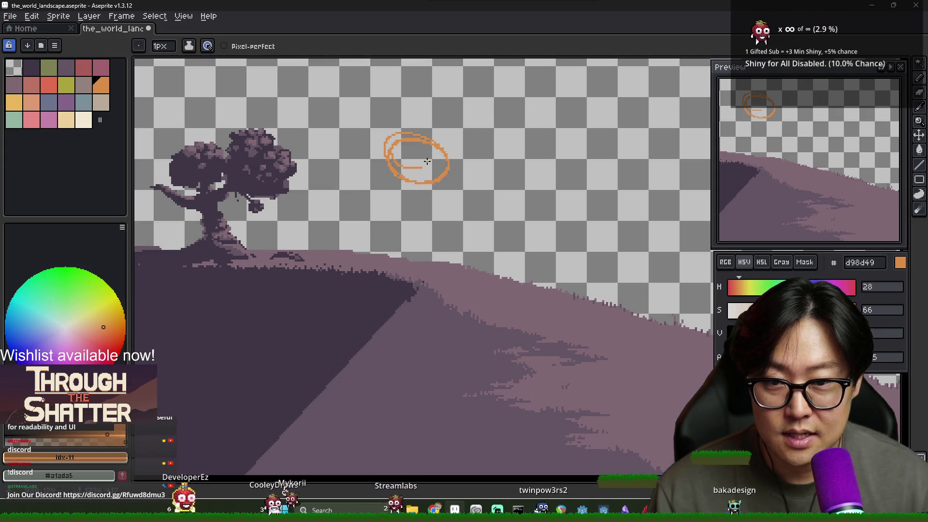
# Fill the orange oval solid and paint a mid-blue spot inside it.
pyautogui.press('g')
pyautogui.click(411, 159)
pyautogui.scroll(3, 397, 155)
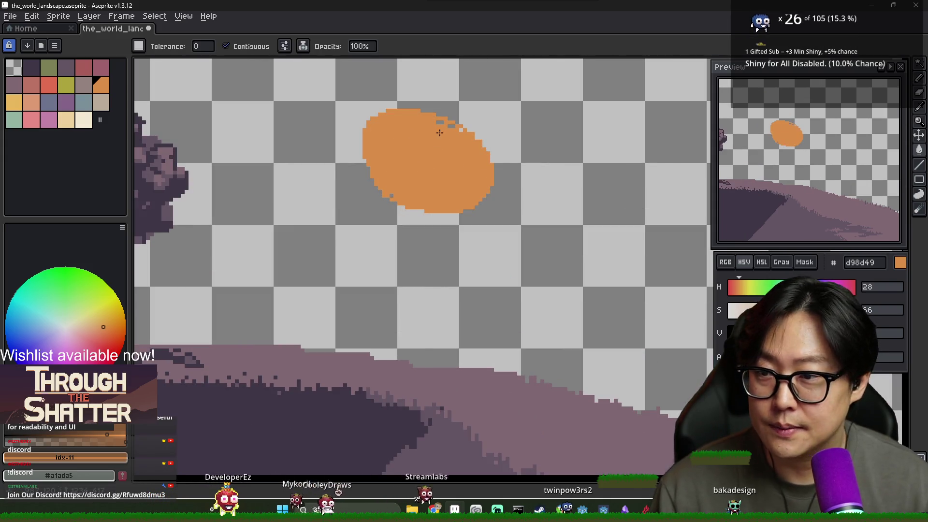
pyautogui.click(25, 330)
pyautogui.press('b')
pyautogui.moveTo(445, 139); pyautogui.dragTo(454, 145)
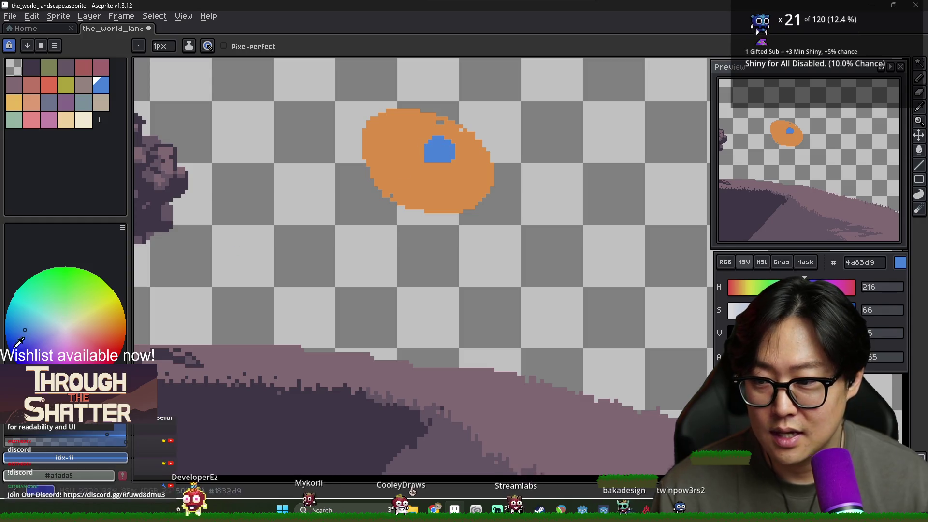
# Dab pale blue, bright blue and lavender-blue spots across the oval's lower, left and right parts.
pyautogui.click(30, 332)
pyautogui.click(49, 330)
pyautogui.moveTo(433, 173); pyautogui.dragTo(437, 182)
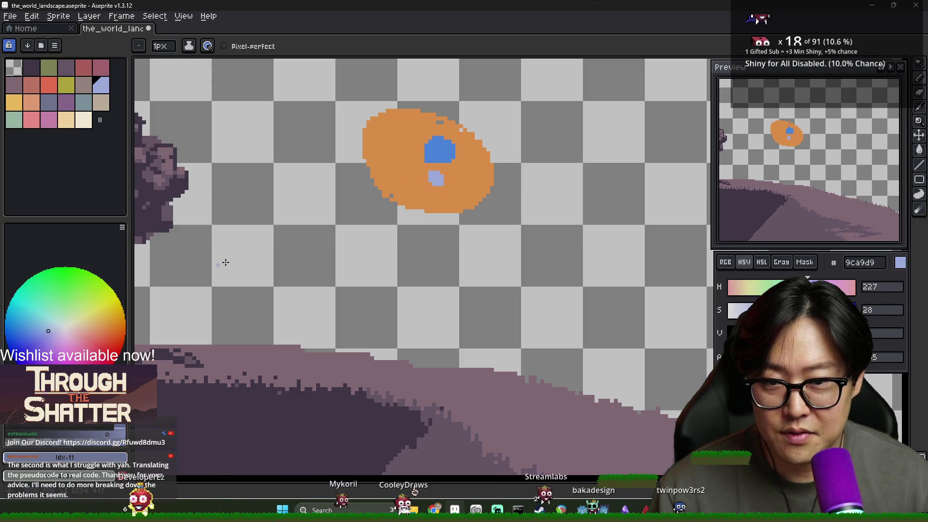
pyautogui.click(33, 324)
pyautogui.moveTo(392, 145)
pyautogui.mouseDown()
pyautogui.moveTo(407, 149)
pyautogui.moveTo(409, 179)
pyautogui.mouseUp()
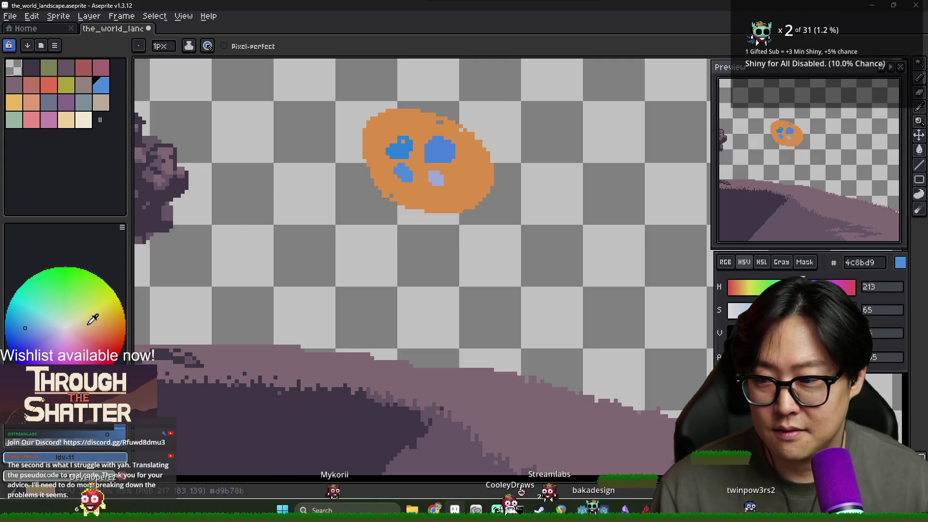
pyautogui.click(39, 316)
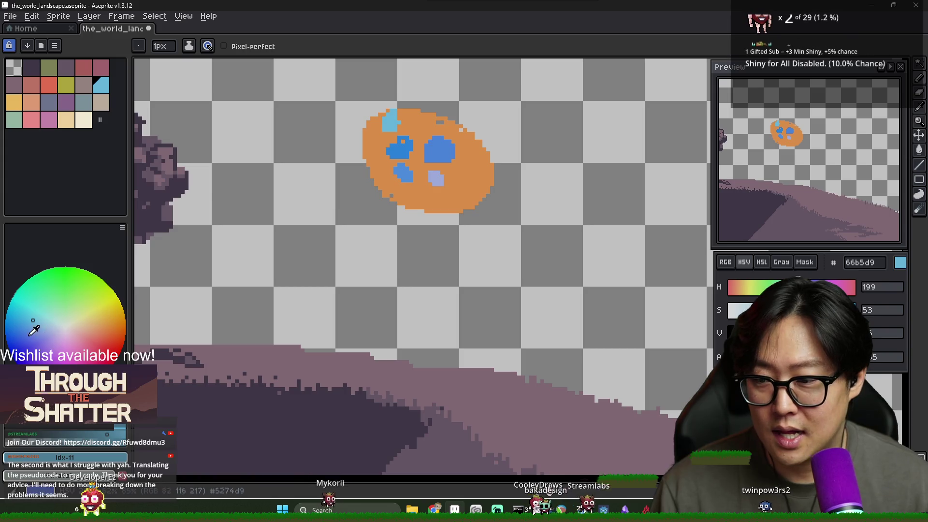
pyautogui.click(22, 334)
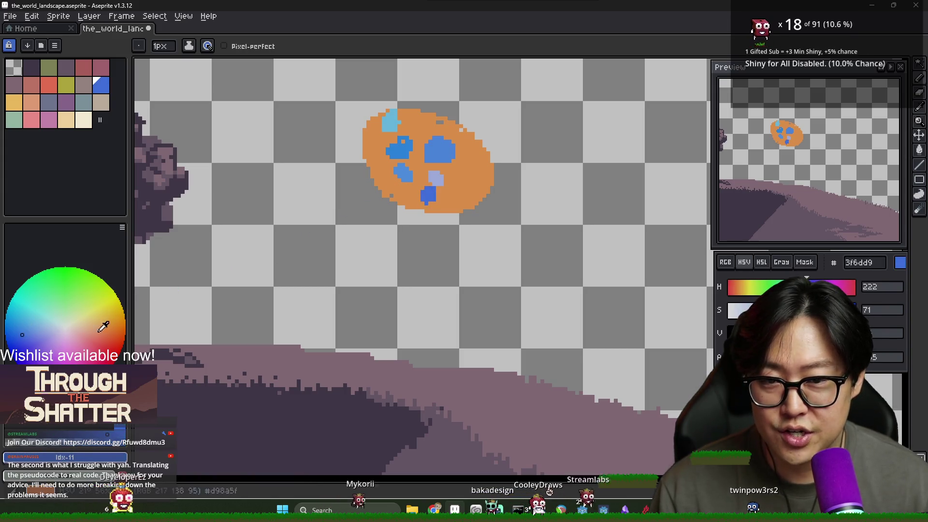
pyautogui.click(38, 333)
pyautogui.moveTo(477, 175); pyautogui.dragTo(467, 173)
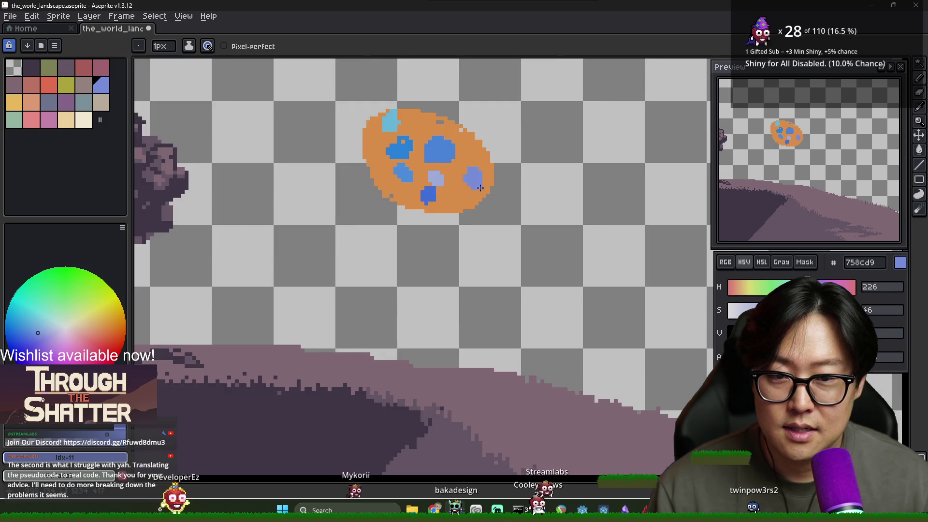
# Undo a stray light-blue curve, then eyedrop the oval's blue and orange and the strip's deep and light blues.
pyautogui.scroll(-1, 467, 173)
pyautogui.scroll(1, 467, 172)
pyautogui.press('alt')
pyautogui.moveTo(546, 131); pyautogui.dragTo(551, 174)
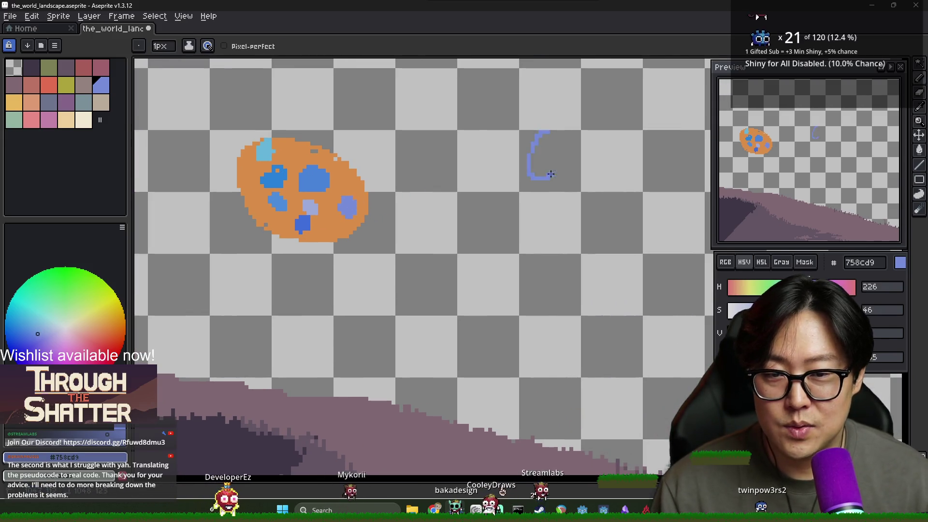
pyautogui.hotkey('ctrl', 'z')
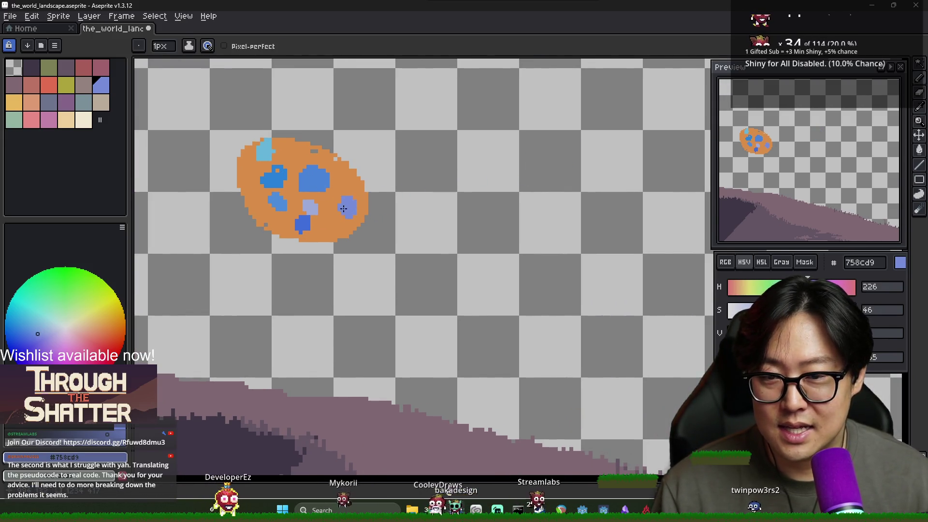
pyautogui.scroll(1, 348, 203)
pyautogui.keyDown('alt'); pyautogui.click(327, 184); pyautogui.keyUp('alt')
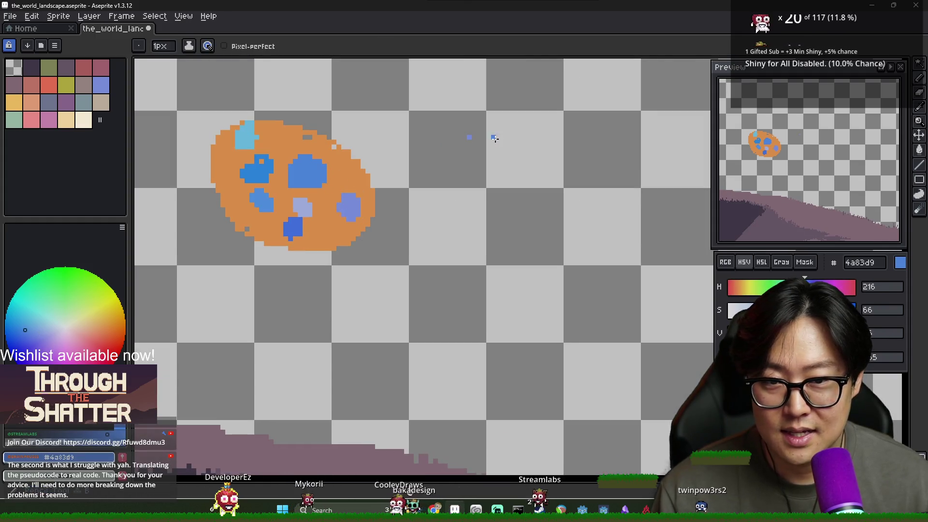
pyautogui.scroll(1, 200, 199)
pyautogui.keyDown('alt'); pyautogui.click(304, 155); pyautogui.keyUp('alt')
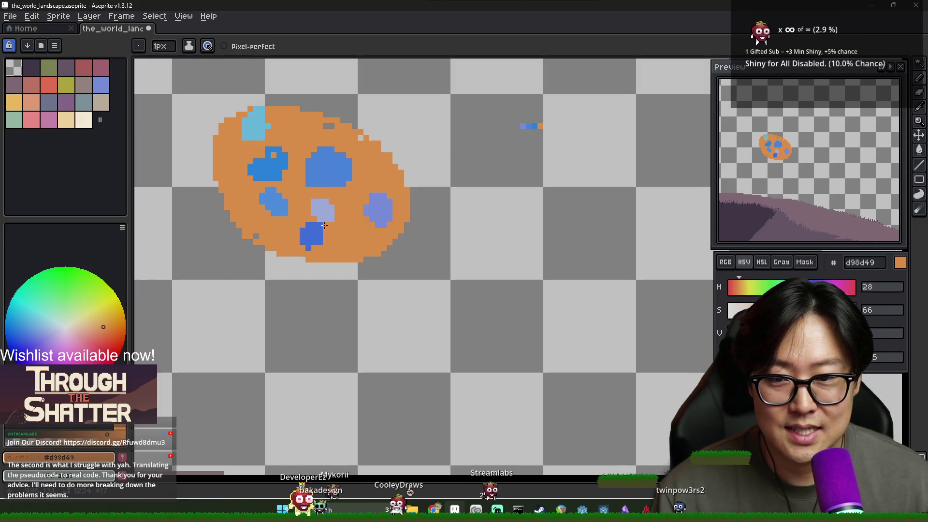
pyautogui.keyDown('alt'); pyautogui.click(528, 130); pyautogui.keyUp('alt')
pyautogui.keyDown('alt'); pyautogui.click(550, 129); pyautogui.keyUp('alt')
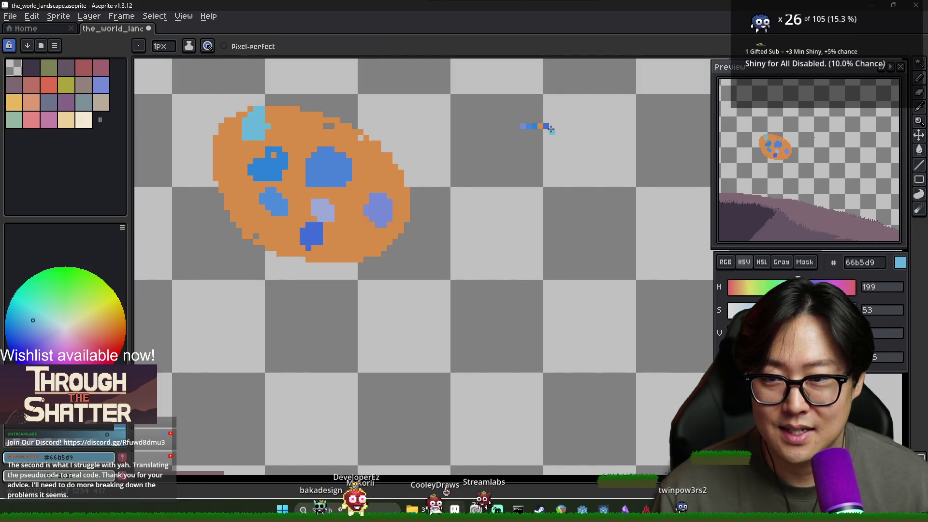
pyautogui.scroll(-1, 440, 195)
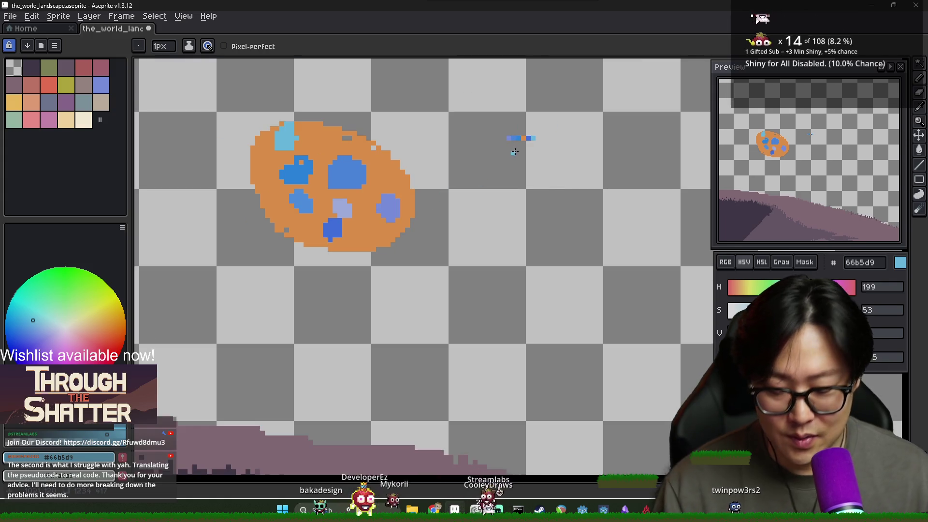
# Place orange, blue and light-blue test pixels in the sky as a colour blob.
pyautogui.scroll(7, 527, 141)
pyautogui.scroll(-5, 543, 145)
pyautogui.keyDown('alt'); pyautogui.click(546, 146); pyautogui.keyUp('alt')
pyautogui.click(415, 139)
pyautogui.keyDown('alt'); pyautogui.click(531, 146); pyautogui.keyUp('alt')
pyautogui.click(445, 131)
pyautogui.scroll(6, 512, 145)
pyautogui.scroll(-3, 573, 112)
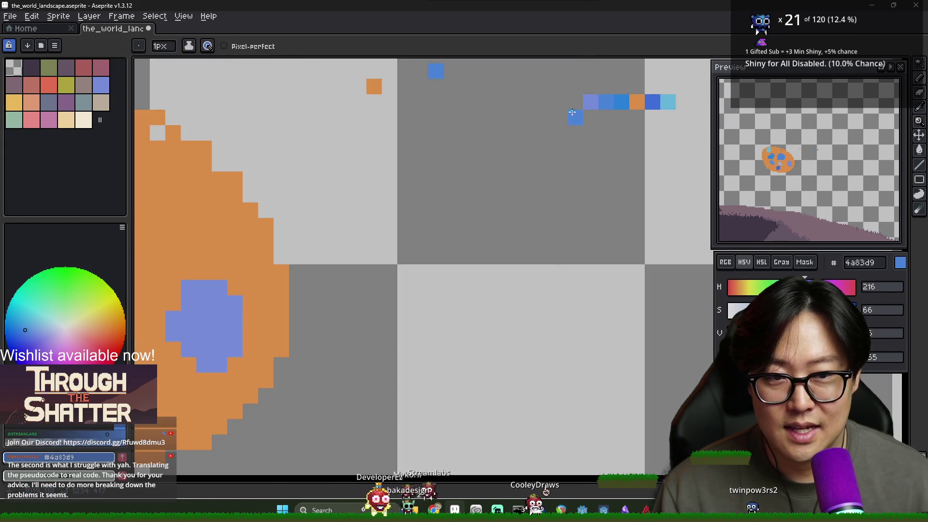
pyautogui.scroll(-2, 573, 112)
pyautogui.scroll(2, 563, 147)
pyautogui.keyDown('alt'); pyautogui.click(587, 156); pyautogui.keyUp('alt')
pyautogui.click(341, 161)
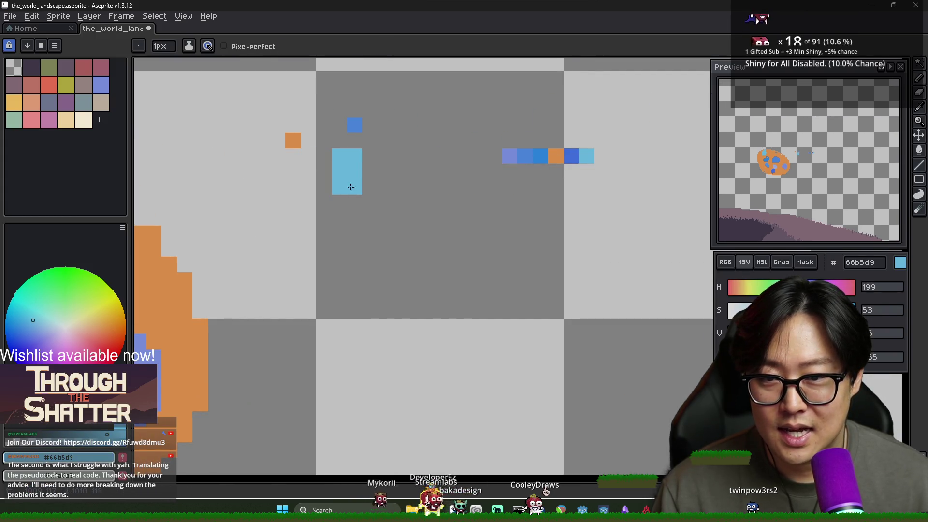
# Select the colour blob with the Rectangular Marquee and delete it.
pyautogui.scroll(-3, 387, 176)
pyautogui.scroll(-1, 468, 216)
pyautogui.press('m')
pyautogui.moveTo(479, 307); pyautogui.dragTo(183, 160)
pyautogui.press('Delete')
pyautogui.scroll(1, 547, 235)
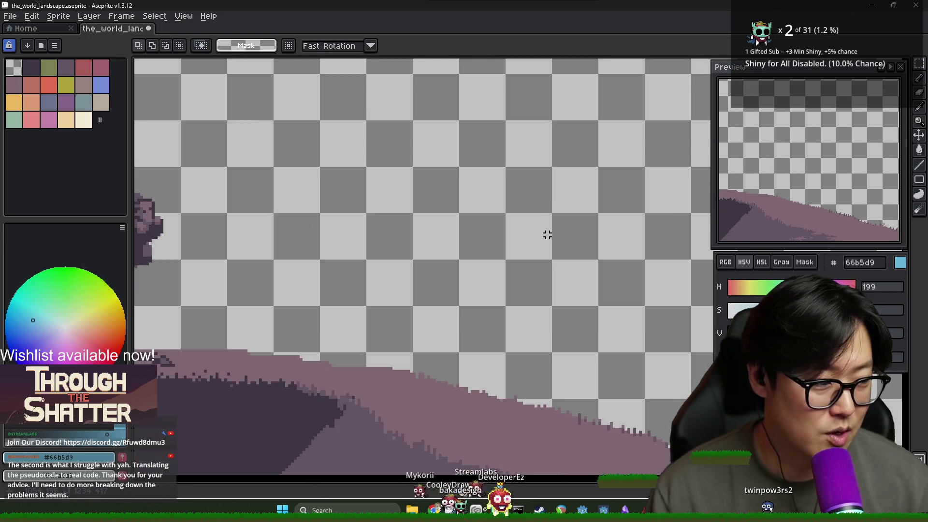
pyautogui.scroll(-1, 556, 239)
pyautogui.scroll(-1, 532, 256)
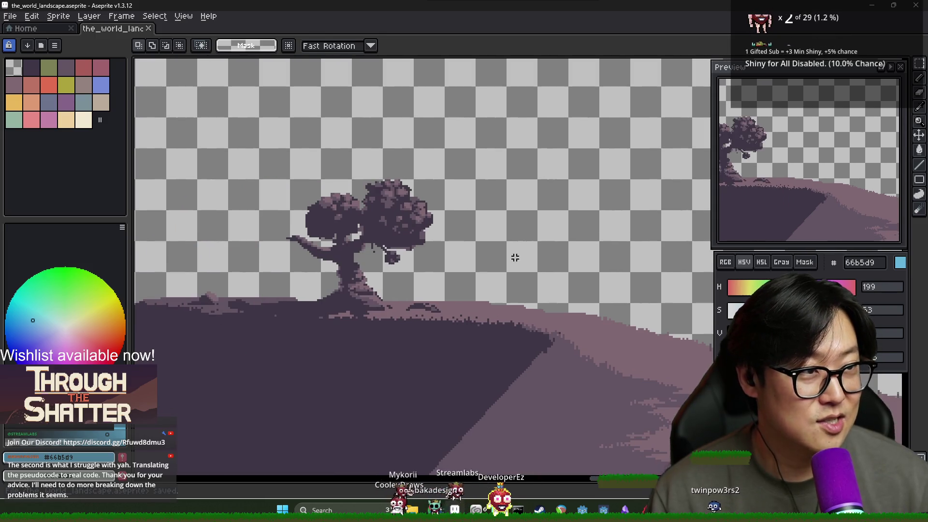
pyautogui.scroll(-1, 468, 322)
pyautogui.scroll(1, 452, 275)
pyautogui.scroll(2, 376, 162)
pyautogui.scroll(-1, 342, 190)
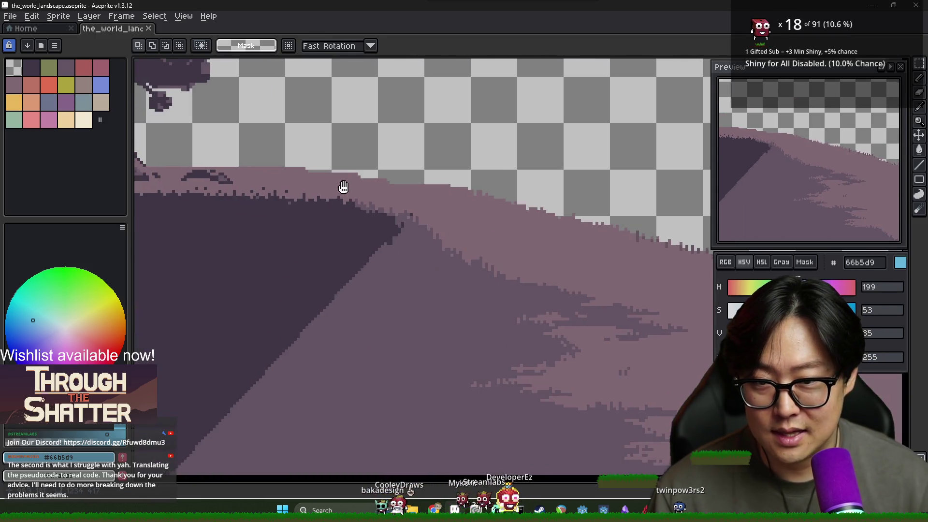
pyautogui.scroll(1, 321, 170)
# With the Pencil, pick up the lit hillside mauve and place a mark on the hill edge.
pyautogui.press('b')
pyautogui.keyDown('alt'); pyautogui.click(322, 177); pyautogui.keyUp('alt')
pyautogui.click(316, 166)
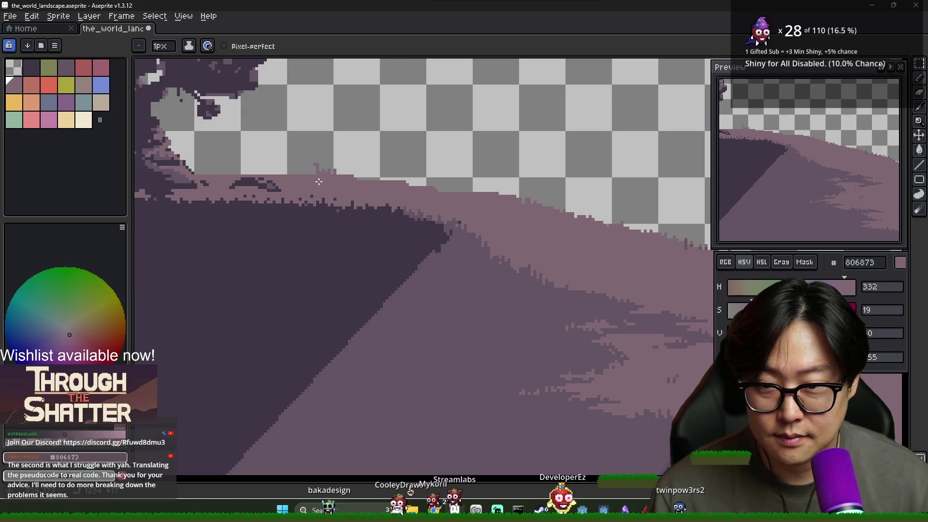
# Draw single-pixel #806873 grass spikes along the crest, erasing stray pixels along the way.
pyautogui.scroll(1, 320, 181)
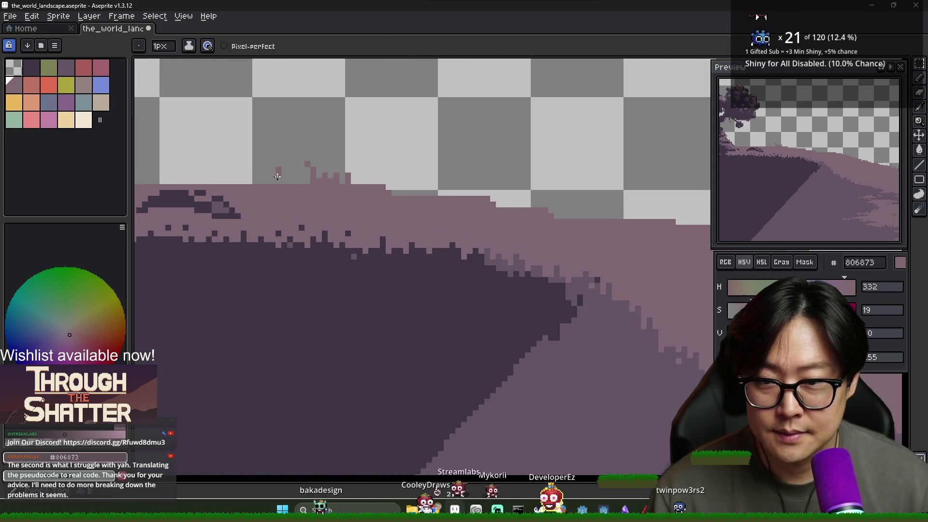
pyautogui.hscroll(-3, 280, 186)
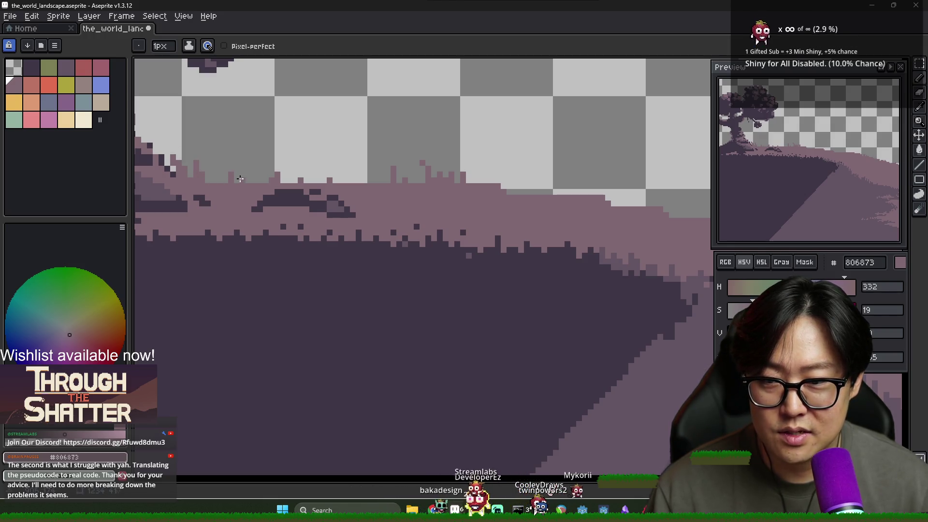
pyautogui.press('i')
pyautogui.press('e')
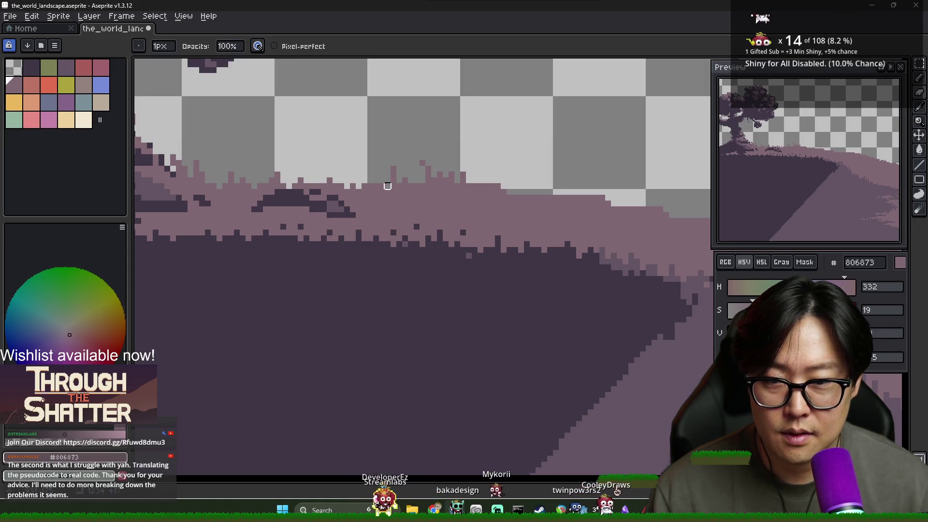
pyautogui.scroll(-5, 383, 182)
pyautogui.scroll(2, 366, 218)
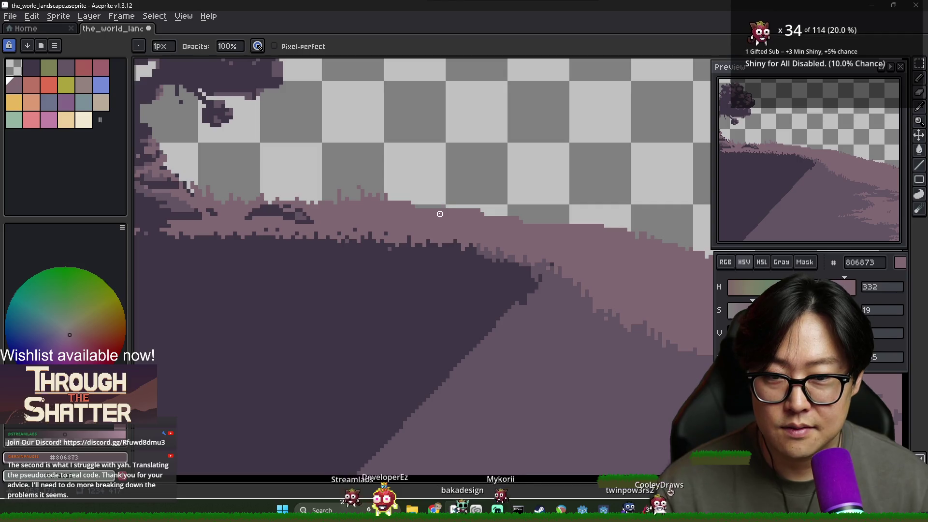
pyautogui.press('b')
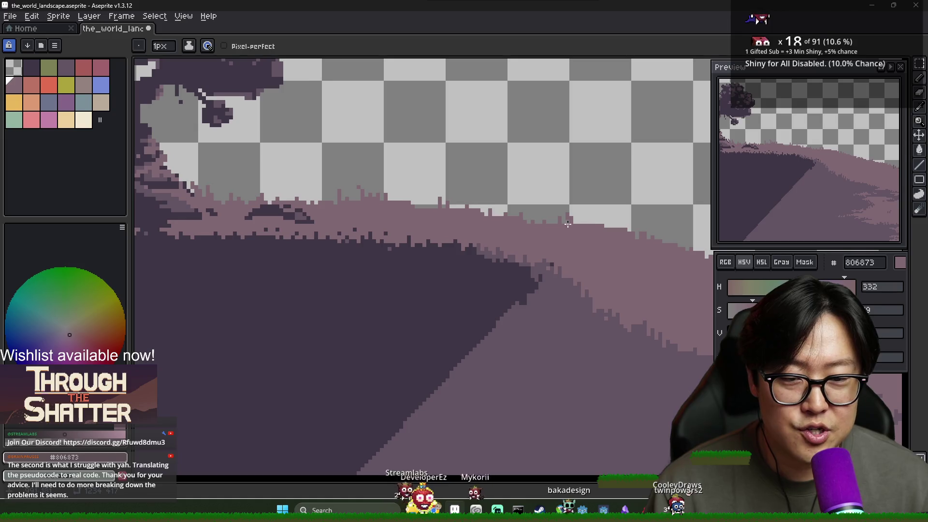
pyautogui.scroll(-4, 626, 229)
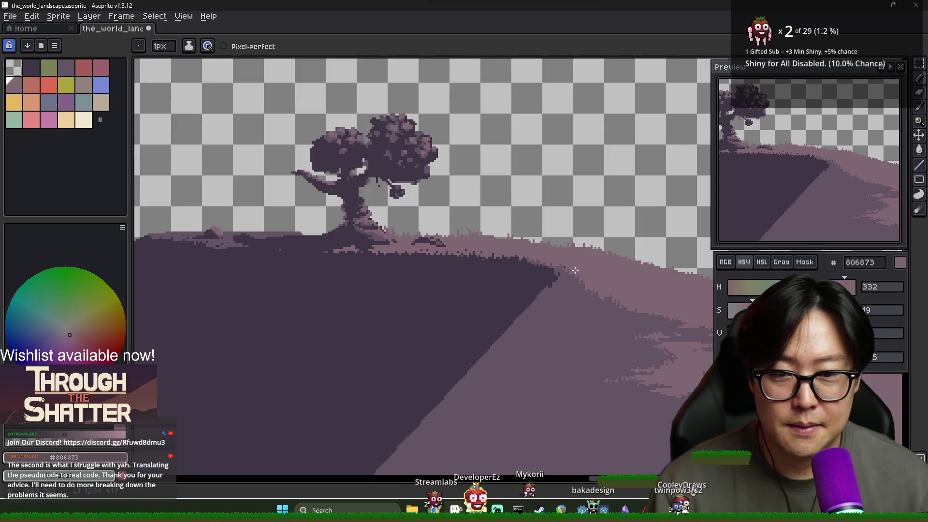
pyautogui.scroll(2, 456, 263)
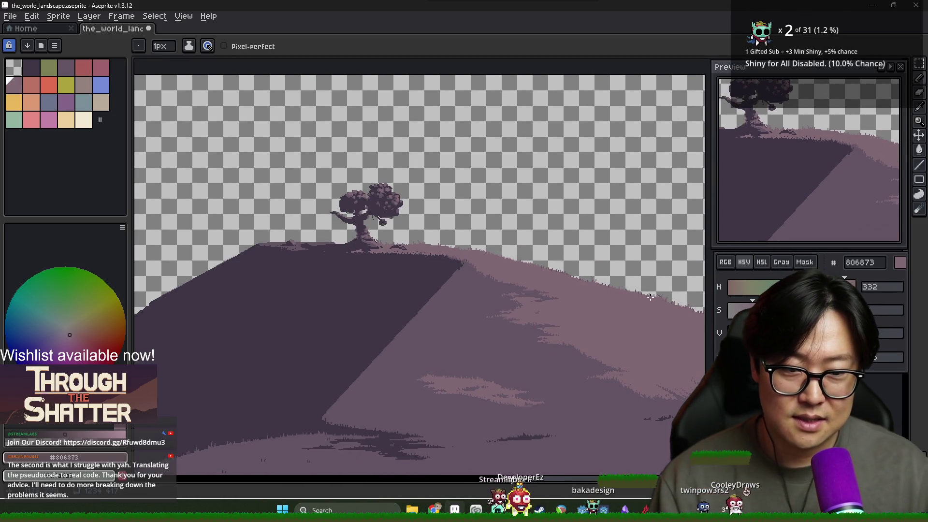
# Frame the hillside and alternate dark #635463 and light #806873 pixels along the left shadow edge.
pyautogui.moveTo(423, 240); pyautogui.dragTo(342, 228)
pyautogui.scroll(3, 466, 270)
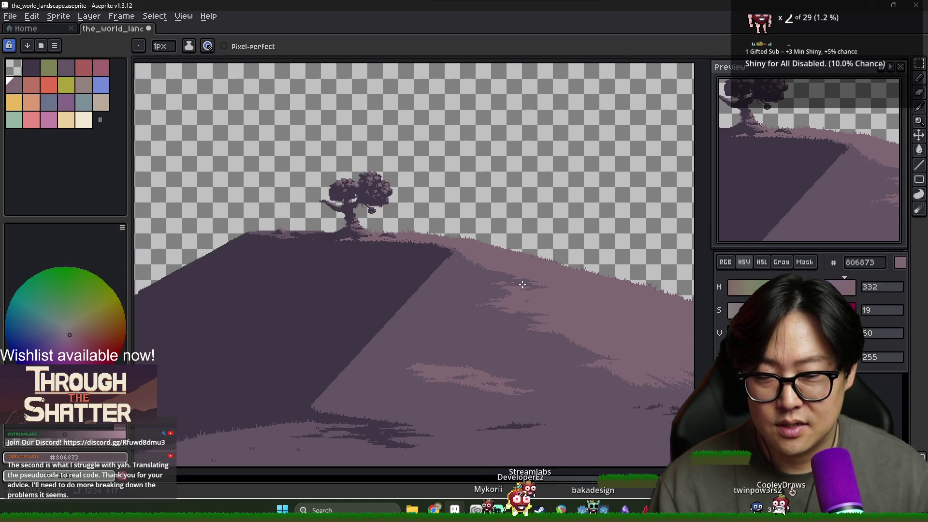
pyautogui.keyDown('alt'); pyautogui.click(466, 270); pyautogui.keyUp('alt')
pyautogui.scroll(1, 314, 173)
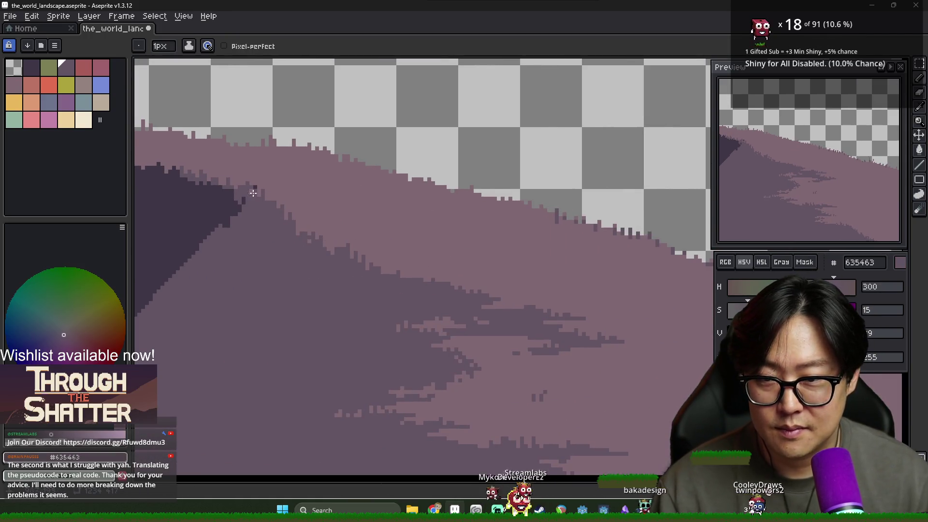
pyautogui.scroll(-2, 355, 185)
pyautogui.scroll(2, 331, 179)
pyautogui.keyDown('alt'); pyautogui.click(305, 175); pyautogui.keyUp('alt')
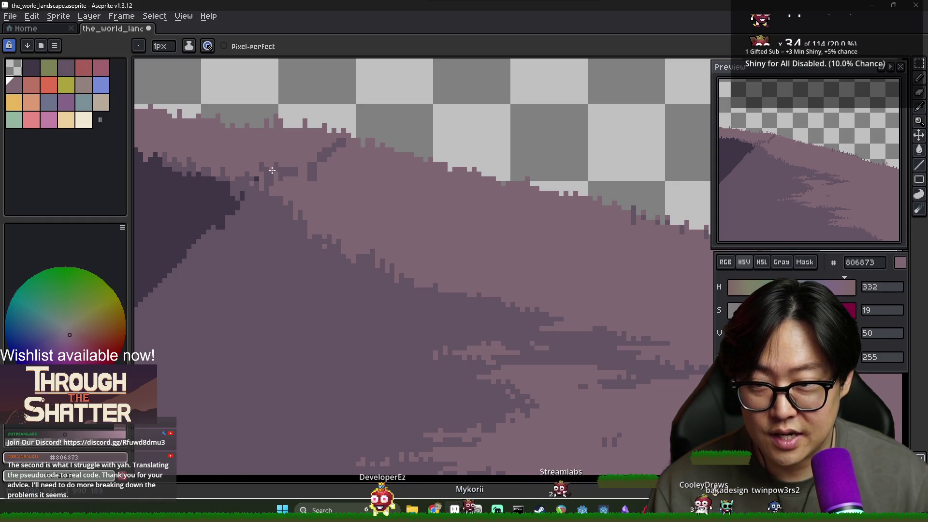
pyautogui.keyDown('alt'); pyautogui.click(334, 154); pyautogui.keyUp('alt')
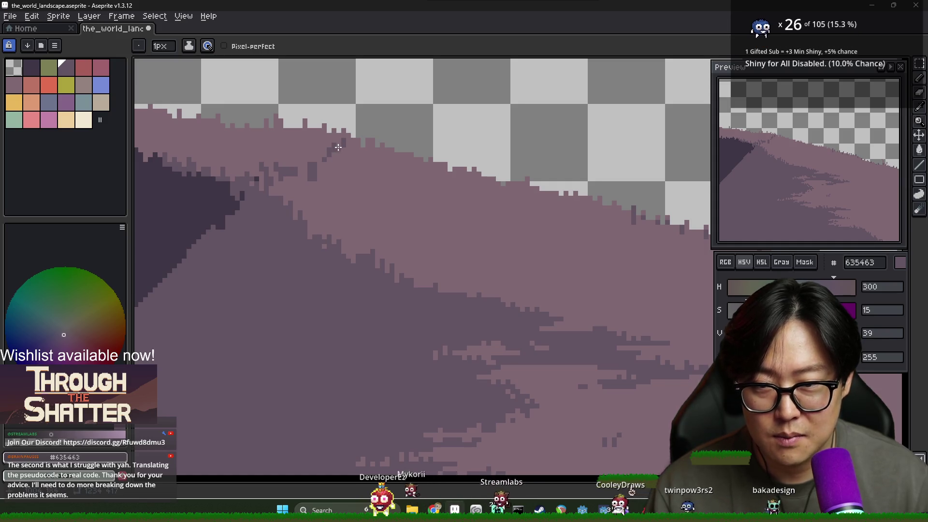
pyautogui.keyDown('alt'); pyautogui.click(313, 167); pyautogui.keyUp('alt')
# Interlock dark and light mauve pixels along the shadow edge near the hilltop.
pyautogui.scroll(-2, 313, 178)
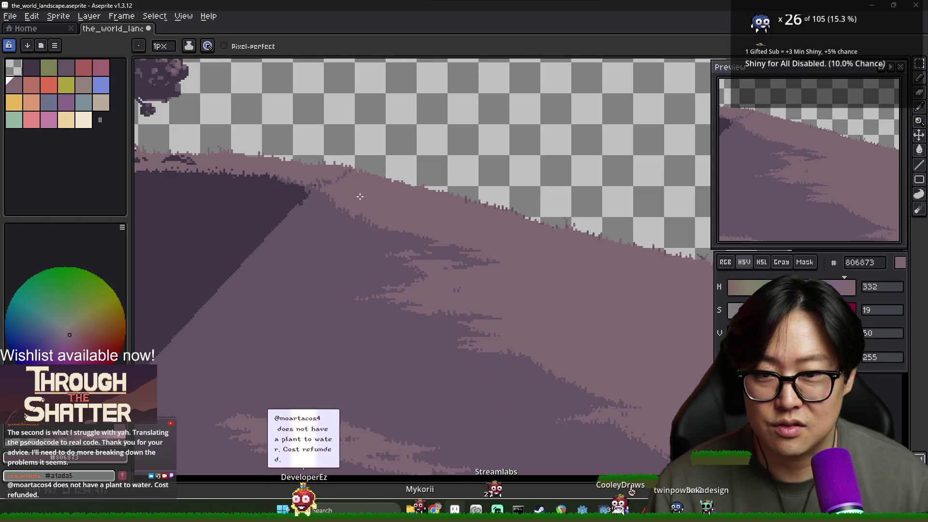
pyautogui.scroll(-3, 364, 204)
pyautogui.scroll(2, 364, 204)
pyautogui.scroll(2, 370, 197)
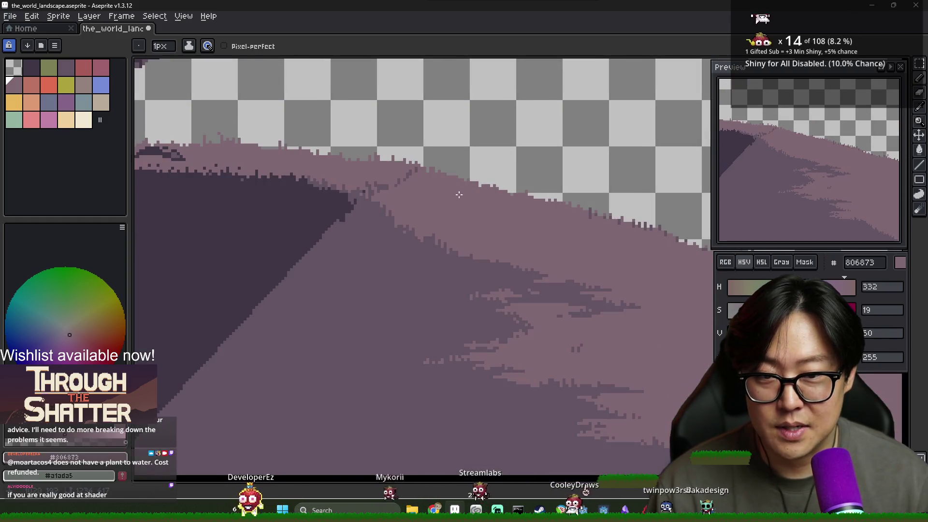
pyautogui.keyDown('alt'); pyautogui.click(371, 197); pyautogui.keyUp('alt')
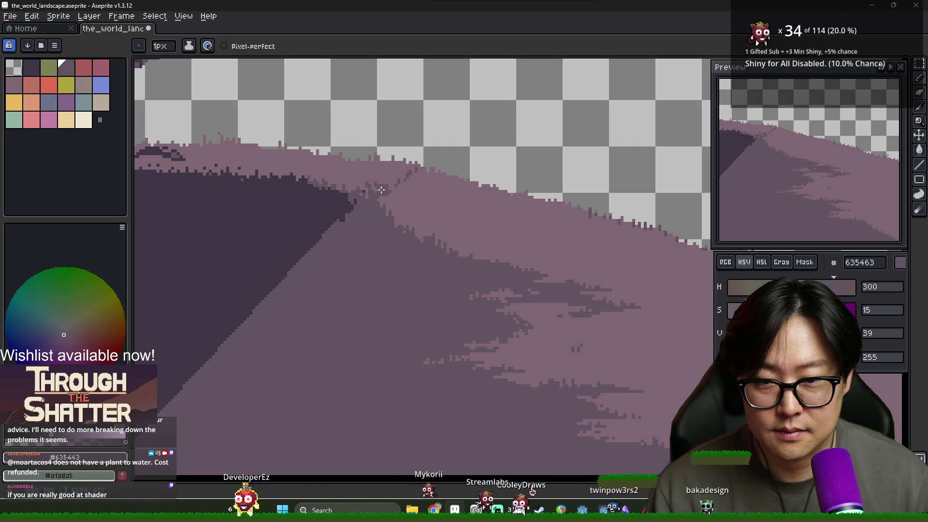
pyautogui.keyDown('alt'); pyautogui.click(390, 182); pyautogui.keyUp('alt')
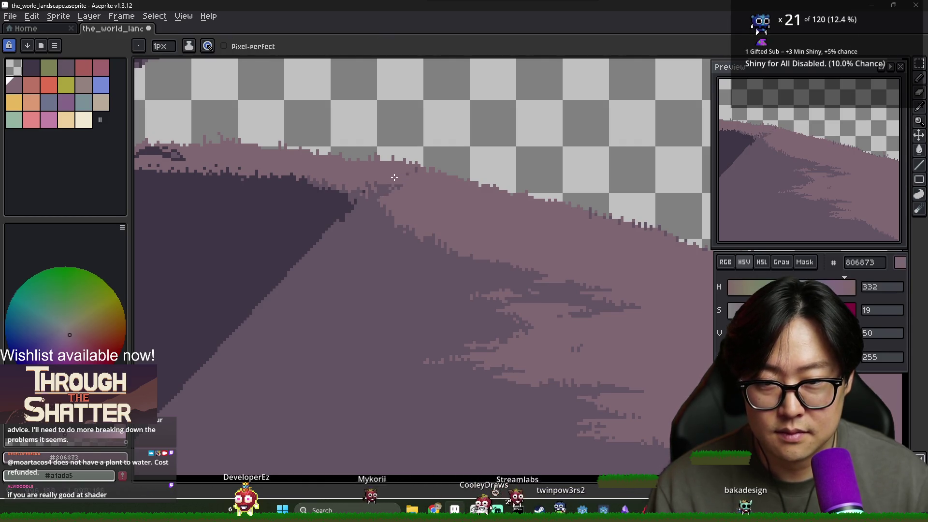
pyautogui.scroll(-4, 485, 176)
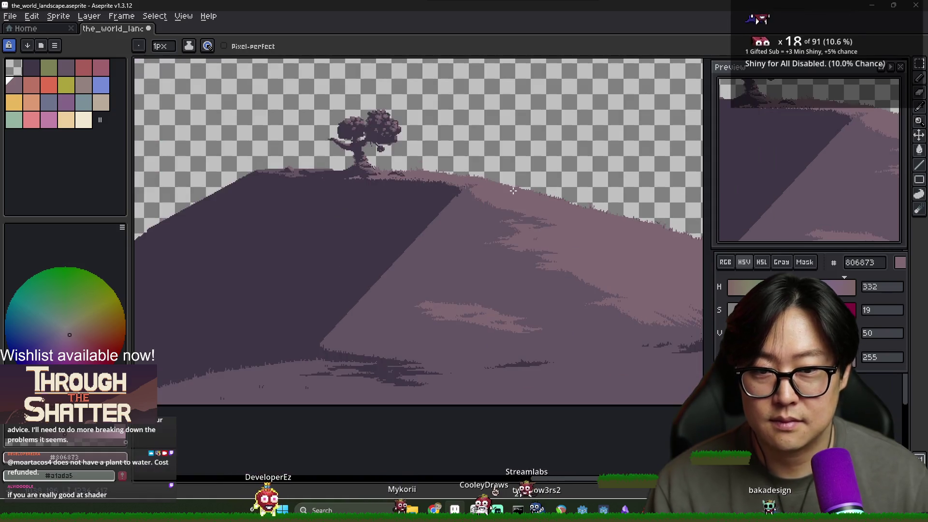
pyautogui.scroll(5, 477, 197)
# Scatter alternating dark and light mauve specks where the shadow meets the crest.
pyautogui.keyDown('alt'); pyautogui.click(444, 163); pyautogui.keyUp('alt')
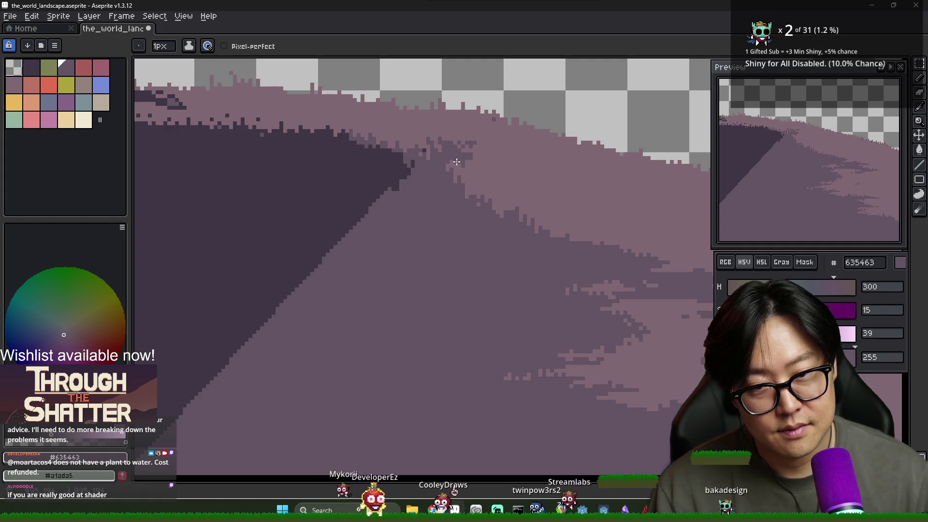
pyautogui.keyDown('alt'); pyautogui.click(489, 164); pyautogui.keyUp('alt')
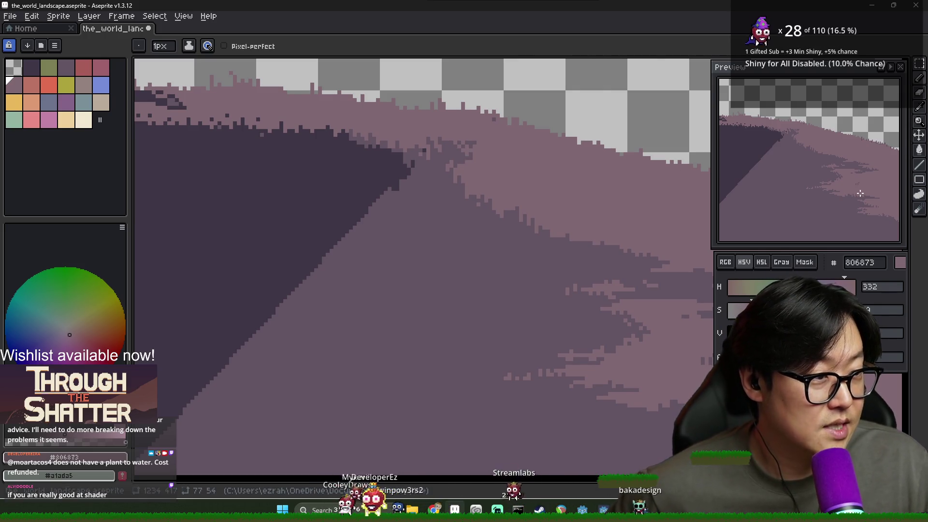
pyautogui.scroll(-2, 559, 172)
pyautogui.scroll(2, 559, 172)
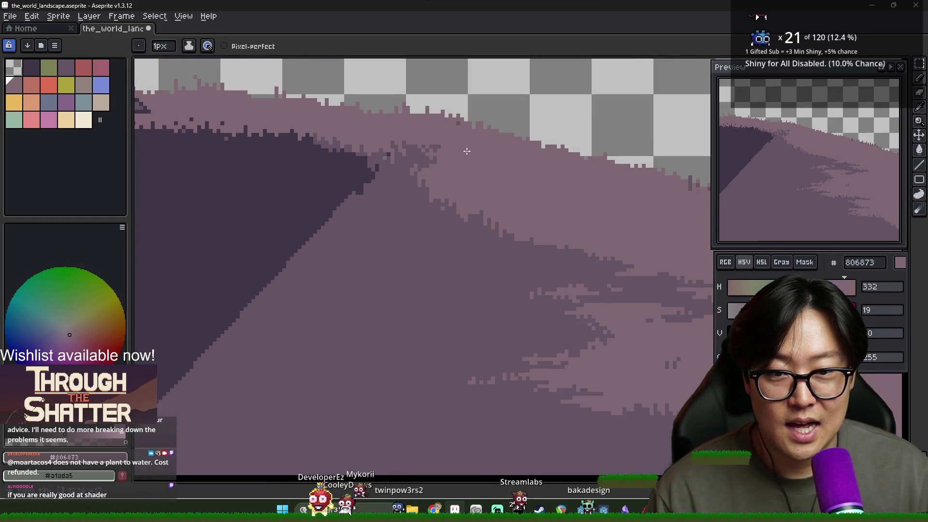
pyautogui.keyDown('alt'); pyautogui.click(439, 149); pyautogui.keyUp('alt')
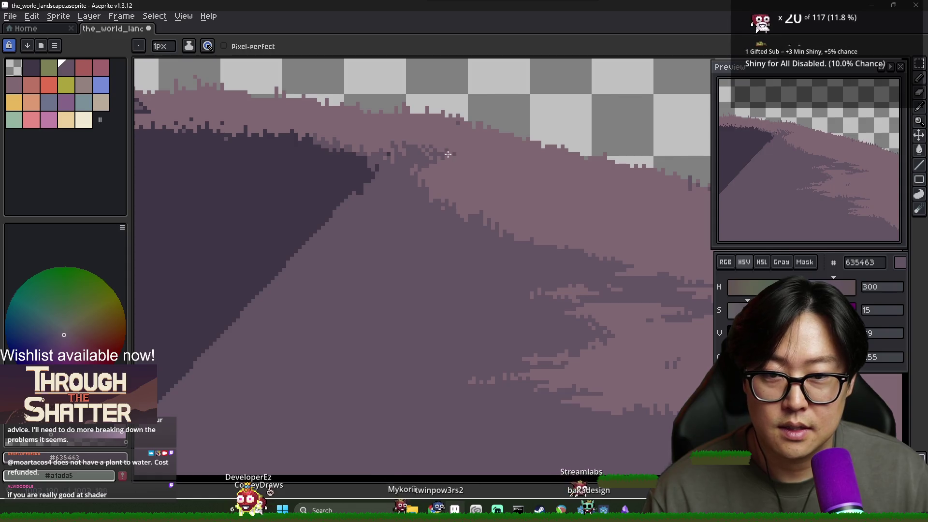
pyautogui.keyDown('alt'); pyautogui.click(452, 154); pyautogui.keyUp('alt')
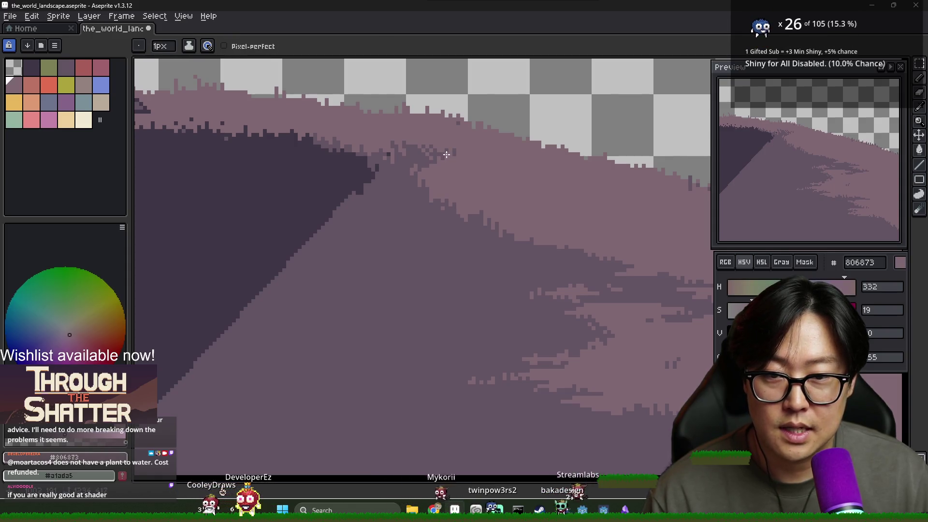
pyautogui.keyDown('alt'); pyautogui.click(432, 153); pyautogui.keyUp('alt')
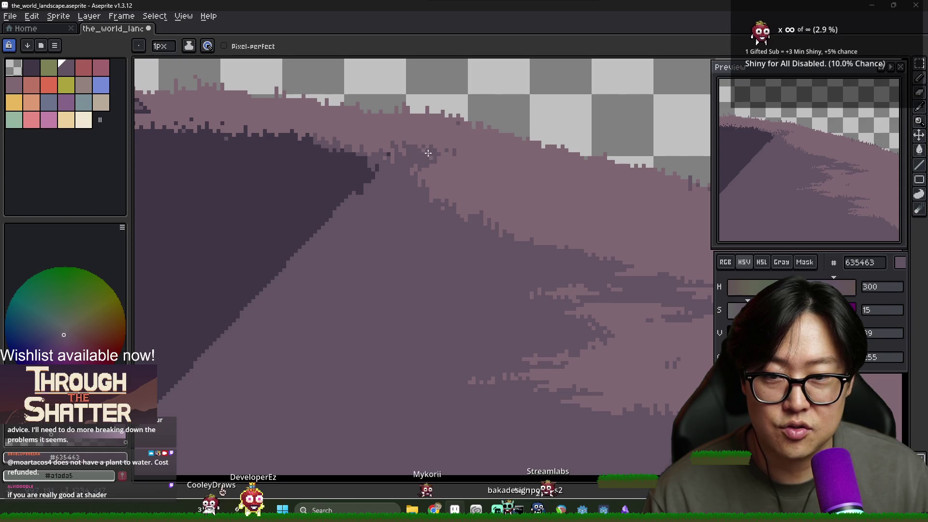
pyautogui.keyDown('alt'); pyautogui.click(431, 153); pyautogui.keyUp('alt')
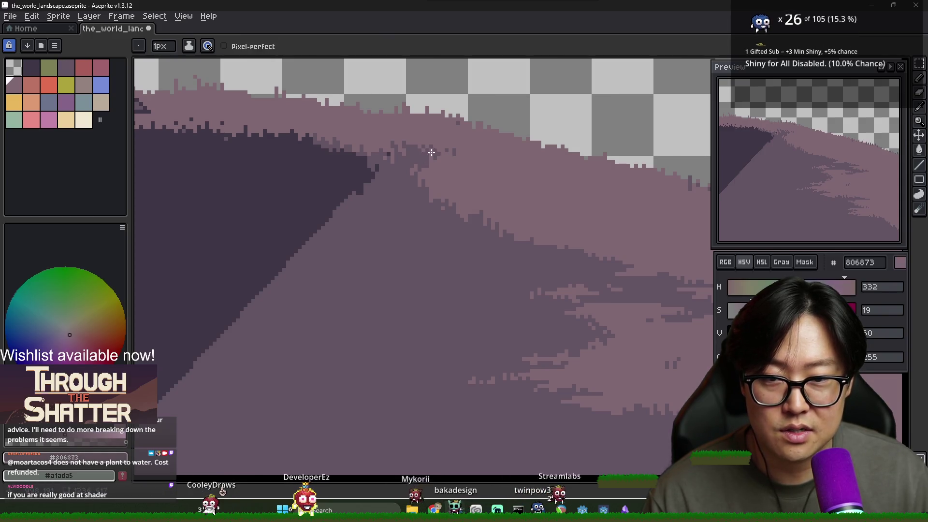
pyautogui.scroll(-3, 433, 155)
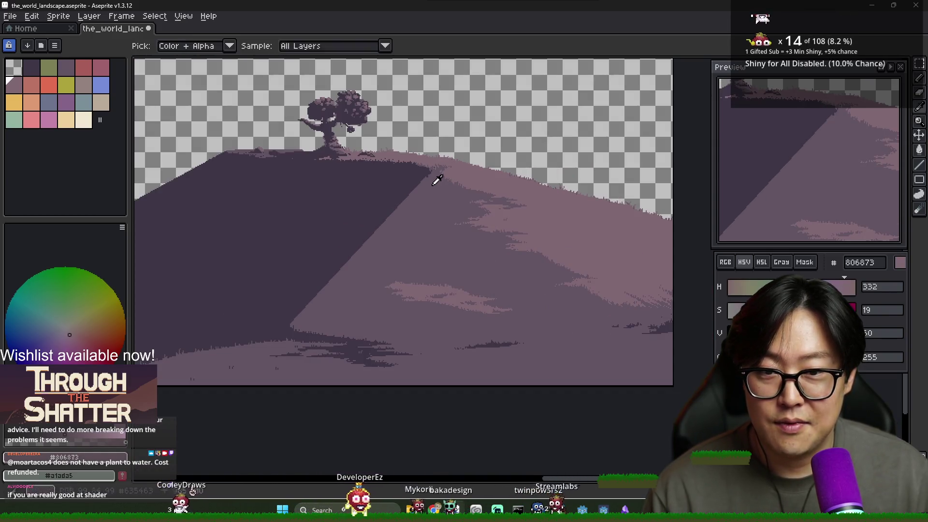
pyautogui.keyDown('alt'); pyautogui.click(434, 184); pyautogui.keyUp('alt')
pyautogui.scroll(3, 434, 185)
pyautogui.scroll(-3, 498, 195)
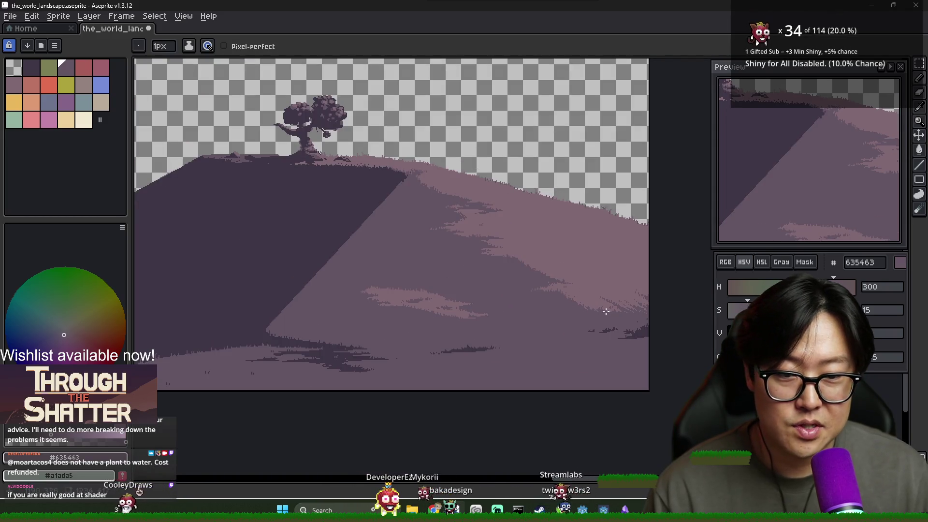
pyautogui.scroll(3, 587, 312)
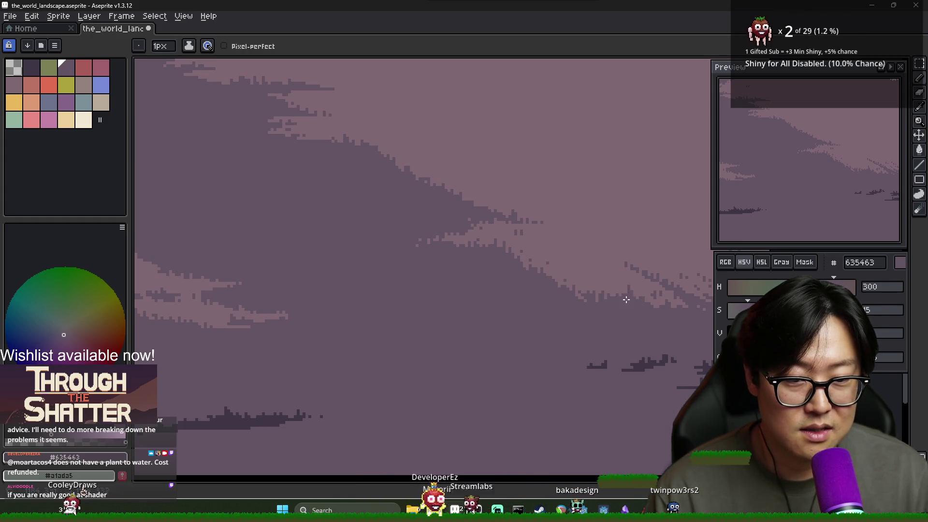
pyautogui.scroll(-3, 628, 316)
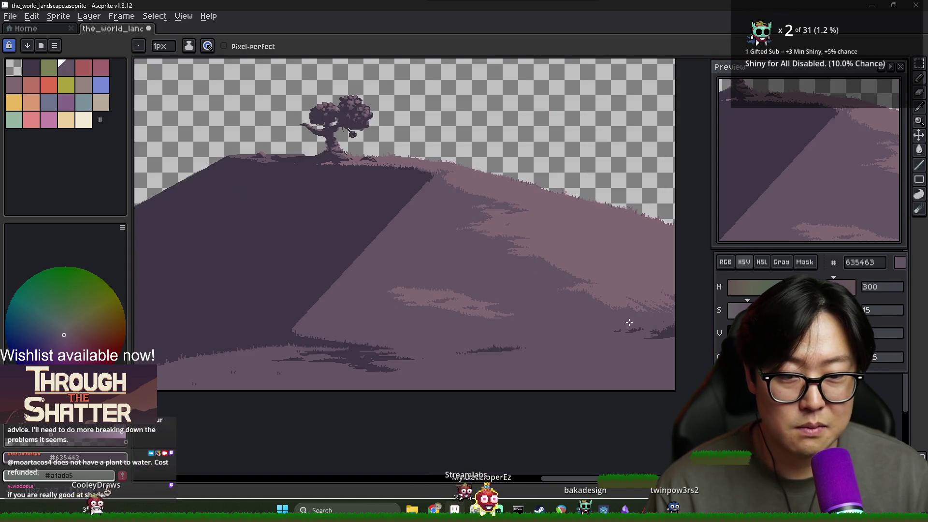
pyautogui.scroll(-1, 487, 320)
pyautogui.scroll(3, 517, 301)
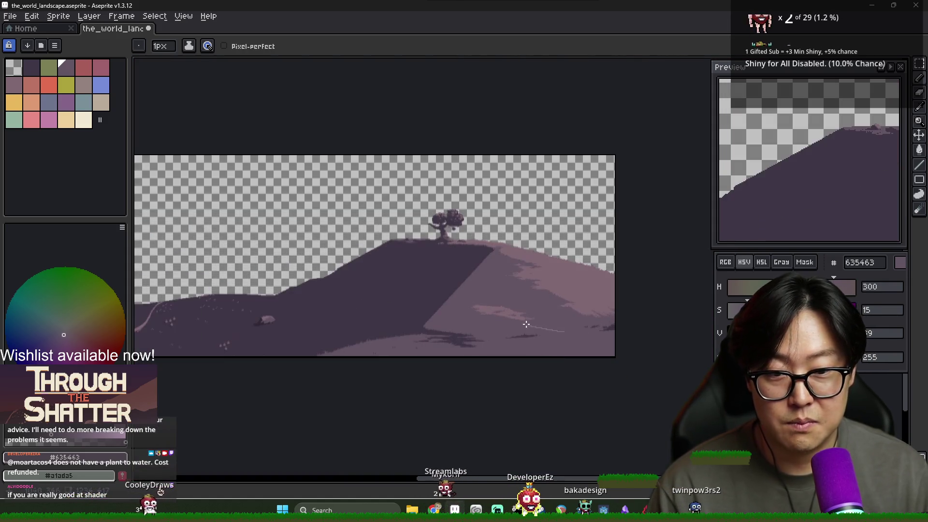
pyautogui.scroll(-2, 516, 301)
pyautogui.keyDown('alt'); pyautogui.click(464, 289); pyautogui.keyUp('alt')
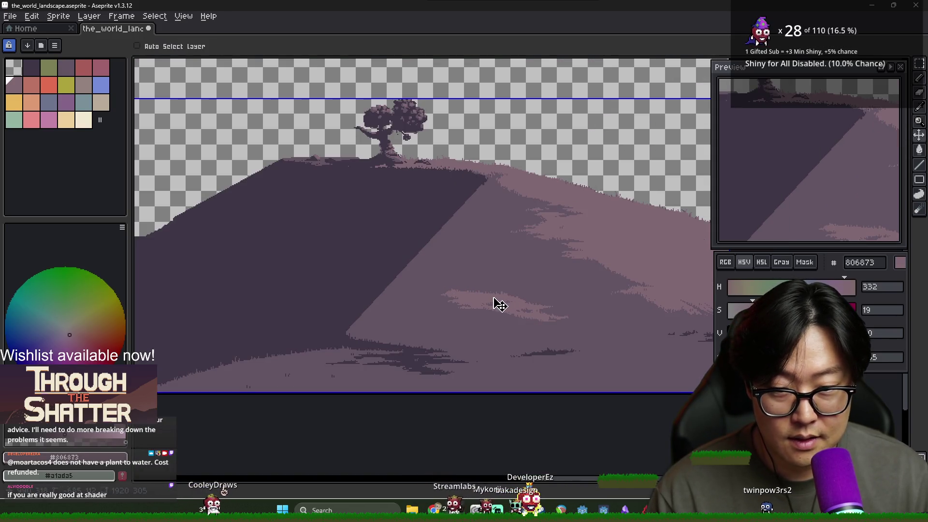
pyautogui.hscroll(-2, 512, 280)
pyautogui.keyDown('alt'); pyautogui.click(459, 277); pyautogui.keyUp('alt')
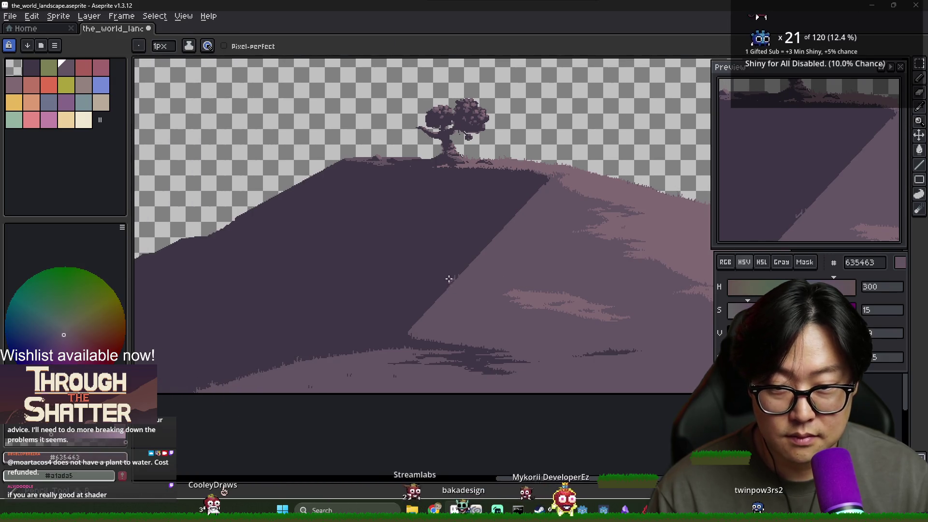
pyautogui.scroll(2, 479, 275)
pyautogui.moveTo(478, 280)
pyautogui.mouseDown()
pyautogui.moveTo(393, 236)
pyautogui.moveTo(375, 252)
pyautogui.moveTo(323, 250)
pyautogui.moveTo(447, 287)
pyautogui.mouseUp()
# Undo the zigzag stroke and the trial mauve blob fill.
pyautogui.hotkey('ctrl', 'z')
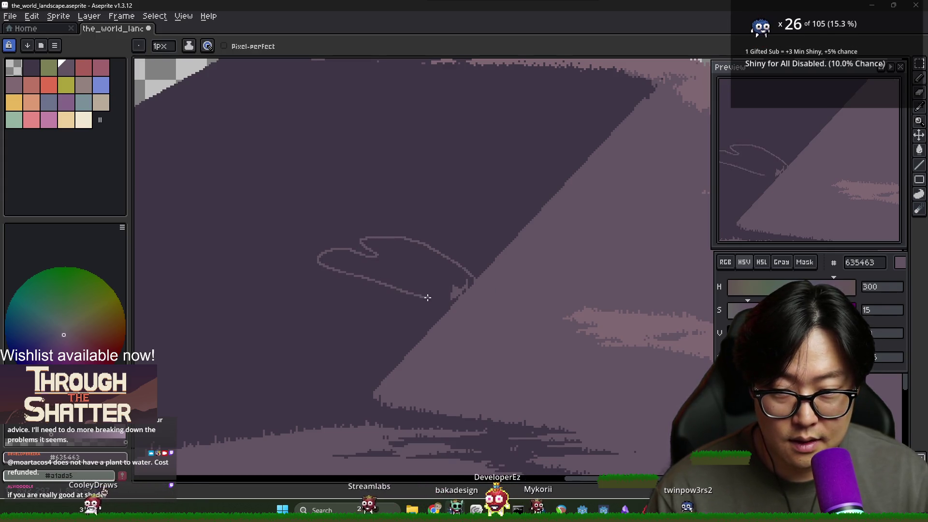
pyautogui.press('g')
pyautogui.click(429, 276)
pyautogui.scroll(-2, 469, 299)
pyautogui.scroll(2, 469, 299)
pyautogui.hotkey('ctrl', 'z')
pyautogui.hotkey('ctrl', 'z')
pyautogui.hotkey('ctrl', 'z')
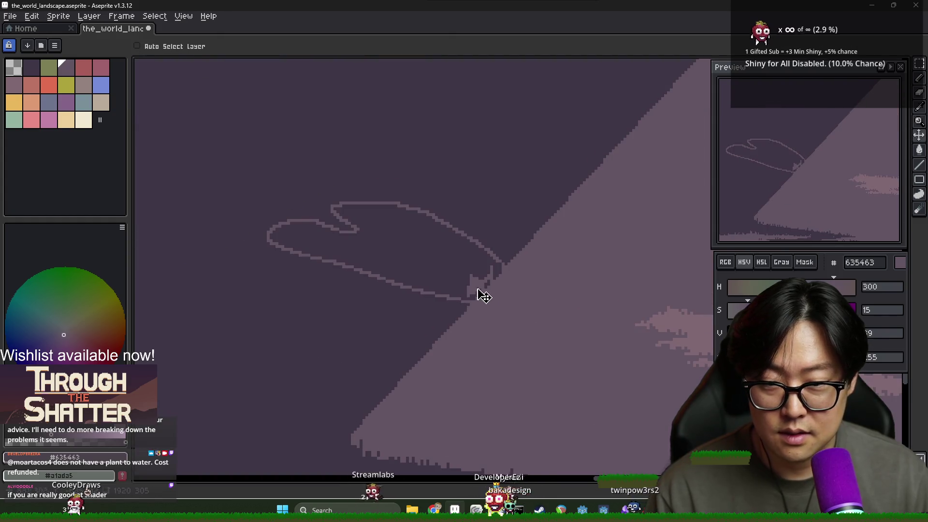
pyautogui.scroll(-3, 523, 276)
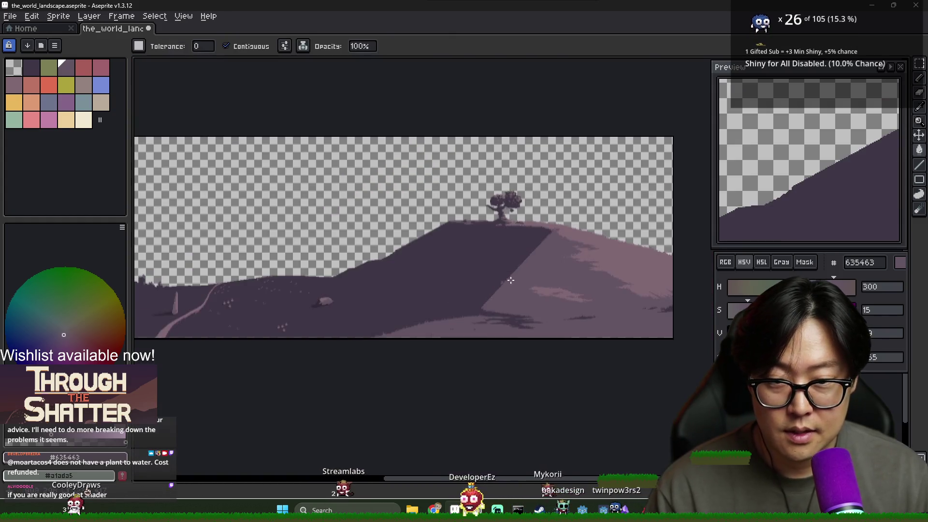
pyautogui.scroll(2, 504, 201)
# Draw two curved strokes into the shadow, fill between them, and extend the light streak.
pyautogui.moveTo(473, 311); pyautogui.dragTo(573, 268)
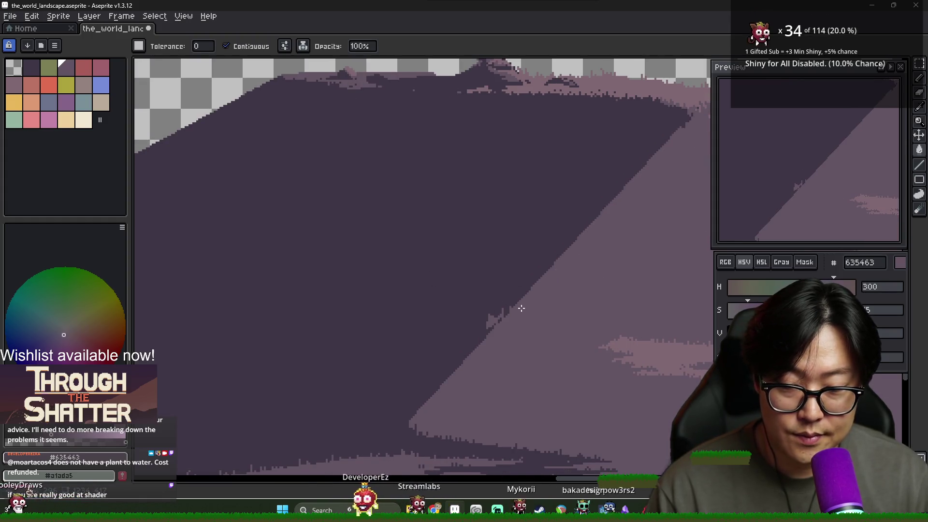
pyautogui.scroll(-1, 506, 317)
pyautogui.scroll(1, 514, 317)
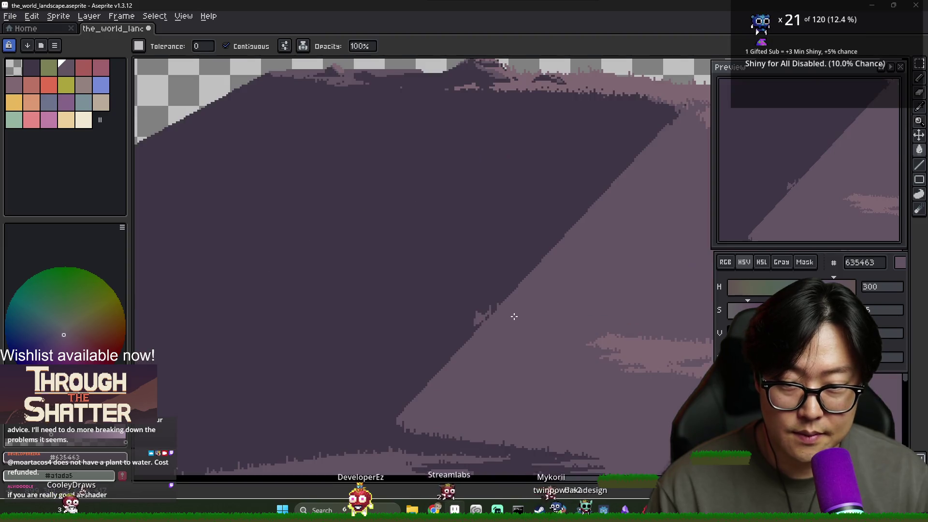
pyautogui.scroll(-1, 517, 319)
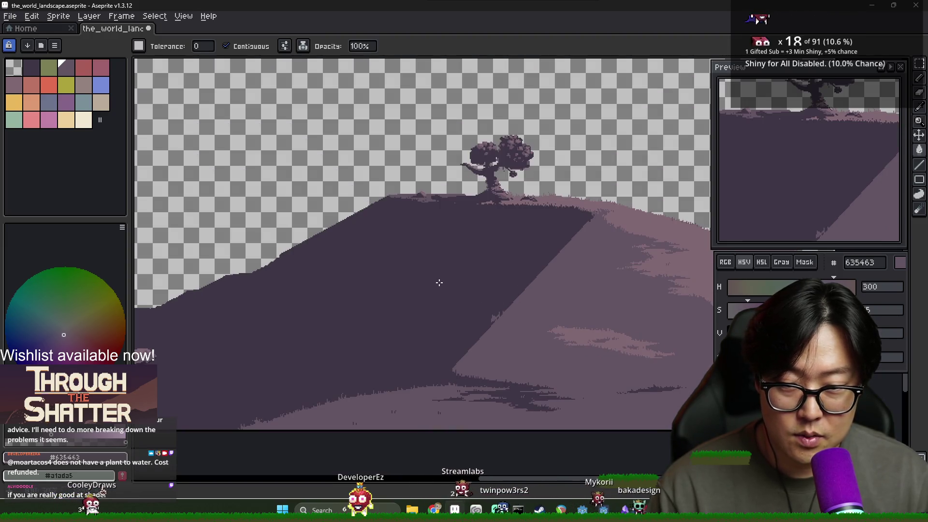
pyautogui.scroll(1, 527, 321)
pyautogui.press('b')
pyautogui.moveTo(358, 269)
pyautogui.mouseDown()
pyautogui.moveTo(487, 320)
pyautogui.moveTo(513, 303)
pyautogui.mouseUp()
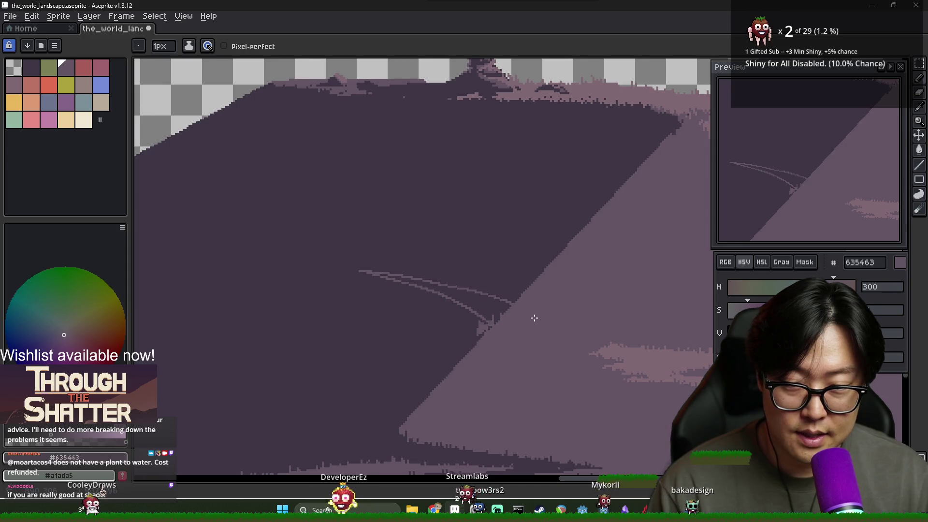
pyautogui.press('g')
pyautogui.click(483, 307)
pyautogui.scroll(-1, 507, 325)
pyautogui.scroll(1, 443, 294)
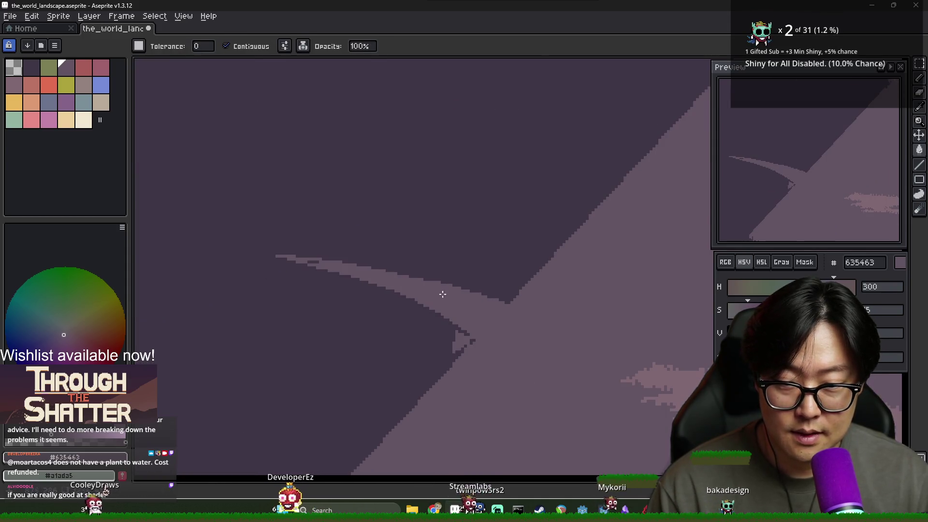
pyautogui.press('b')
pyautogui.moveTo(464, 290)
pyautogui.mouseDown()
pyautogui.moveTo(497, 300)
pyautogui.moveTo(491, 278)
pyautogui.moveTo(529, 295)
pyautogui.mouseUp()
# Alternate darkest purple and lighter mauve pixels to cut jagged edges into the streak.
pyautogui.keyDown('alt'); pyautogui.click(522, 278); pyautogui.keyUp('alt')
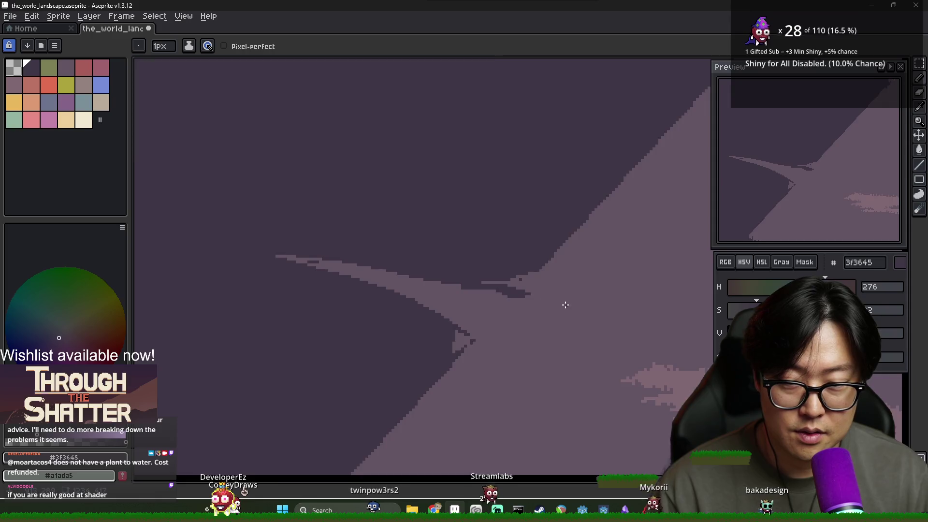
pyautogui.scroll(-3, 566, 305)
pyautogui.scroll(3, 576, 321)
pyautogui.scroll(-1, 561, 307)
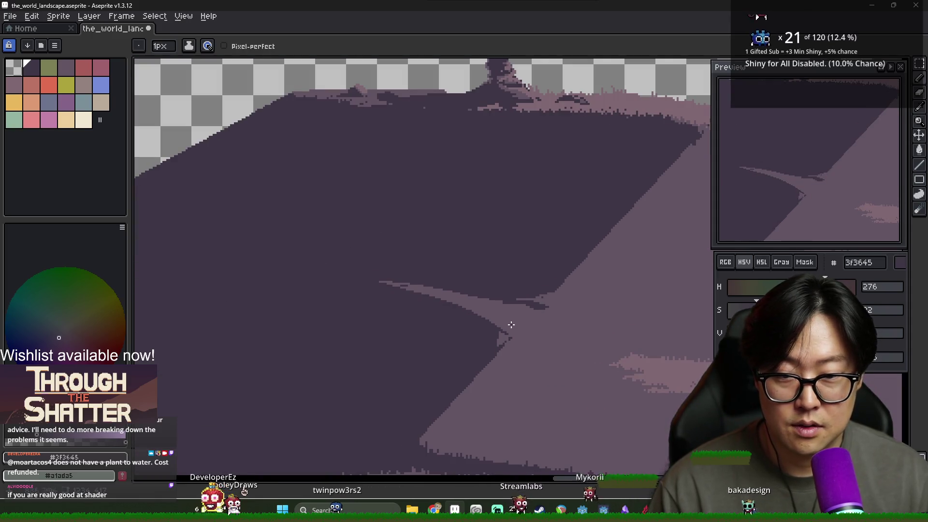
pyautogui.keyDown('alt'); pyautogui.click(464, 293); pyautogui.keyUp('alt')
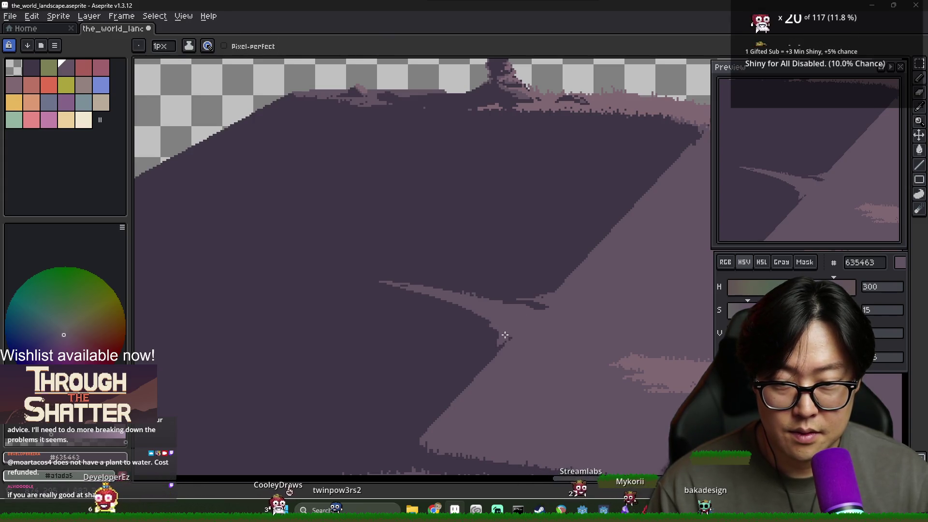
pyautogui.scroll(1, 491, 326)
pyautogui.keyDown('alt'); pyautogui.click(476, 302); pyautogui.keyUp('alt')
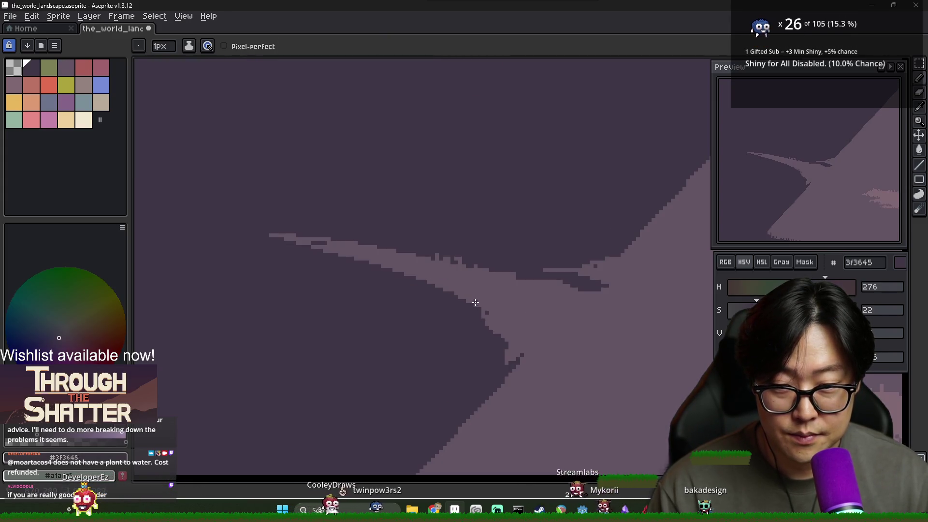
pyautogui.keyDown('alt'); pyautogui.click(507, 314); pyautogui.keyUp('alt')
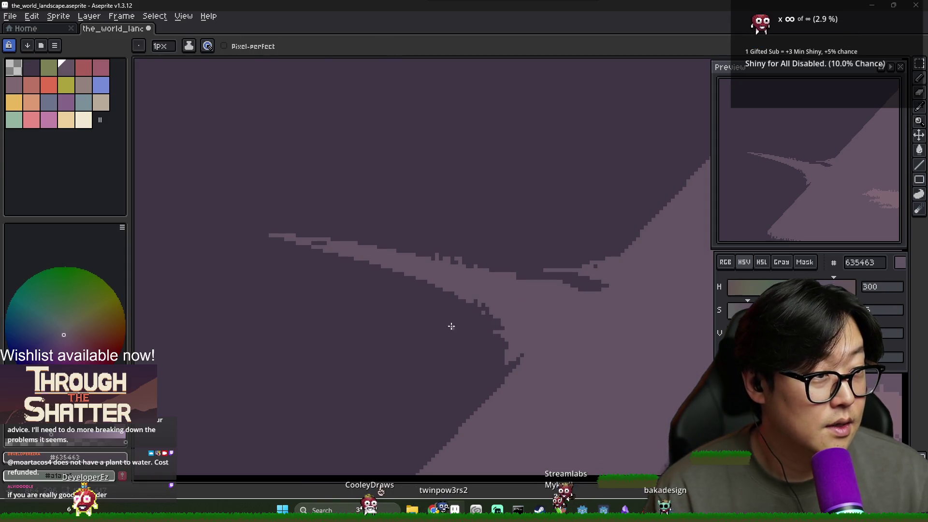
pyautogui.keyDown('alt'); pyautogui.click(482, 302); pyautogui.keyUp('alt')
pyautogui.keyDown('alt'); pyautogui.click(456, 289); pyautogui.keyUp('alt')
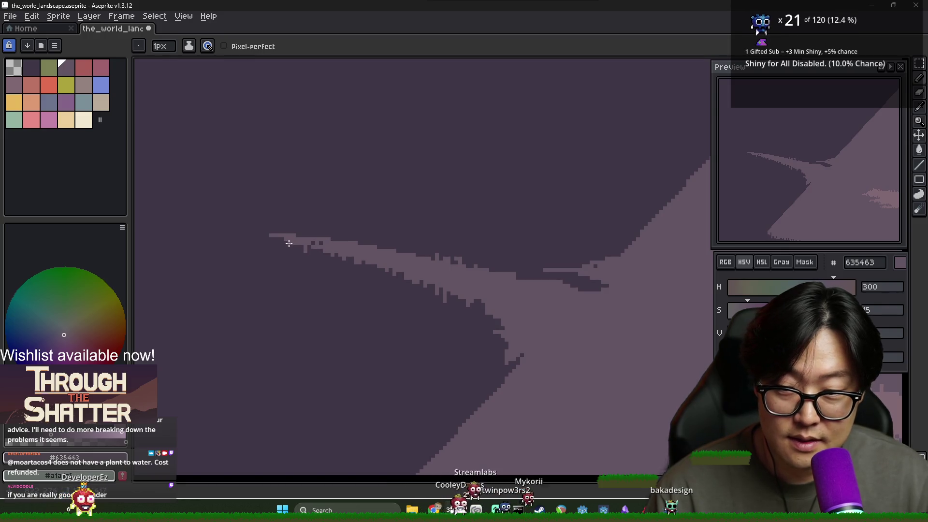
pyautogui.scroll(-4, 287, 237)
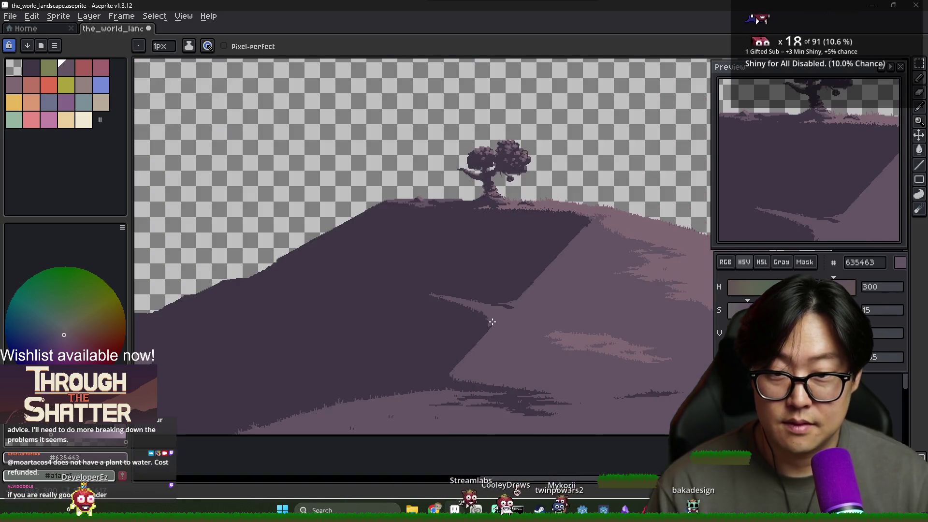
pyautogui.scroll(-1, 554, 333)
pyautogui.scroll(1, 542, 334)
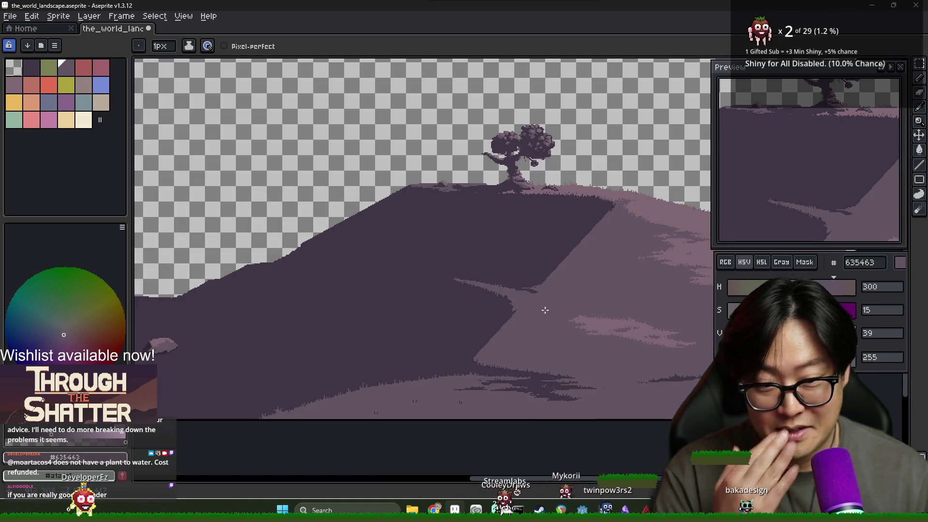
pyautogui.scroll(3, 545, 307)
# With dark 3f3645, extend the ridge shadow and draw a dark line down the slope edge.
pyautogui.press('alt')
pyautogui.keyDown('alt'); pyautogui.click(523, 265); pyautogui.keyUp('alt')
pyautogui.moveTo(547, 268); pyautogui.dragTo(532, 268)
pyautogui.keyDown('alt'); pyautogui.click(508, 288); pyautogui.keyUp('alt')
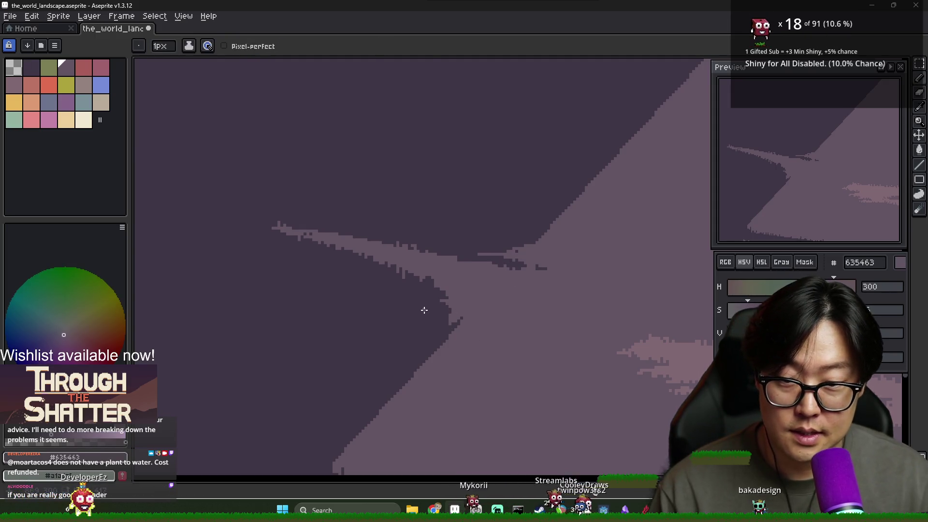
pyautogui.scroll(-3, 424, 310)
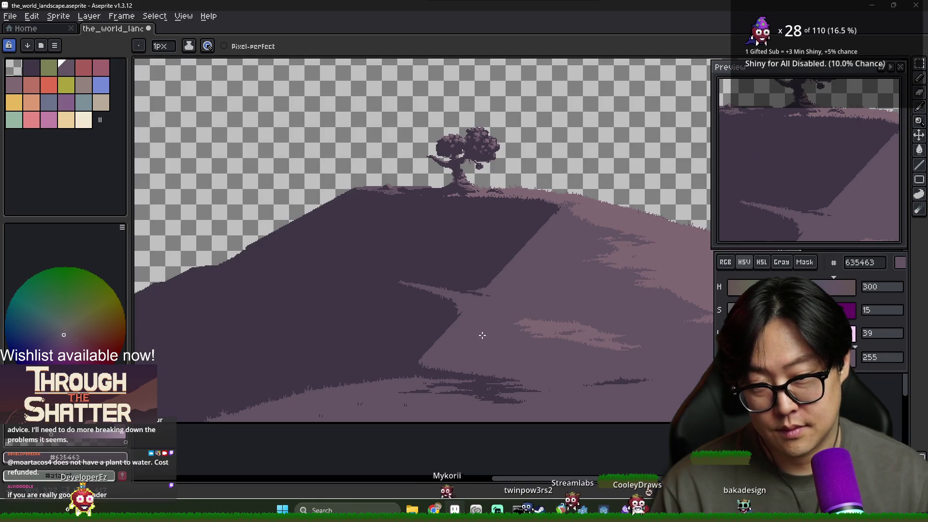
pyautogui.scroll(3, 483, 336)
pyautogui.keyDown('alt'); pyautogui.click(414, 276); pyautogui.keyUp('alt')
pyautogui.moveTo(419, 293)
pyautogui.mouseDown()
pyautogui.moveTo(440, 358)
pyautogui.moveTo(429, 404)
pyautogui.mouseUp()
# Return to the Pencil and sample the pale pink 806873 from the canvas.
pyautogui.press('g')
pyautogui.scroll(-3, 467, 371)
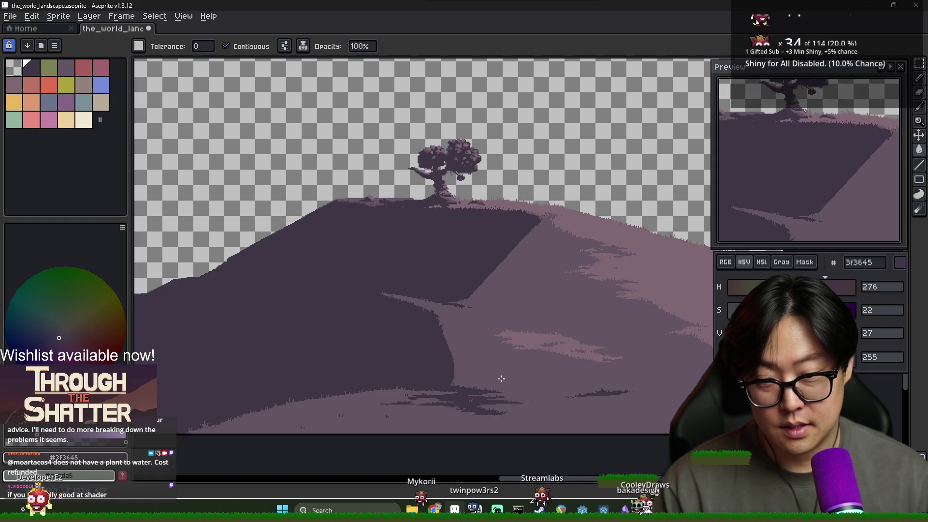
pyautogui.scroll(-2, 501, 379)
pyautogui.scroll(4, 502, 372)
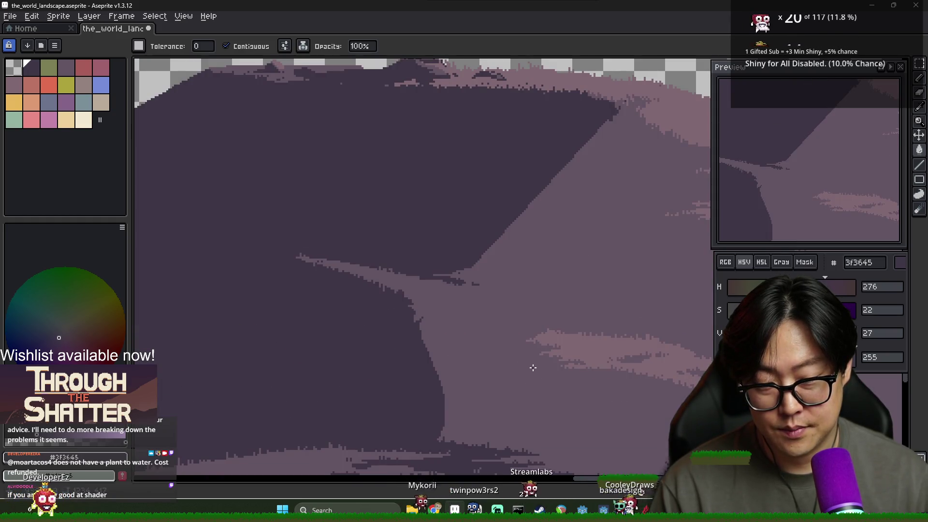
pyautogui.press('b')
pyautogui.keyDown('alt'); pyautogui.click(536, 333); pyautogui.keyUp('alt')
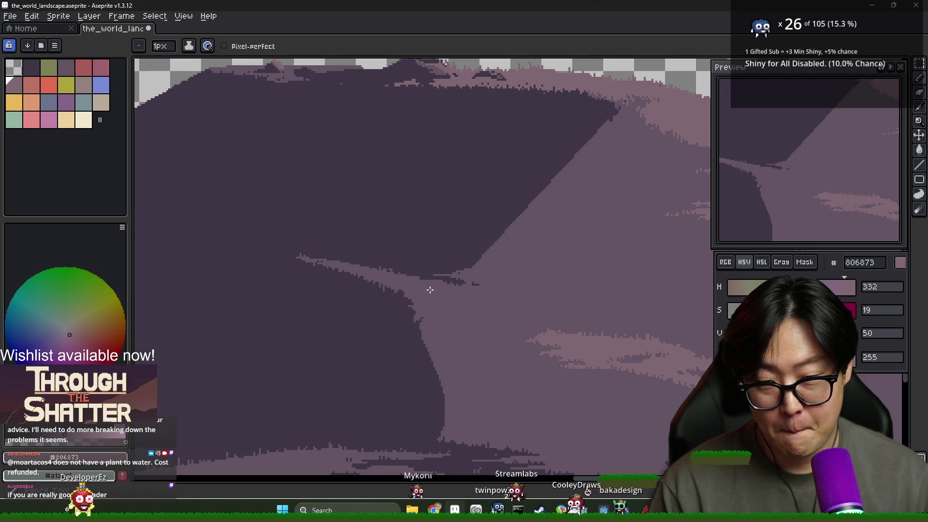
# Paint light pink 806873 pixels to the right of and below the light patch.
pyautogui.scroll(-3, 441, 300)
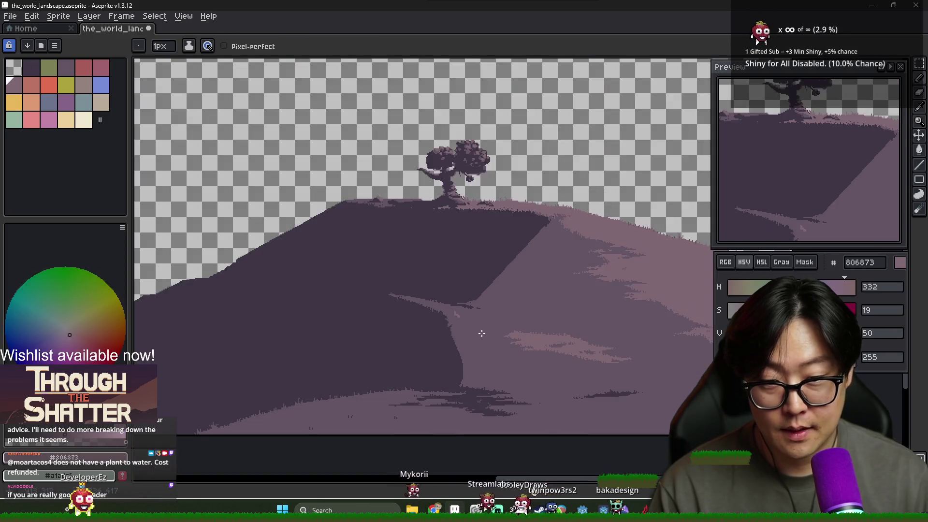
pyautogui.scroll(4, 454, 306)
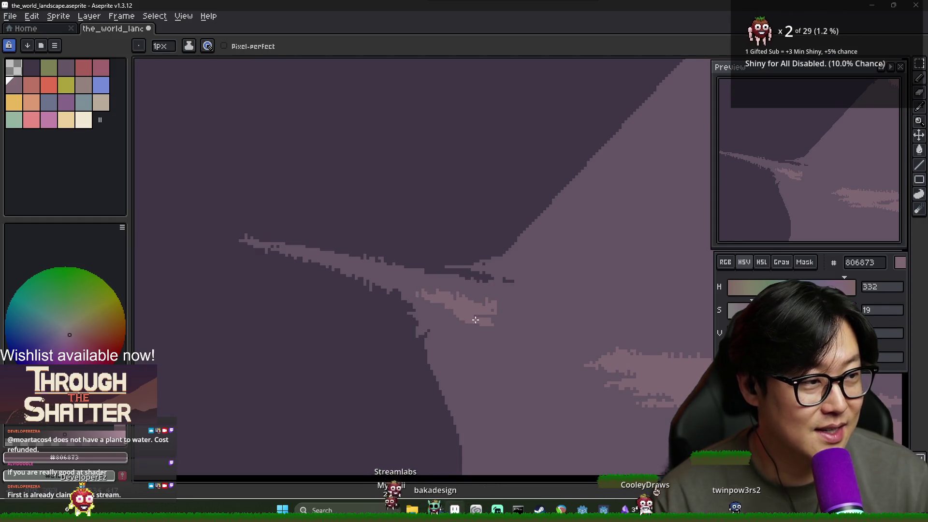
pyautogui.moveTo(469, 302); pyautogui.dragTo(508, 312)
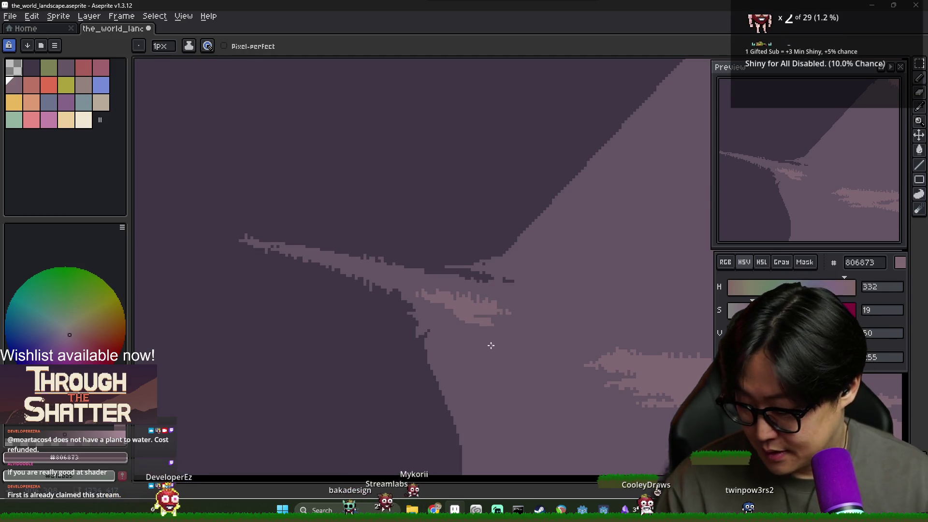
pyautogui.moveTo(484, 318); pyautogui.dragTo(512, 326)
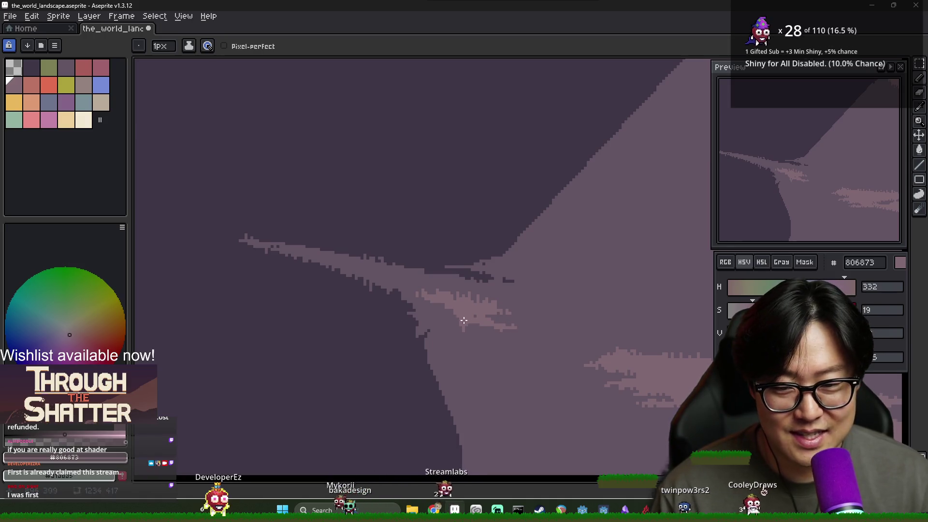
# Add more pink highlight specks around the wedge tip at the shadow edge.
pyautogui.hotkey('alt', 'Tab')
pyautogui.press('Escape')
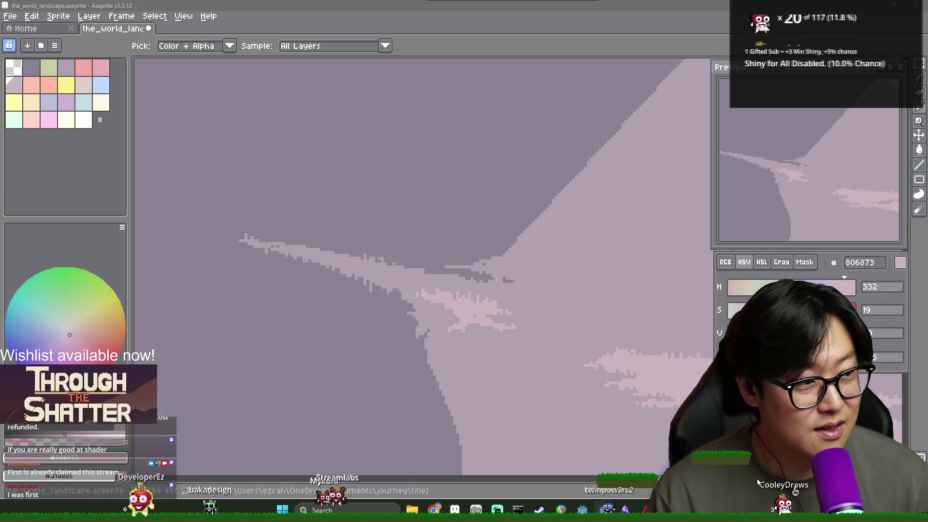
pyautogui.click(434, 305)
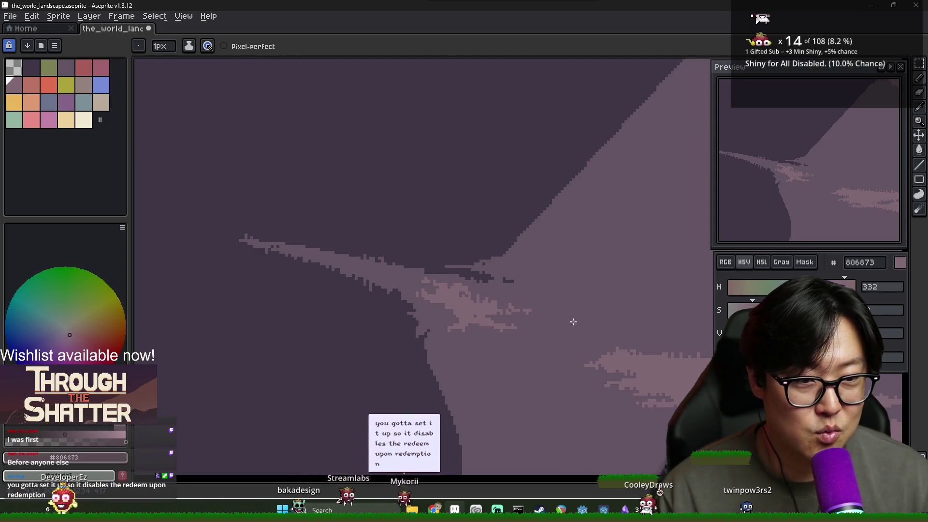
pyautogui.scroll(-1, 541, 340)
pyautogui.keyDown('alt'); pyautogui.click(510, 313); pyautogui.keyUp('alt')
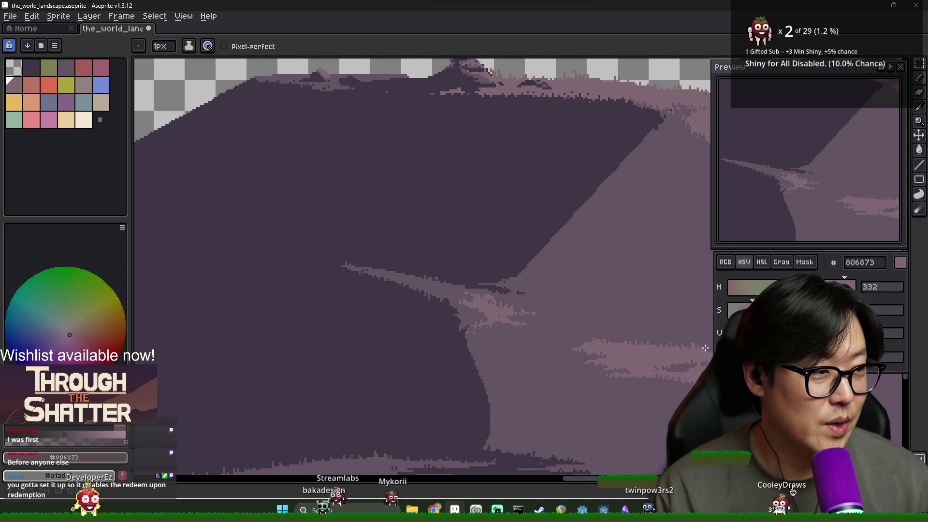
pyautogui.scroll(-3, 697, 333)
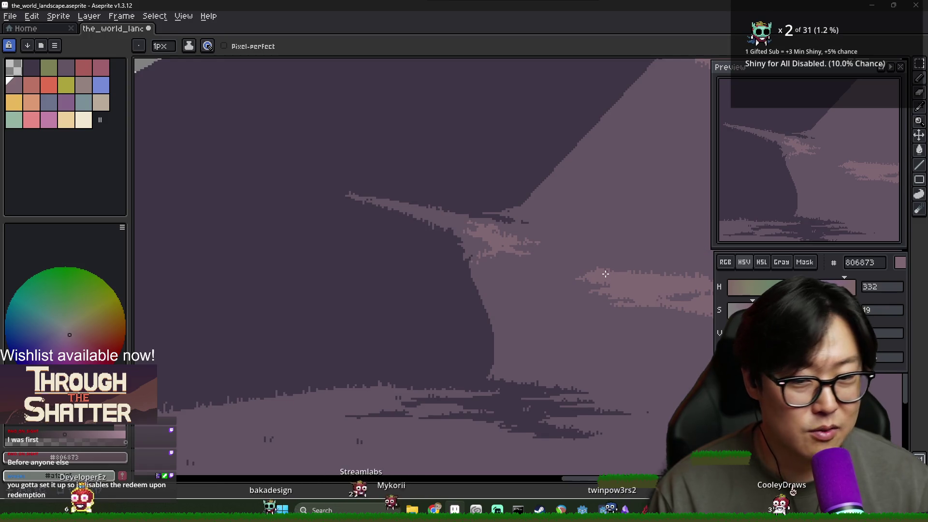
# Alternate between mauve 635463 and shadow 3f3645 to pencil dark spikes into the middle shadow edge.
pyautogui.keyDown('alt'); pyautogui.click(489, 263); pyautogui.keyUp('alt')
pyautogui.keyDown('alt'); pyautogui.click(466, 265); pyautogui.keyUp('alt')
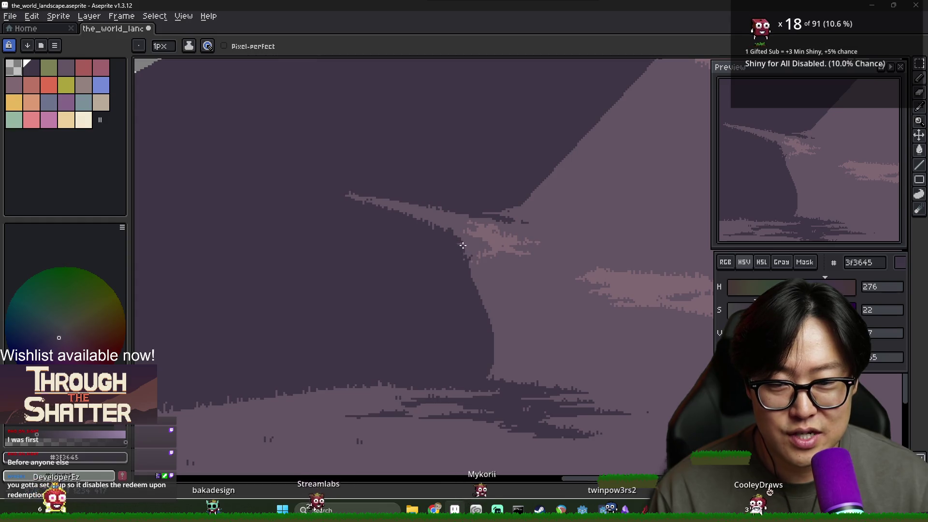
pyautogui.keyDown('alt'); pyautogui.click(464, 246); pyautogui.keyUp('alt')
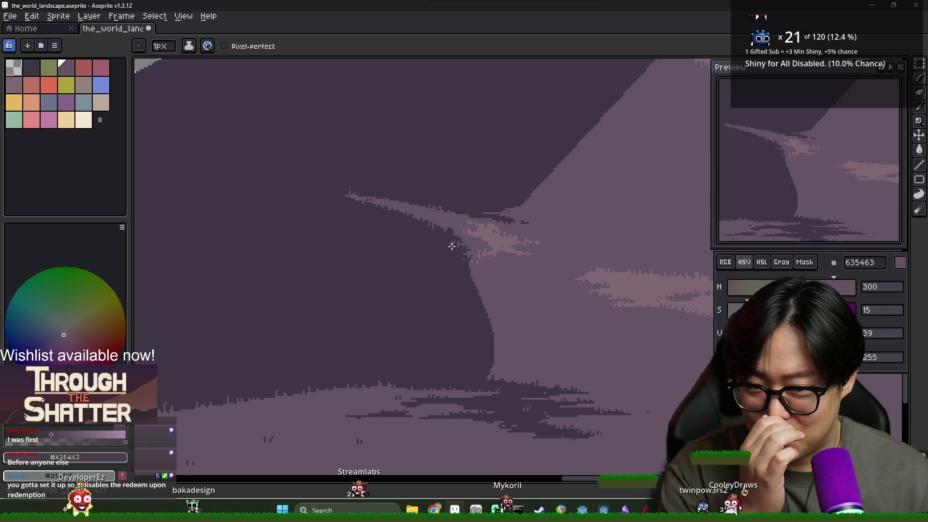
pyautogui.scroll(-5, 508, 267)
pyautogui.scroll(5, 489, 257)
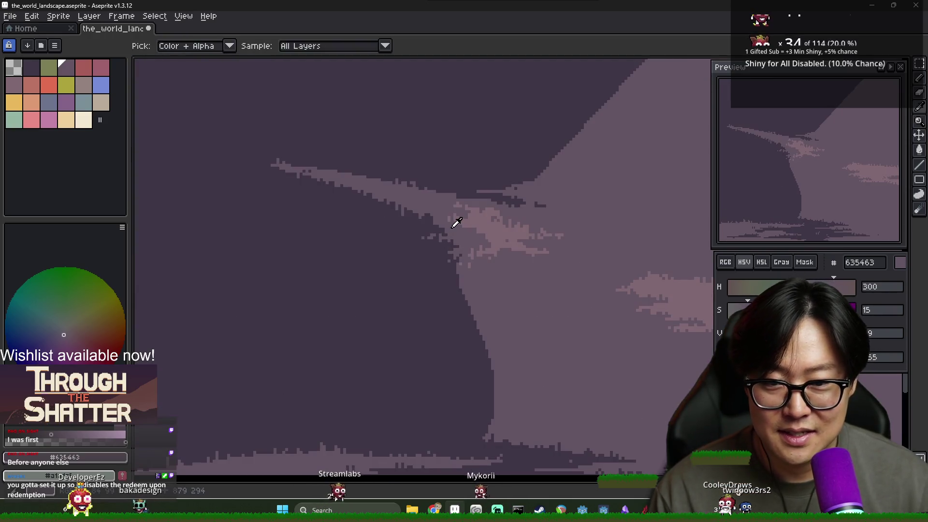
pyautogui.keyDown('alt'); pyautogui.click(404, 213); pyautogui.keyUp('alt')
pyautogui.scroll(-4, 426, 238)
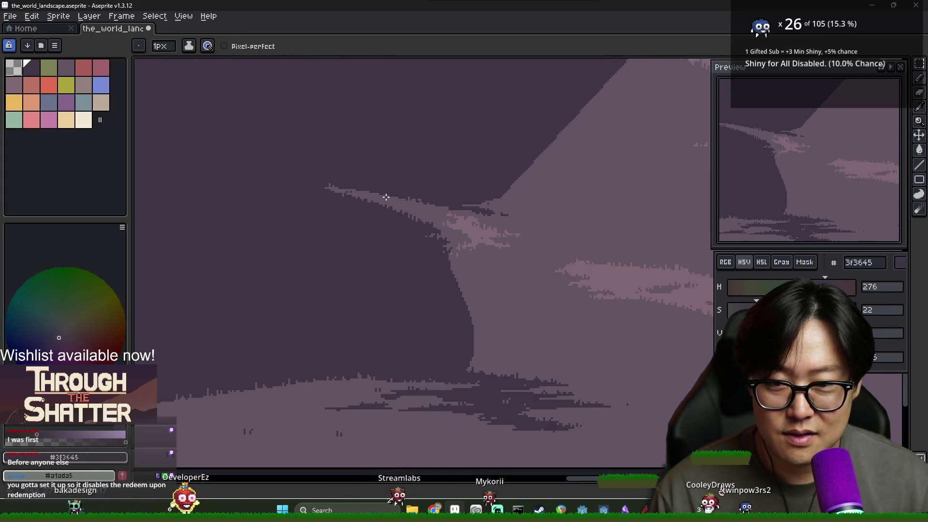
pyautogui.scroll(4, 419, 248)
pyautogui.keyDown('alt'); pyautogui.click(380, 157); pyautogui.keyUp('alt')
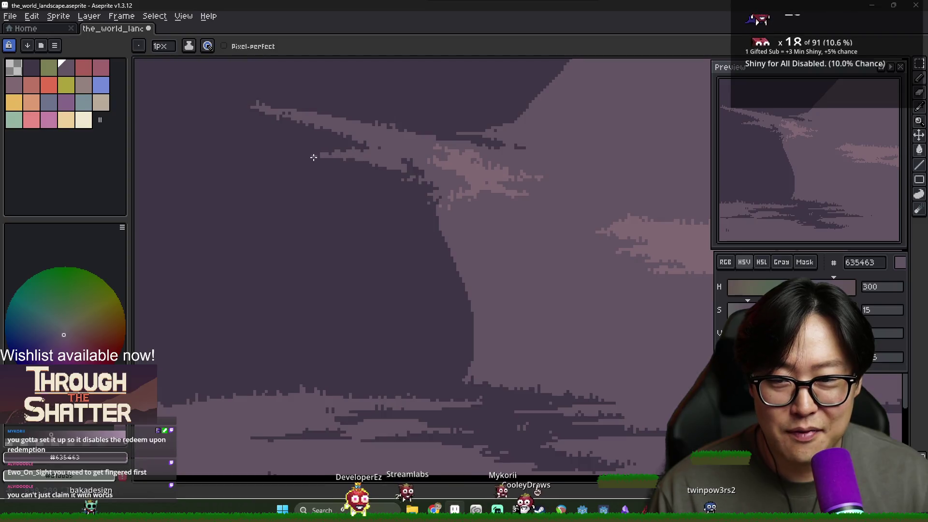
pyautogui.scroll(-2, 313, 156)
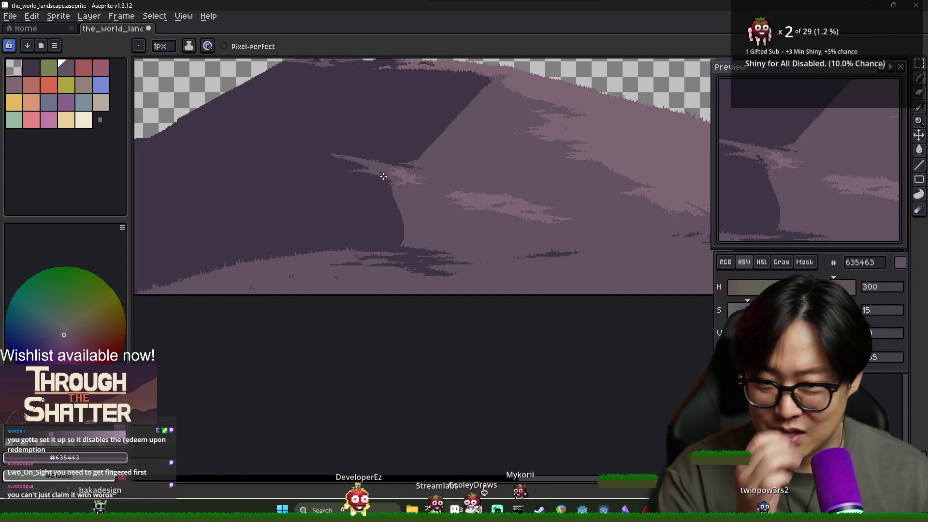
pyautogui.scroll(2, 383, 176)
# Add more dark 3f3645 notches jutting from the vertical edge just below the wedge tip.
pyautogui.keyDown('alt'); pyautogui.click(370, 166); pyautogui.keyUp('alt')
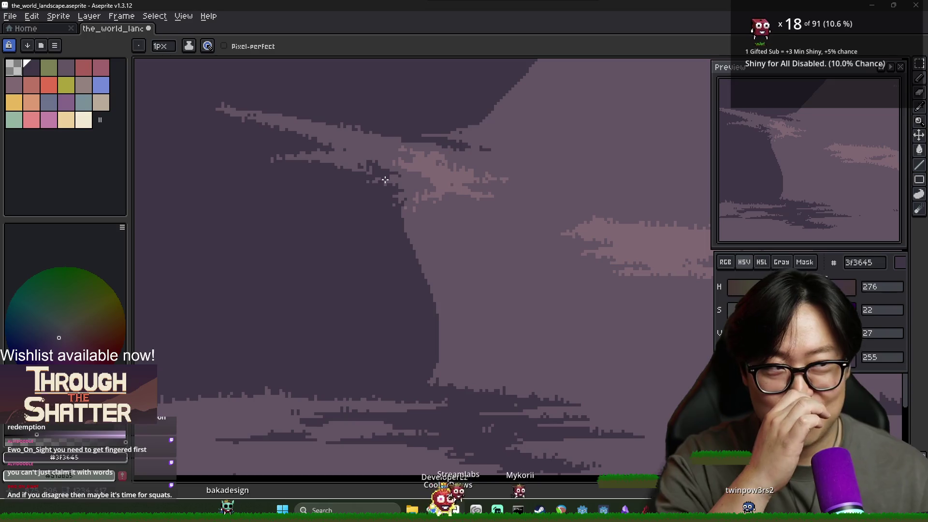
pyautogui.keyDown('alt'); pyautogui.click(394, 167); pyautogui.keyUp('alt')
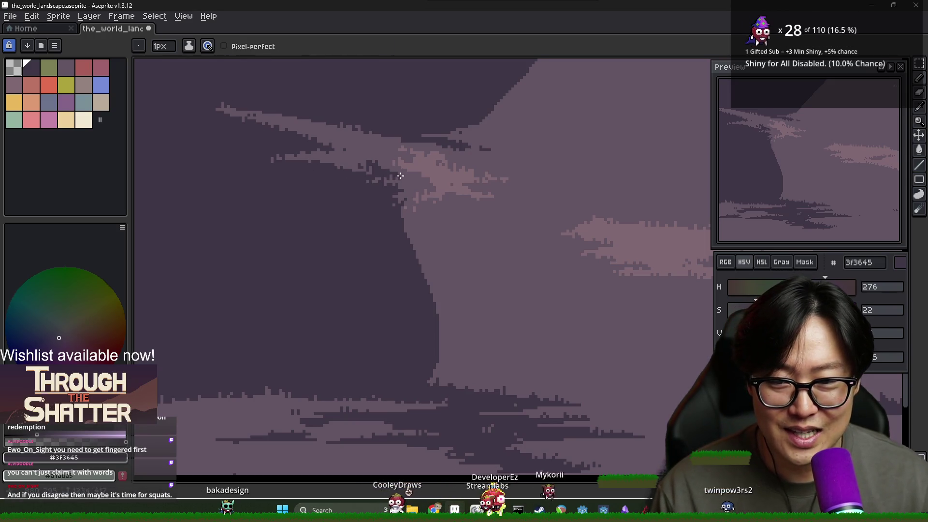
pyautogui.keyDown('alt'); pyautogui.click(395, 172); pyautogui.keyUp('alt')
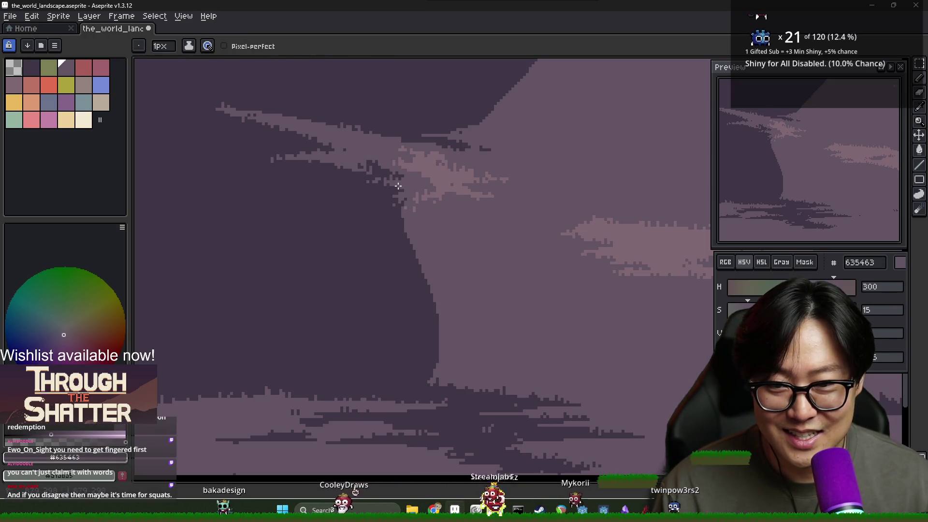
pyautogui.keyDown('alt'); pyautogui.click(348, 256); pyautogui.keyUp('alt')
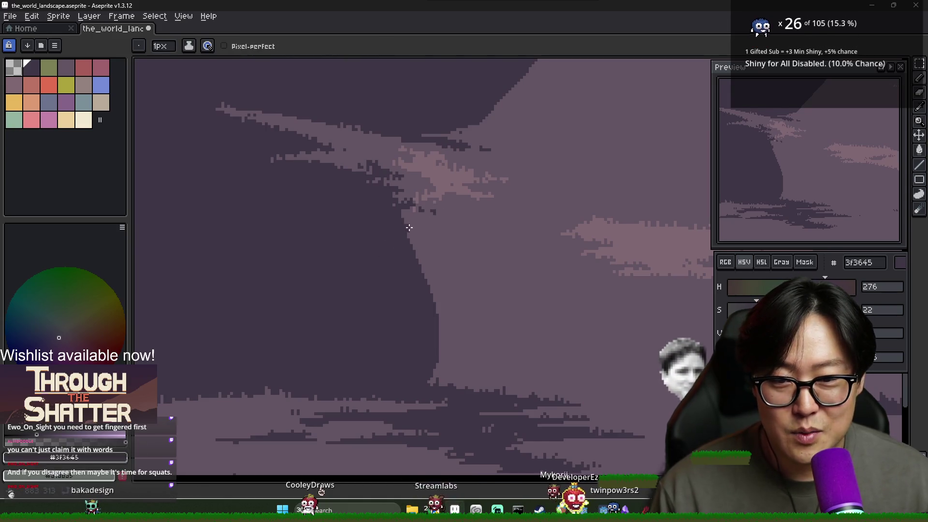
pyautogui.scroll(-1, 430, 257)
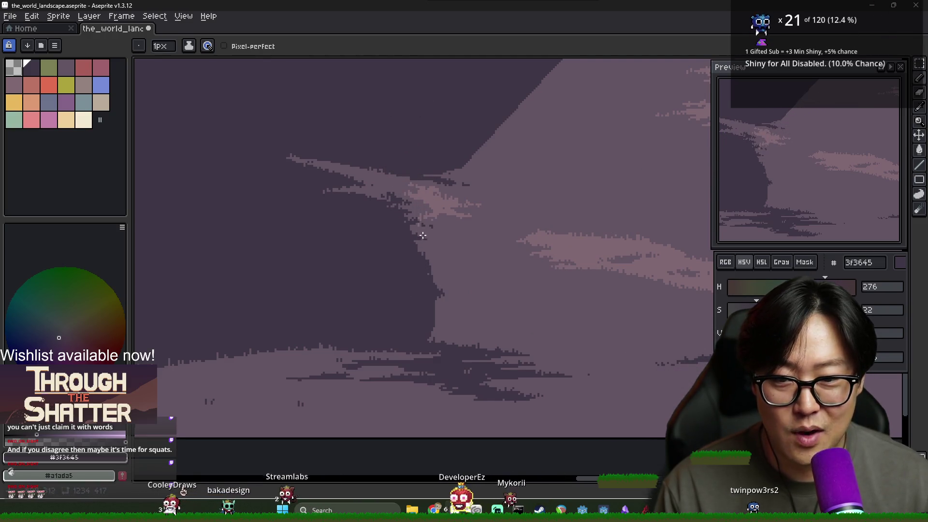
pyautogui.keyDown('alt'); pyautogui.click(414, 222); pyautogui.keyUp('alt')
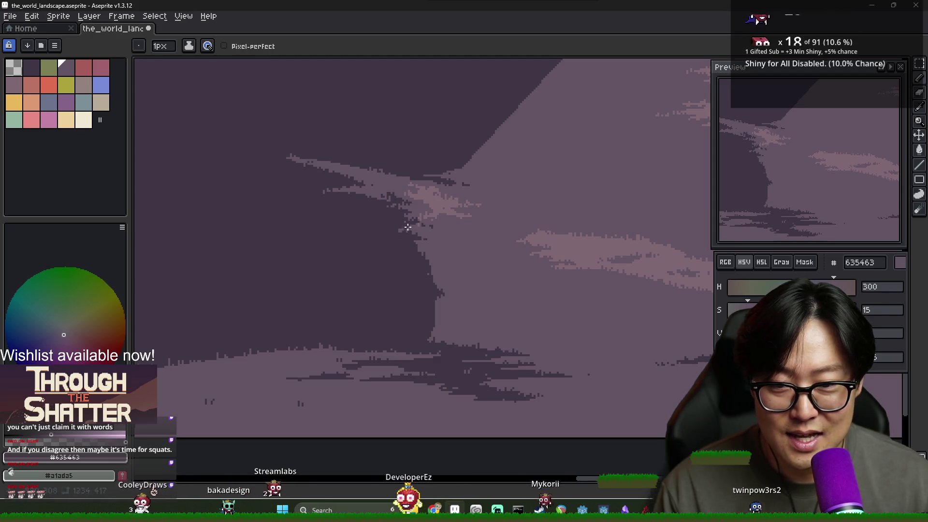
pyautogui.scroll(-3, 449, 306)
pyautogui.scroll(1, 438, 303)
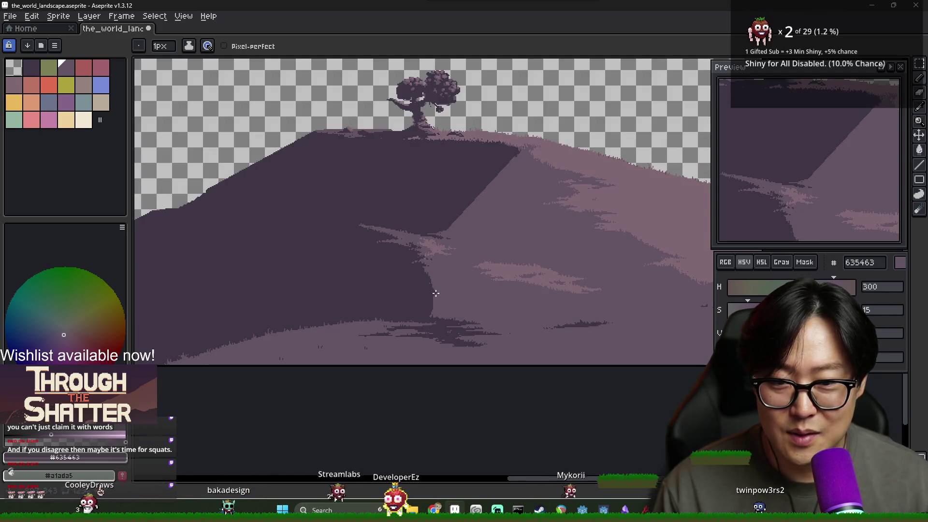
pyautogui.keyDown('alt'); pyautogui.click(436, 298); pyautogui.keyUp('alt')
pyautogui.scroll(2, 422, 270)
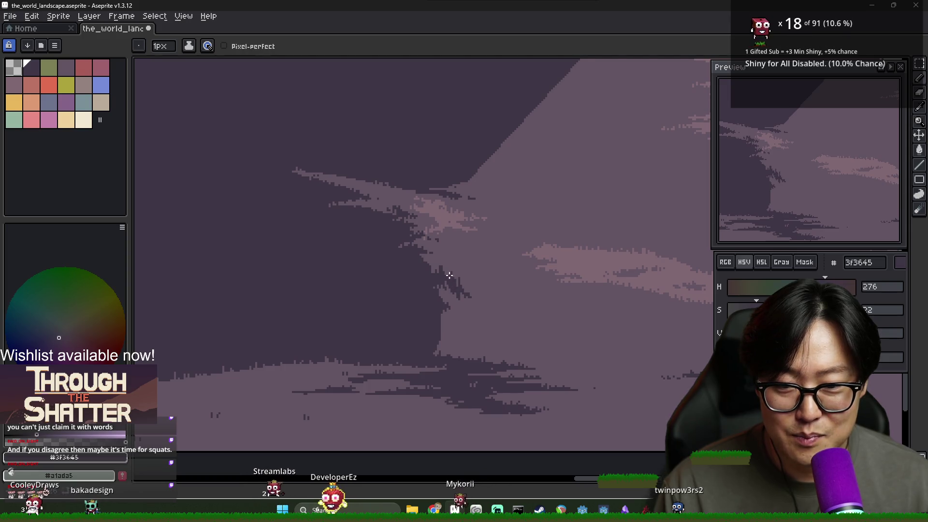
# Dither the lower shadow edge with alternating lit-slope and dark 3f3645 pixels.
pyautogui.scroll(1, 444, 285)
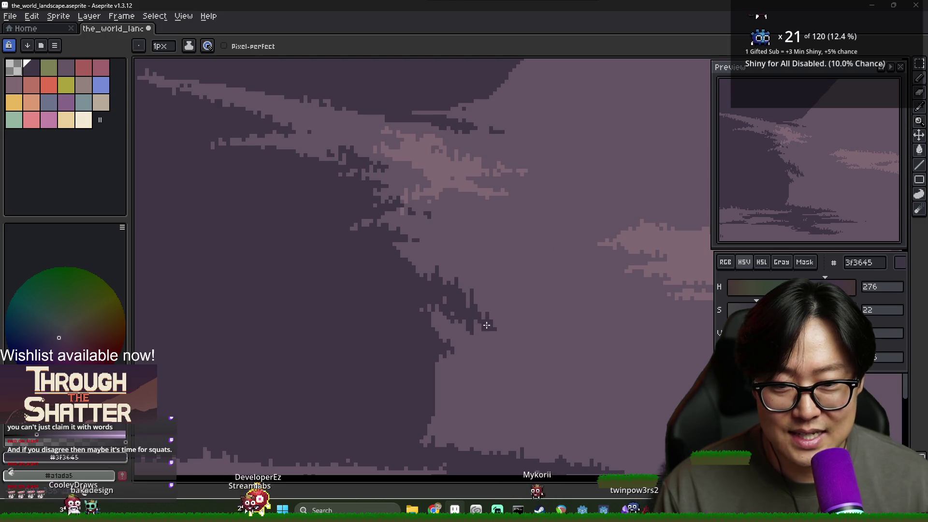
pyautogui.keyDown('alt'); pyautogui.click(466, 321); pyautogui.keyUp('alt')
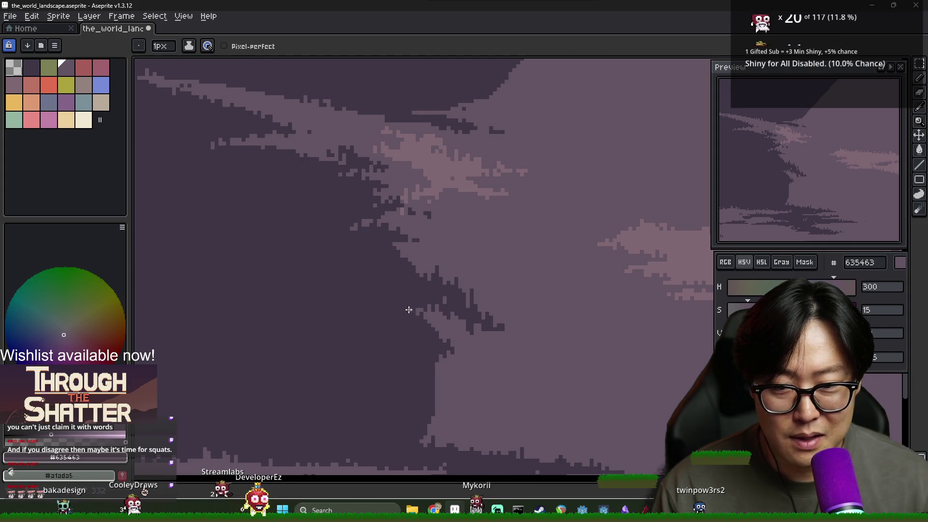
pyautogui.scroll(-1, 466, 365)
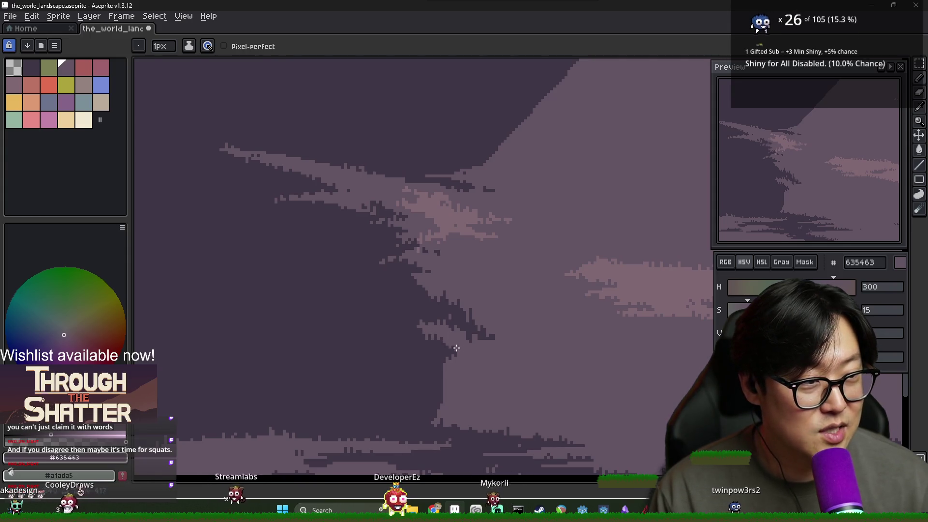
pyautogui.press('i')
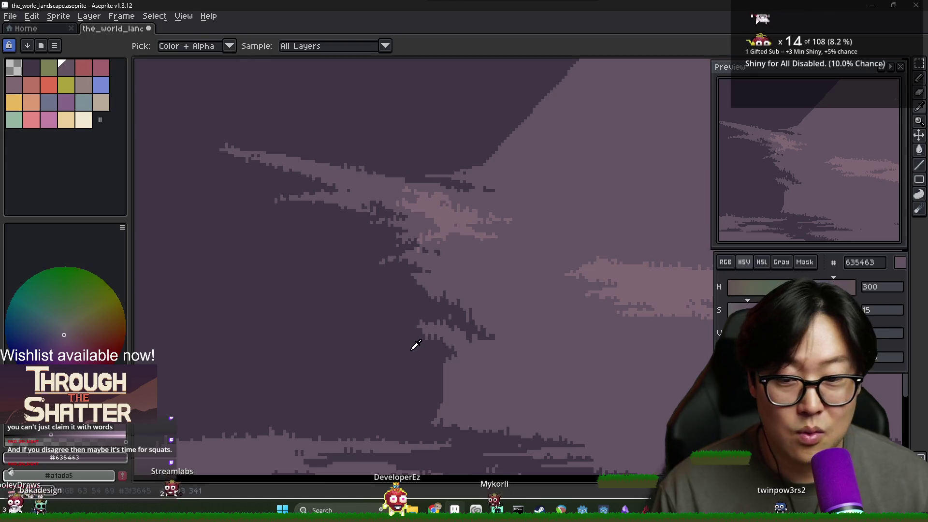
pyautogui.click(416, 334)
pyautogui.press('b')
pyautogui.keyDown('alt'); pyautogui.click(404, 325); pyautogui.keyUp('alt')
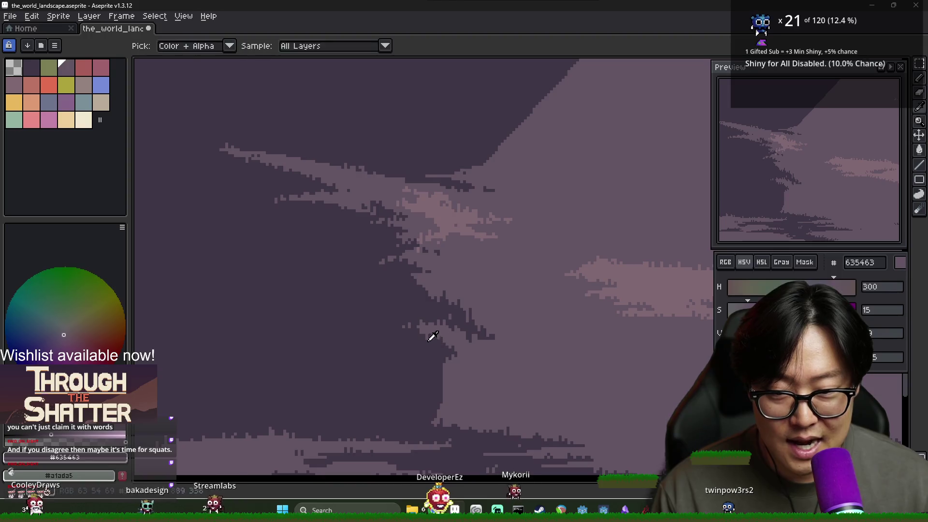
pyautogui.keyDown('alt'); pyautogui.click(424, 336); pyautogui.keyUp('alt')
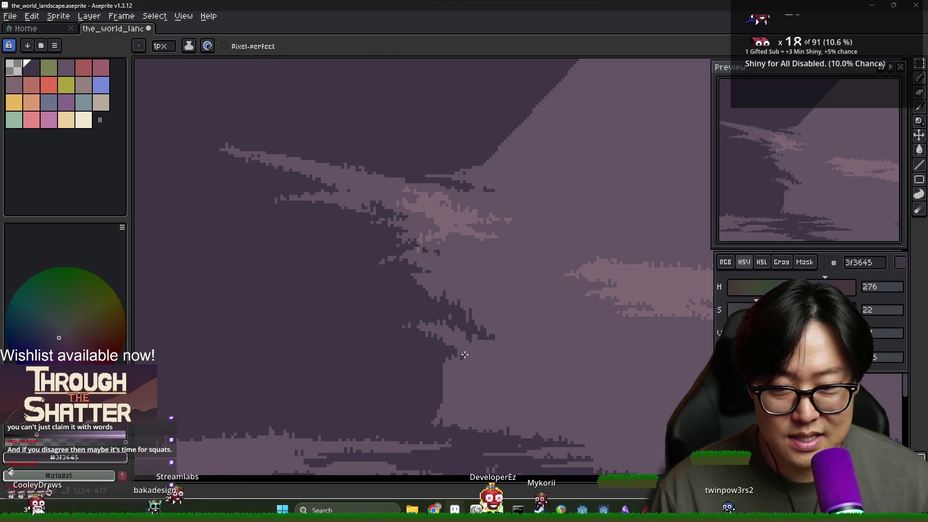
pyautogui.keyDown('alt'); pyautogui.click(435, 353); pyautogui.keyUp('alt')
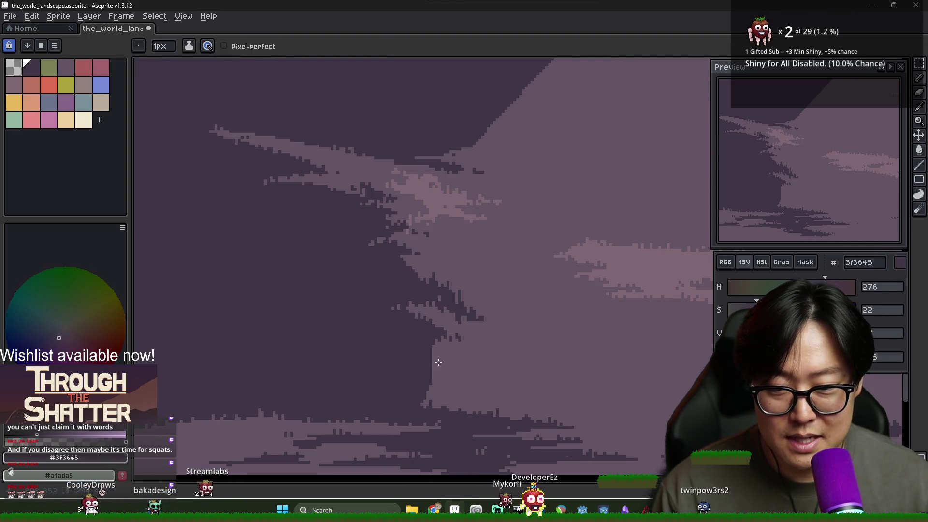
# Extend the jagged light-and-dark notches further down toward the misty base bands.
pyautogui.moveTo(469, 375); pyautogui.dragTo(480, 378)
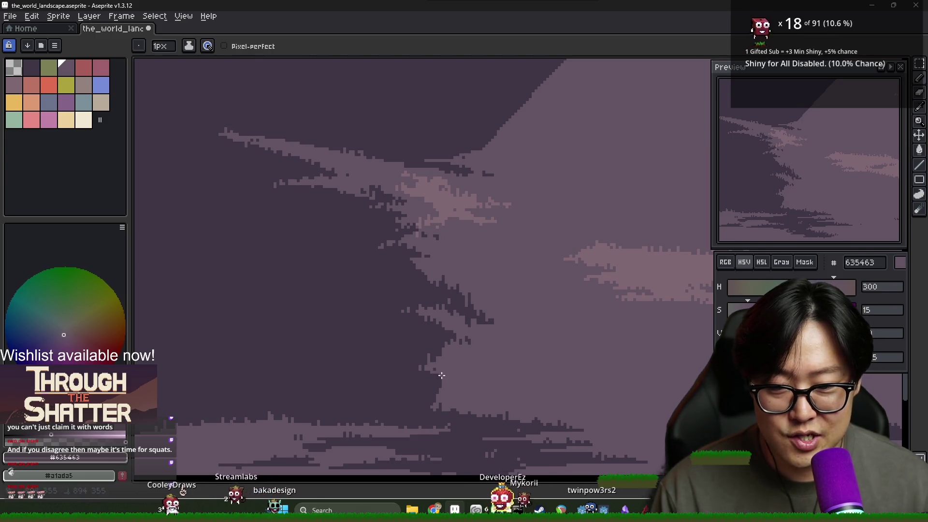
pyautogui.keyDown('alt'); pyautogui.click(436, 389); pyautogui.keyUp('alt')
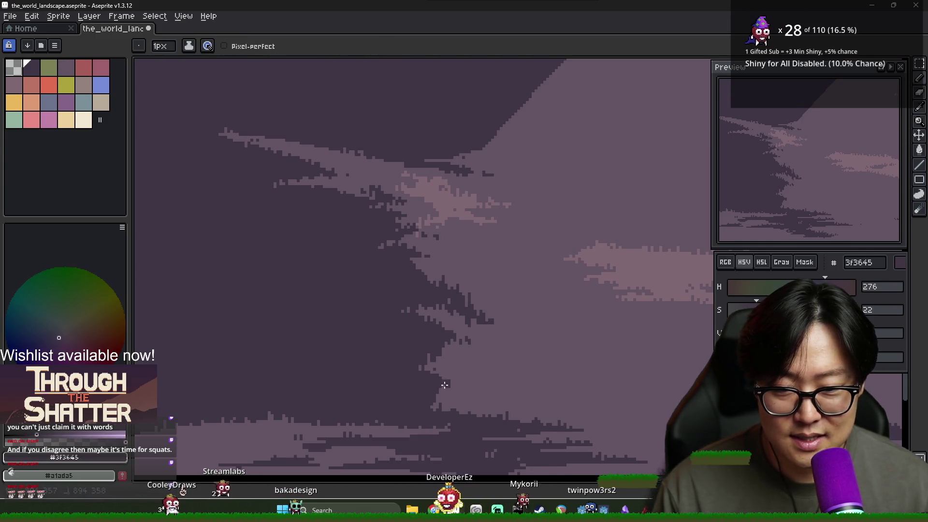
pyautogui.keyDown('alt'); pyautogui.click(438, 395); pyautogui.keyUp('alt')
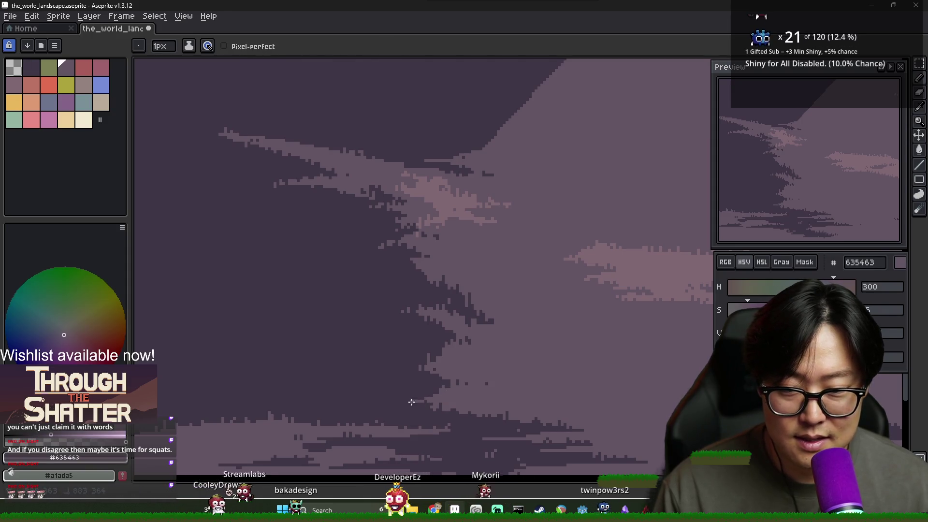
pyautogui.scroll(-2, 519, 382)
pyautogui.scroll(-1, 342, 332)
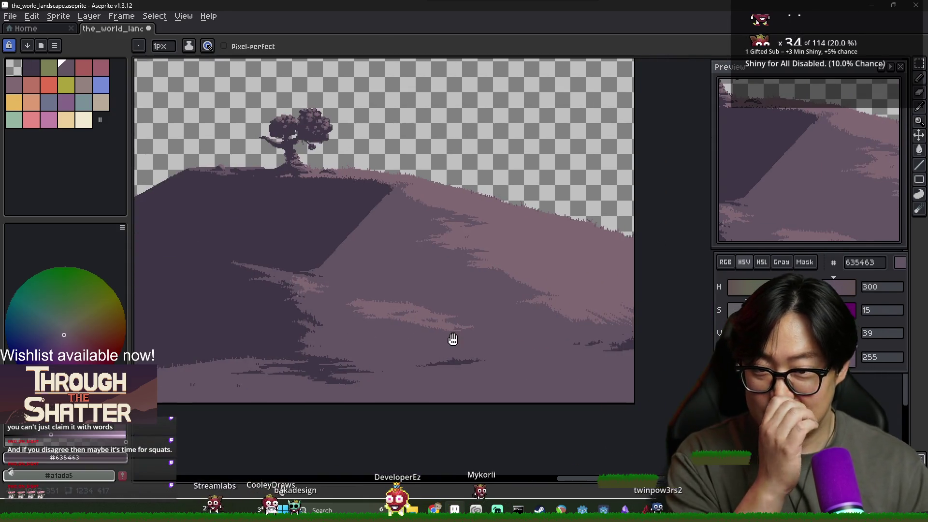
pyautogui.scroll(3, 301, 277)
pyautogui.scroll(-1, 301, 277)
pyautogui.scroll(-1, 339, 269)
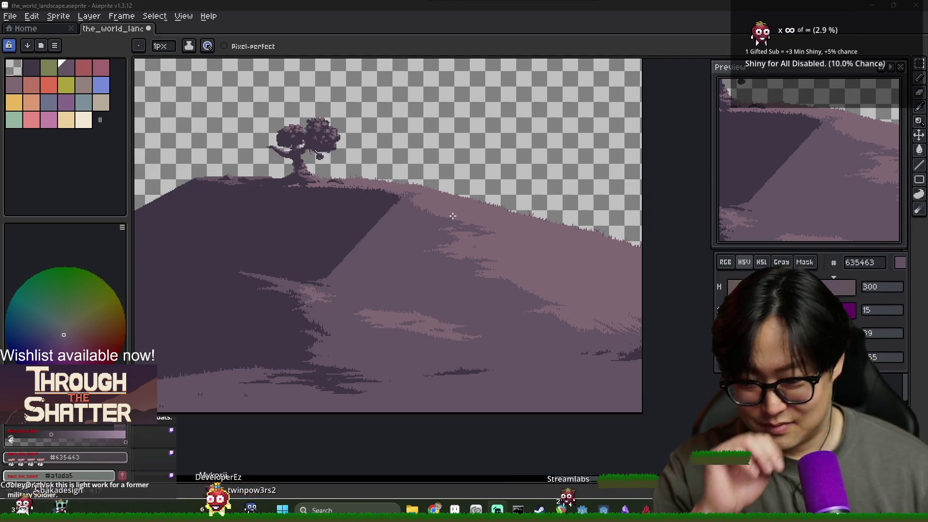
pyautogui.scroll(3, 336, 276)
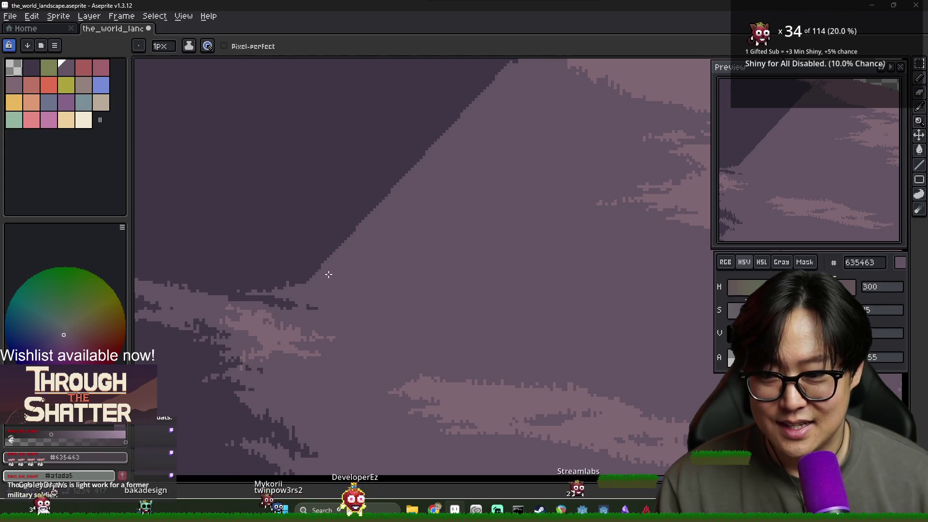
# Sample the dark shadow and lit-slope colours and pencil dark notches along the diagonal edge below the crest.
pyautogui.scroll(-2, 406, 277)
pyautogui.press('alt')
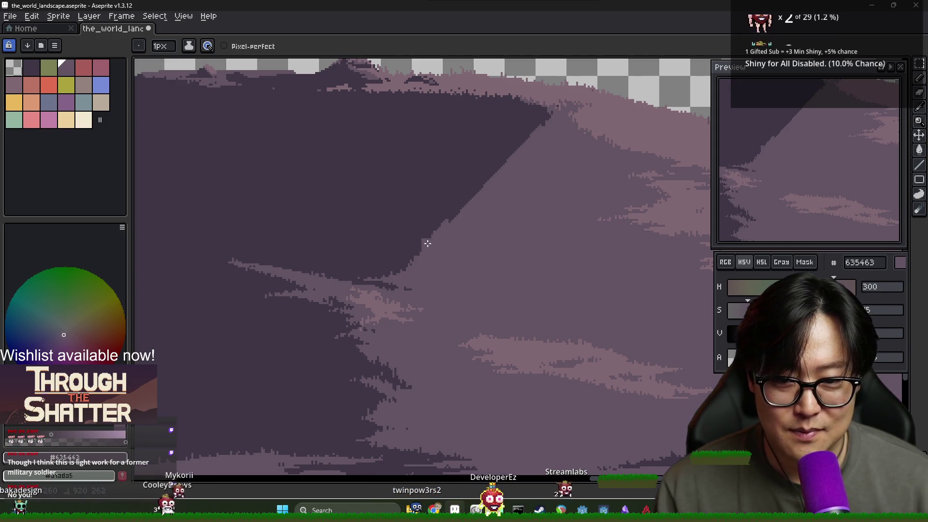
pyautogui.scroll(-2, 425, 249)
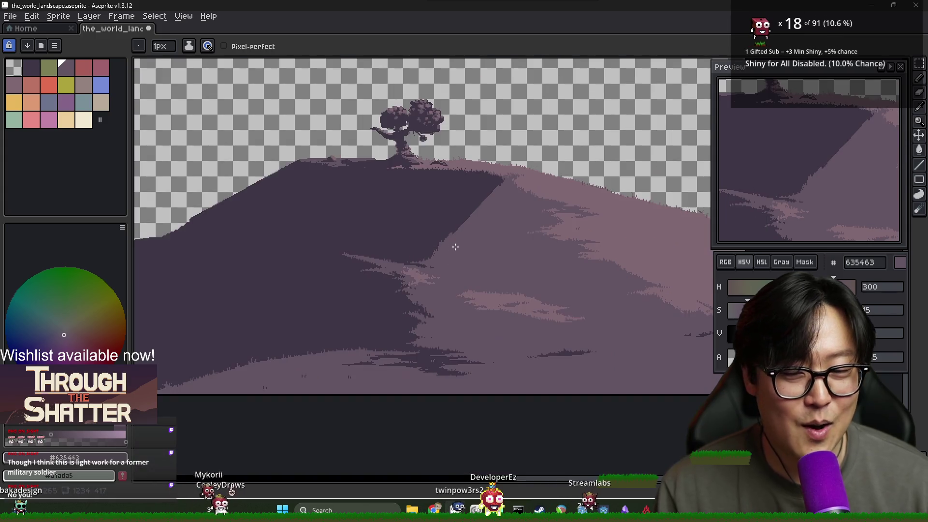
pyautogui.scroll(2, 452, 245)
pyautogui.scroll(2, 428, 255)
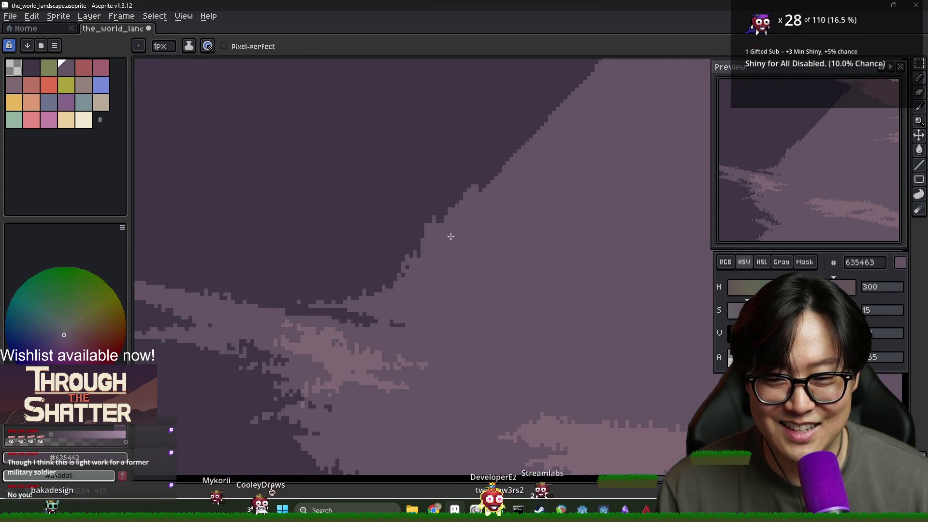
pyautogui.keyDown('alt'); pyautogui.click(428, 222); pyautogui.keyUp('alt')
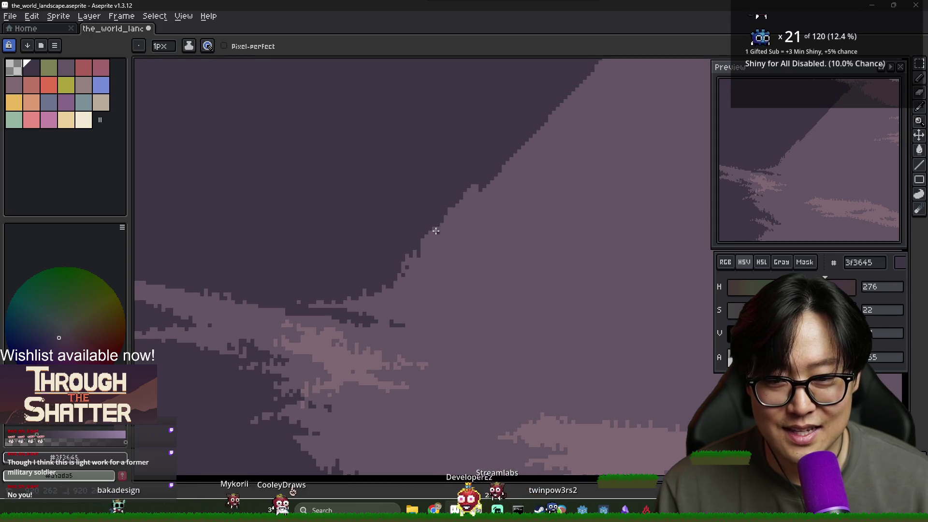
pyautogui.keyDown('alt'); pyautogui.click(423, 246); pyautogui.keyUp('alt')
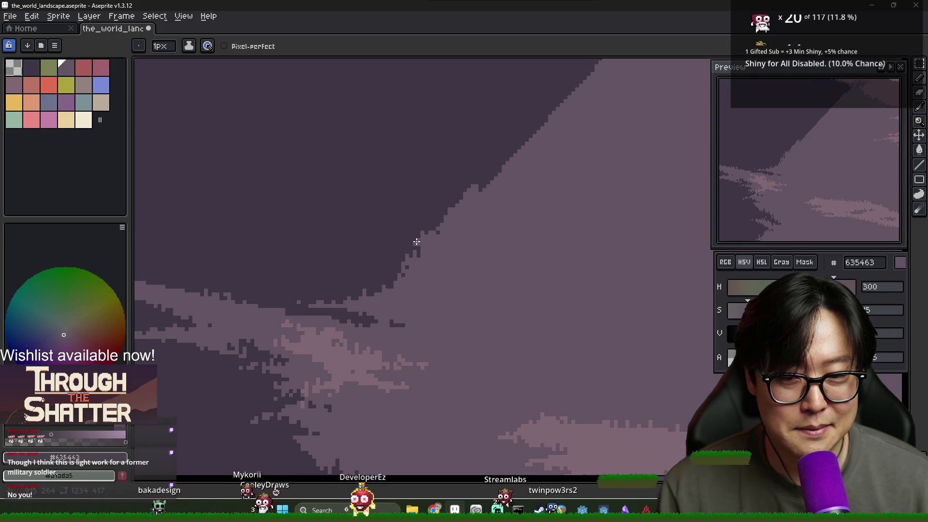
pyautogui.scroll(-1, 485, 222)
pyautogui.scroll(-1, 503, 227)
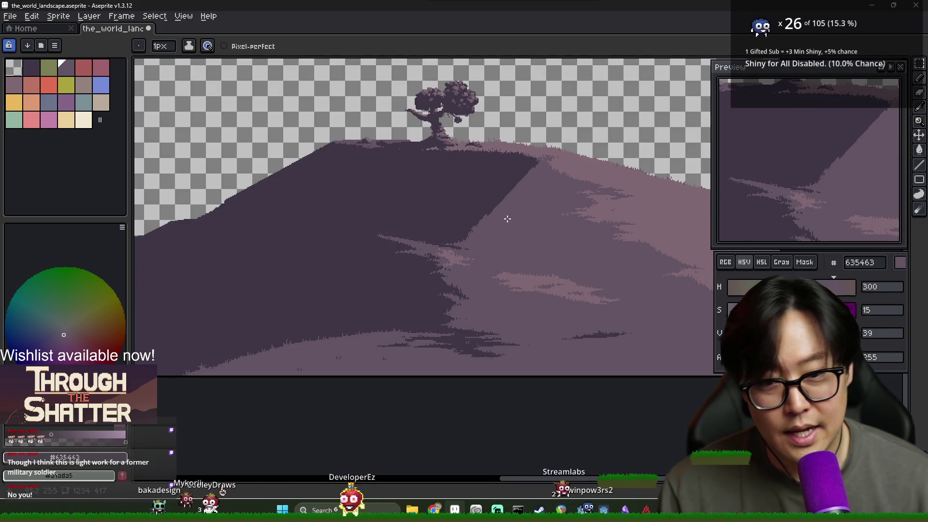
pyautogui.scroll(1, 503, 215)
pyautogui.scroll(-1, 503, 208)
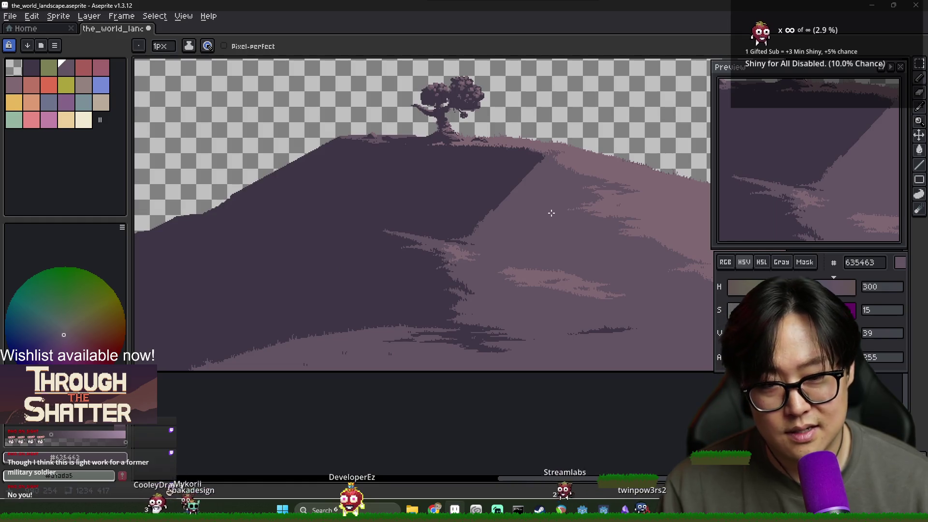
pyautogui.keyDown('alt'); pyautogui.click(522, 173); pyautogui.keyUp('alt')
# Outline a dark 3f3645 shadow point right of the crest and fill it with the Paint Bucket.
pyautogui.moveTo(545, 165)
pyautogui.mouseDown()
pyautogui.moveTo(560, 178)
pyautogui.moveTo(497, 207)
pyautogui.mouseUp()
pyautogui.press('t')
pyautogui.click(497, 207)
pyautogui.press('Escape')
pyautogui.press('g')
pyautogui.click(534, 193)
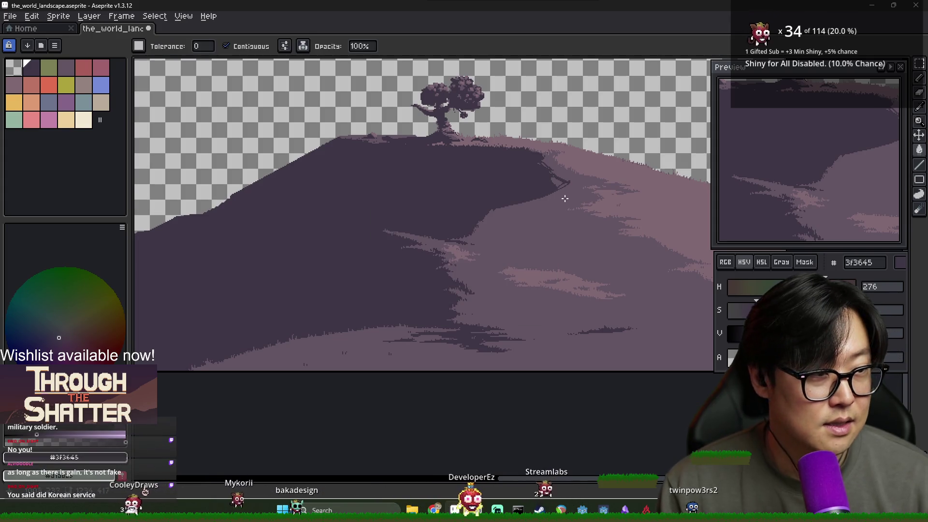
pyautogui.scroll(3, 564, 197)
pyautogui.scroll(-2, 549, 182)
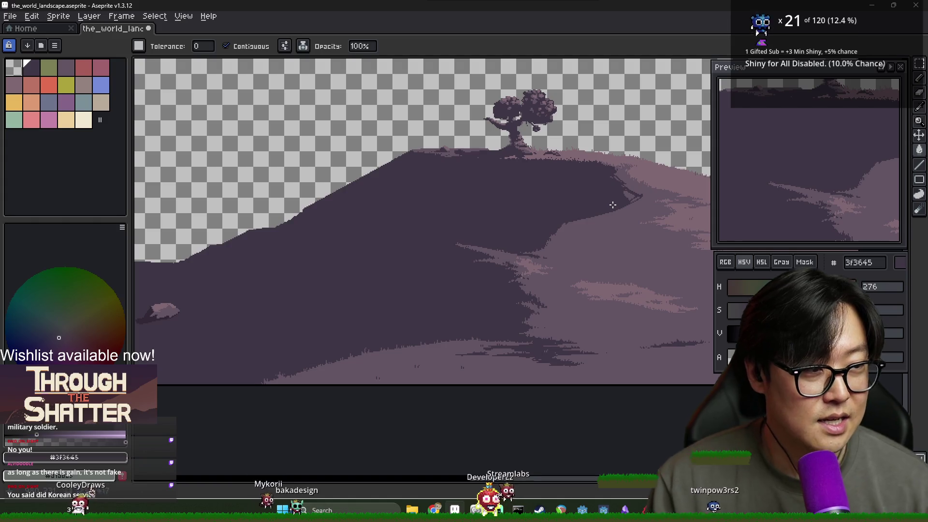
pyautogui.scroll(1, 625, 173)
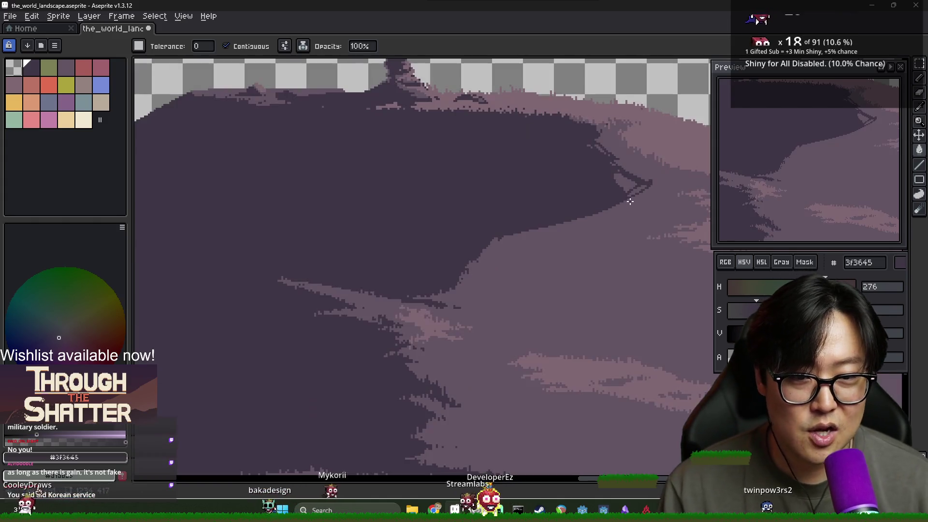
# Paint over the thin light streaks near the tip, leaving a smooth tapering dark point.
pyautogui.press('b')
pyautogui.keyDown('alt'); pyautogui.click(550, 130); pyautogui.keyUp('alt')
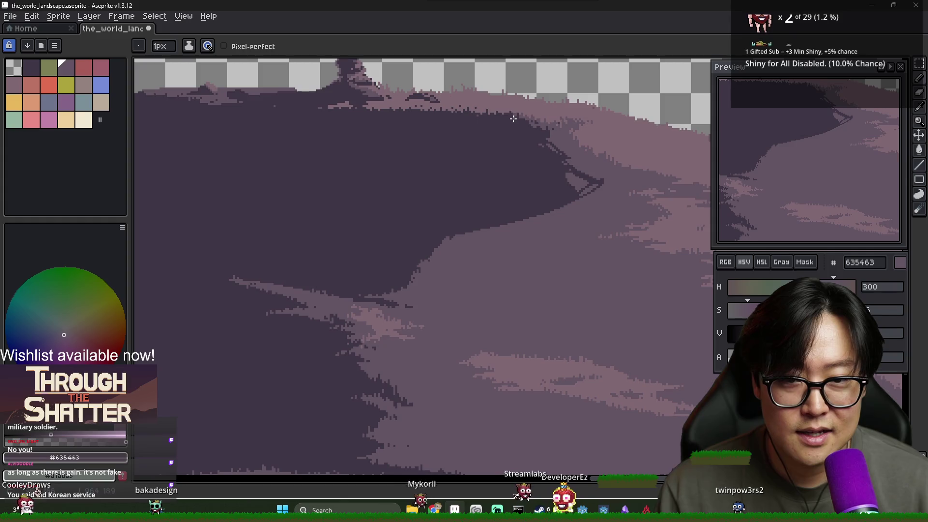
pyautogui.scroll(2, 502, 113)
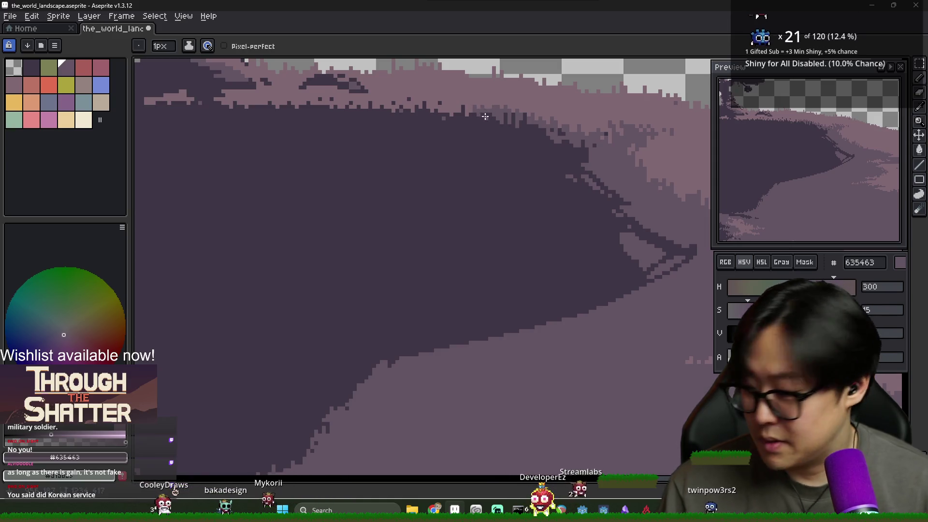
pyautogui.keyDown('alt'); pyautogui.click(475, 113); pyautogui.keyUp('alt')
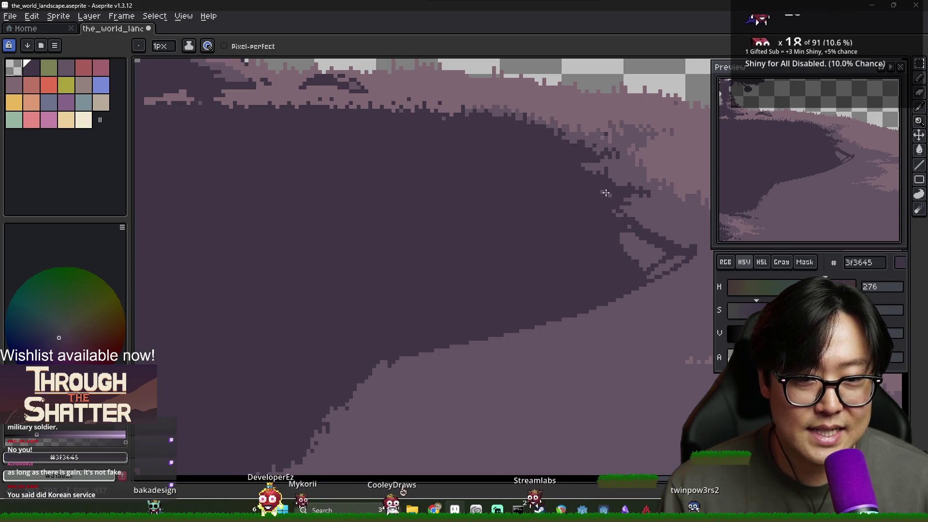
pyautogui.moveTo(635, 201); pyautogui.dragTo(500, 183)
pyautogui.keyDown('alt'); pyautogui.click(498, 186); pyautogui.keyUp('alt')
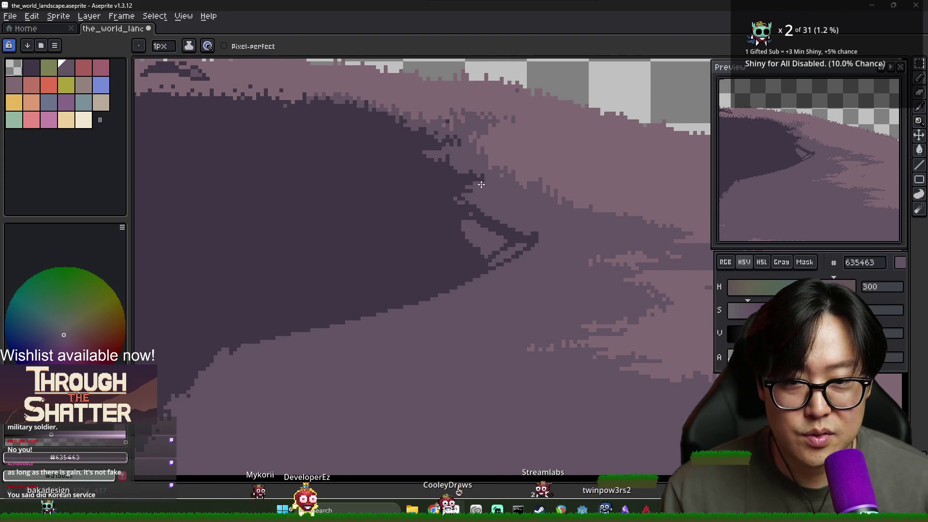
pyautogui.keyDown('alt'); pyautogui.click(466, 194); pyautogui.keyUp('alt')
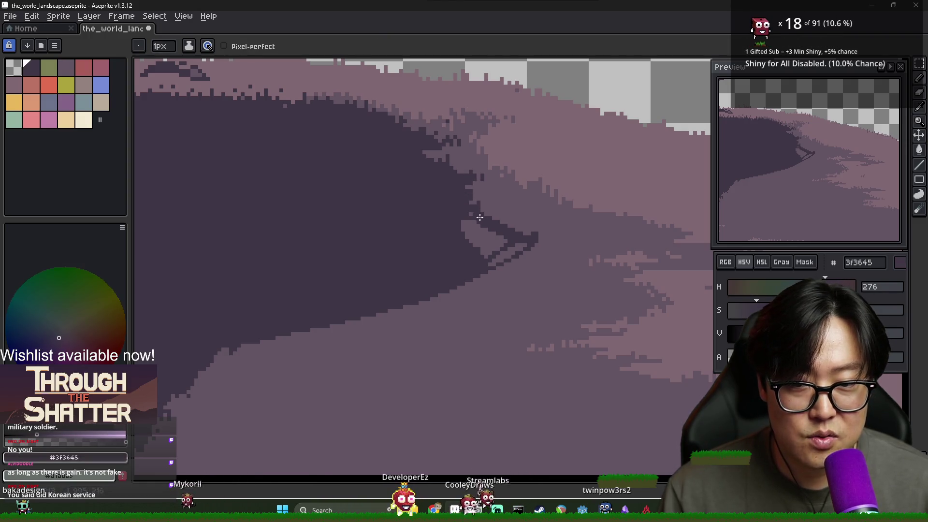
pyautogui.click(546, 239)
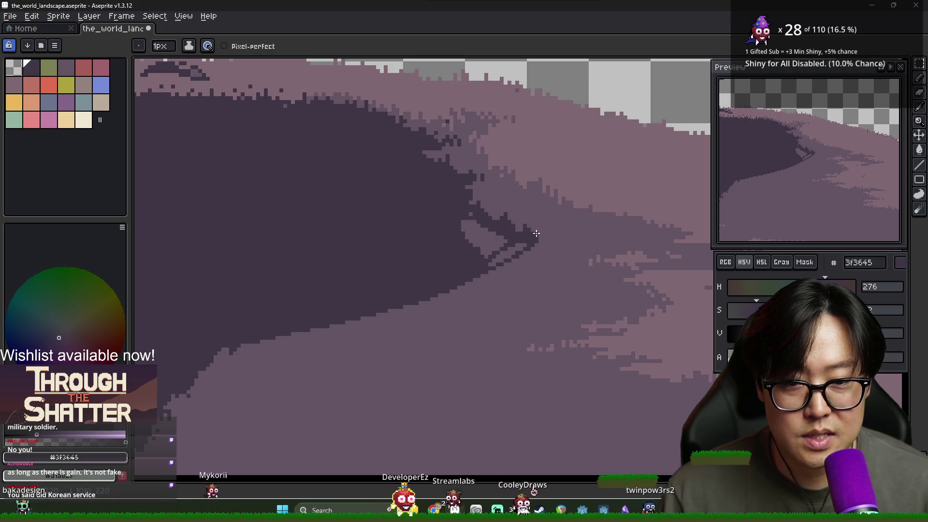
pyautogui.moveTo(476, 220); pyautogui.dragTo(494, 242)
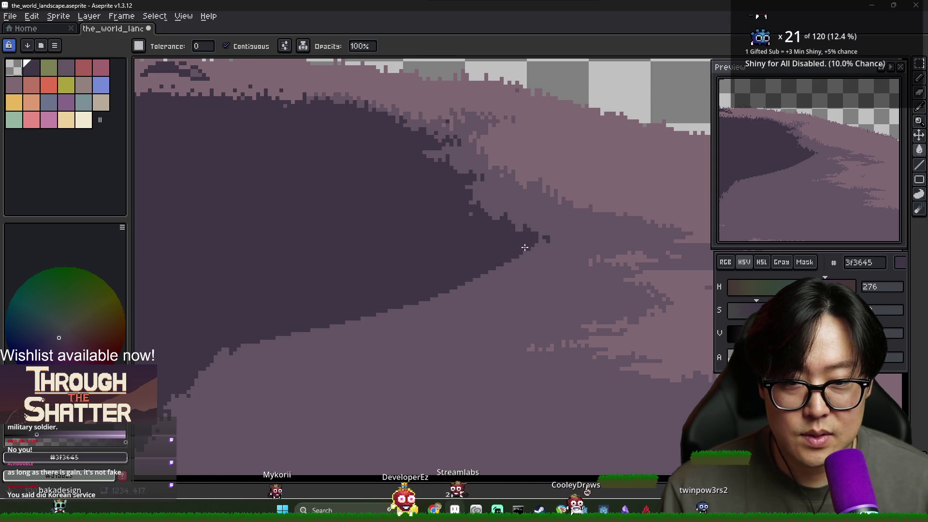
pyautogui.scroll(-3, 493, 243)
pyautogui.press('g')
pyautogui.keyDown('alt'); pyautogui.click(483, 263); pyautogui.keyUp('alt')
# Pencil mid-tone 635463 pixels along the shadow's lower edge.
pyautogui.press('b')
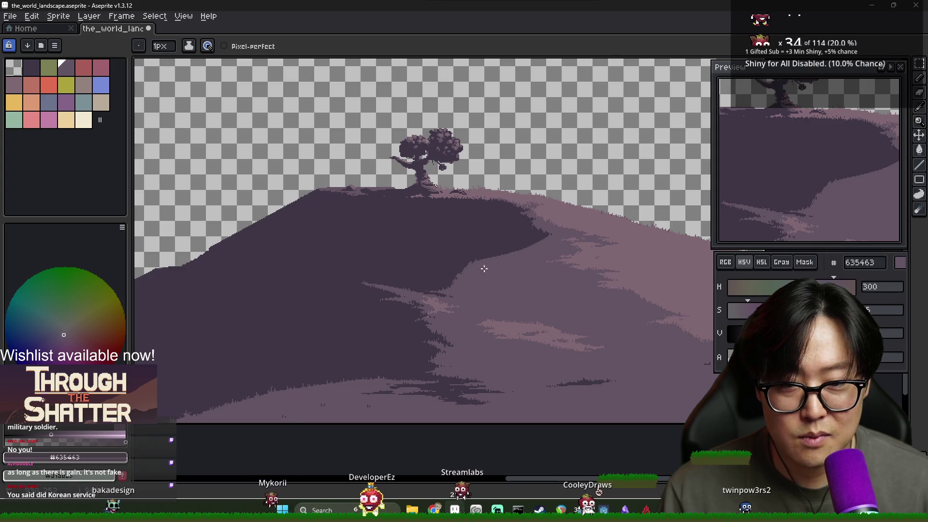
pyautogui.scroll(3, 453, 260)
pyautogui.moveTo(438, 252); pyautogui.dragTo(412, 256)
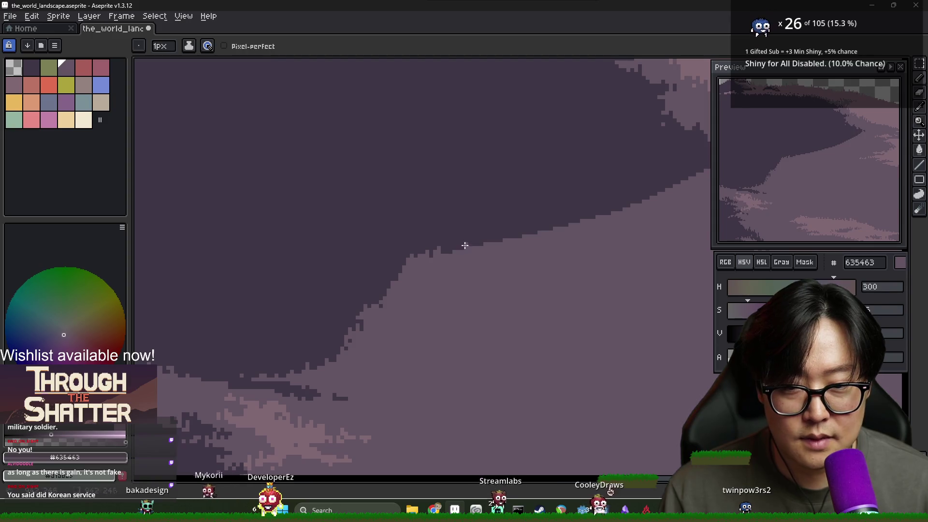
pyautogui.moveTo(491, 245); pyautogui.dragTo(557, 246)
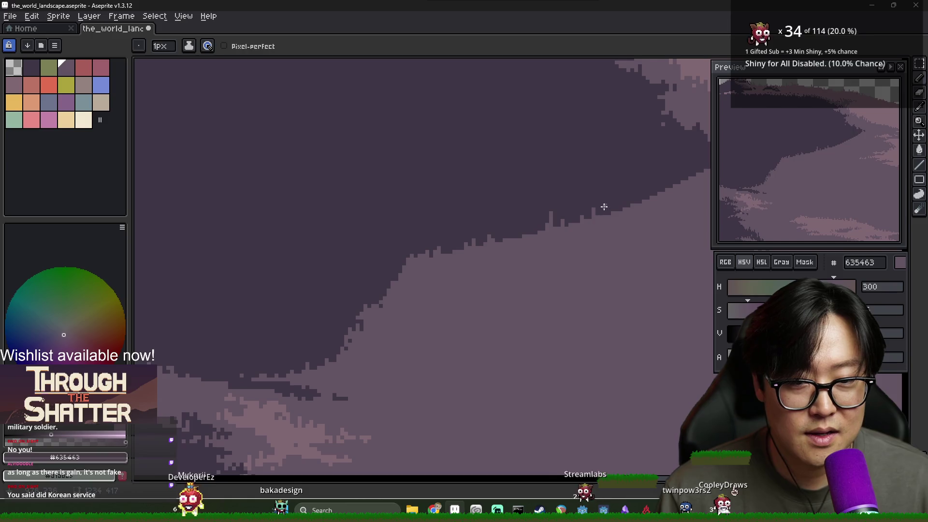
pyautogui.moveTo(652, 192)
pyautogui.mouseDown()
pyautogui.moveTo(645, 209)
pyautogui.moveTo(552, 215)
pyautogui.mouseUp()
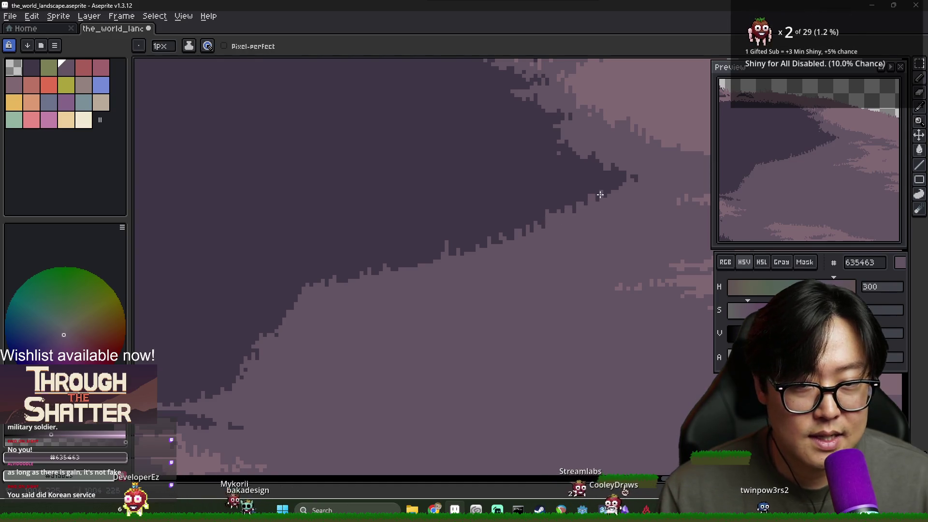
# Roughen the edge near the shadow tip with alternating 3f3645 and 635463 pixels.
pyautogui.keyDown('alt'); pyautogui.click(634, 176); pyautogui.keyUp('alt')
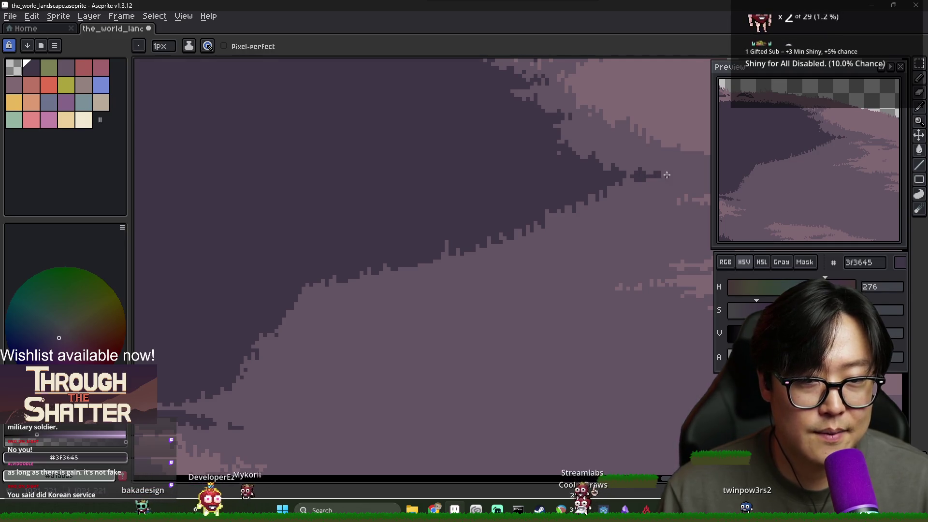
pyautogui.scroll(1, 668, 175)
pyautogui.scroll(-2, 665, 176)
pyautogui.scroll(1, 663, 177)
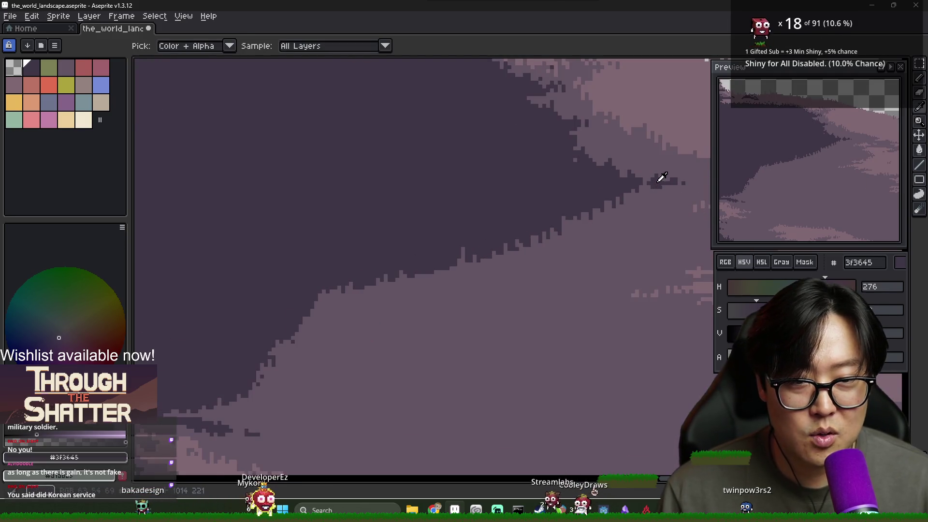
pyautogui.keyDown('alt'); pyautogui.click(660, 183); pyautogui.keyUp('alt')
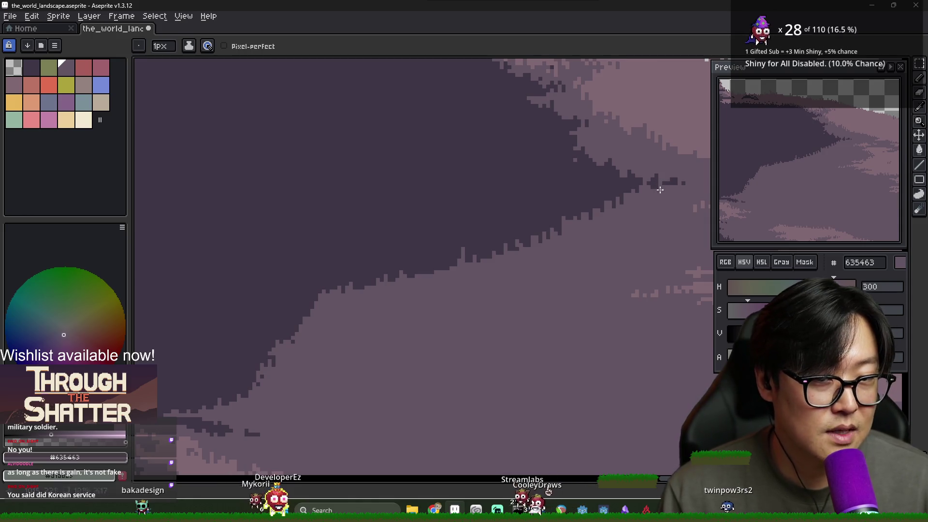
pyautogui.keyDown('alt'); pyautogui.click(661, 179); pyautogui.keyUp('alt')
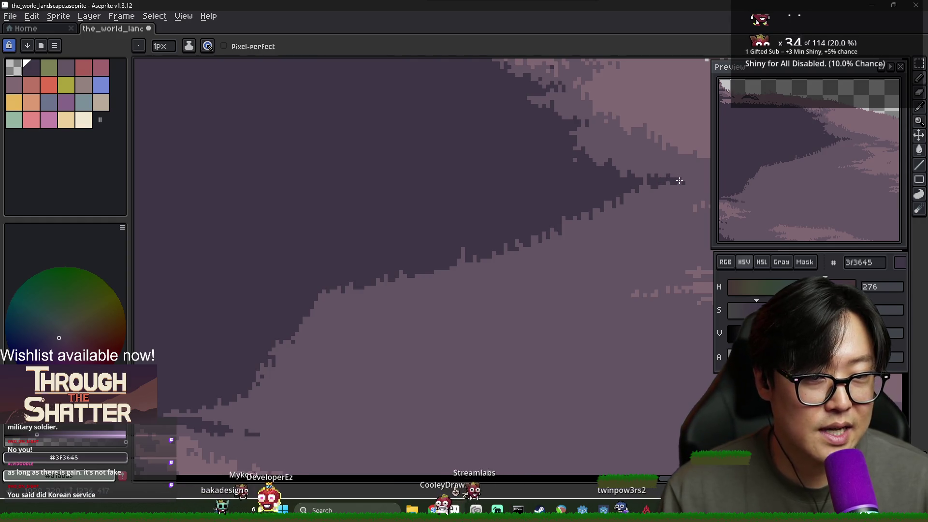
pyautogui.scroll(-3, 547, 219)
pyautogui.scroll(3, 532, 225)
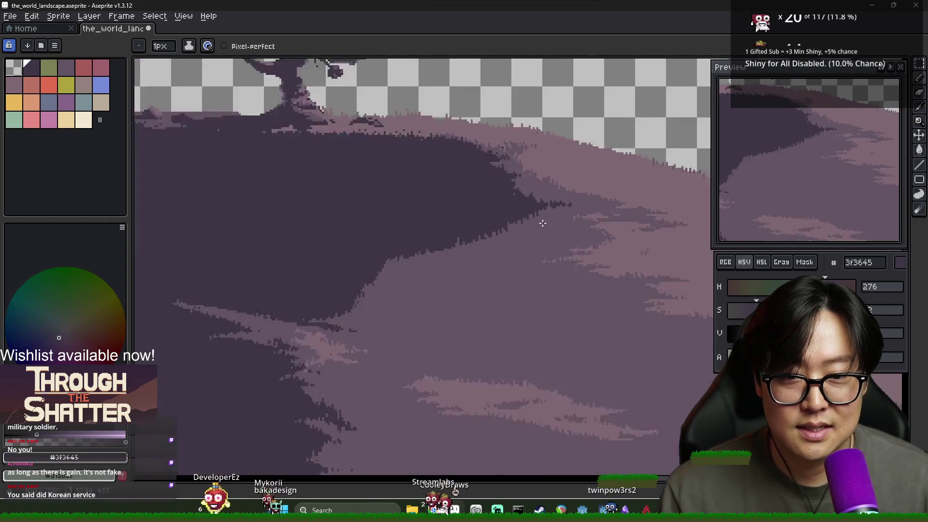
pyautogui.keyDown('alt'); pyautogui.click(509, 218); pyautogui.keyUp('alt')
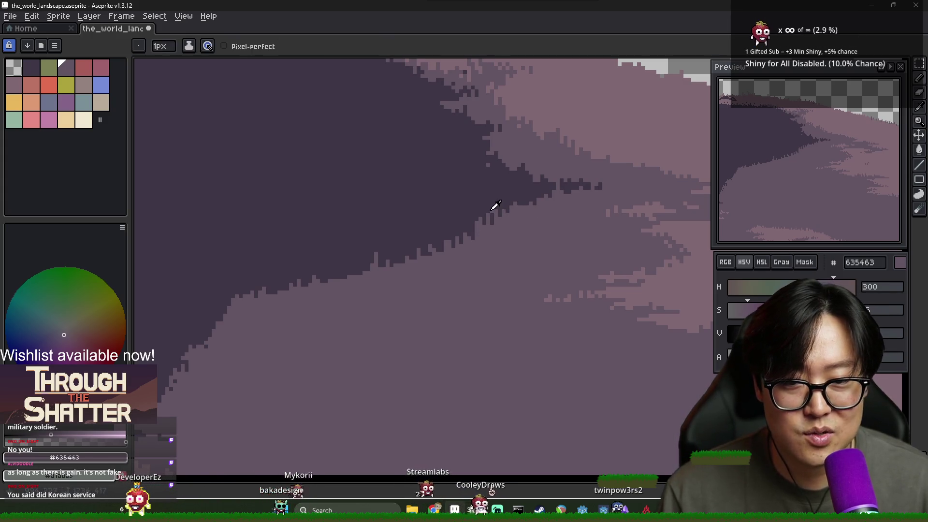
pyautogui.keyDown('alt'); pyautogui.click(499, 215); pyautogui.keyUp('alt')
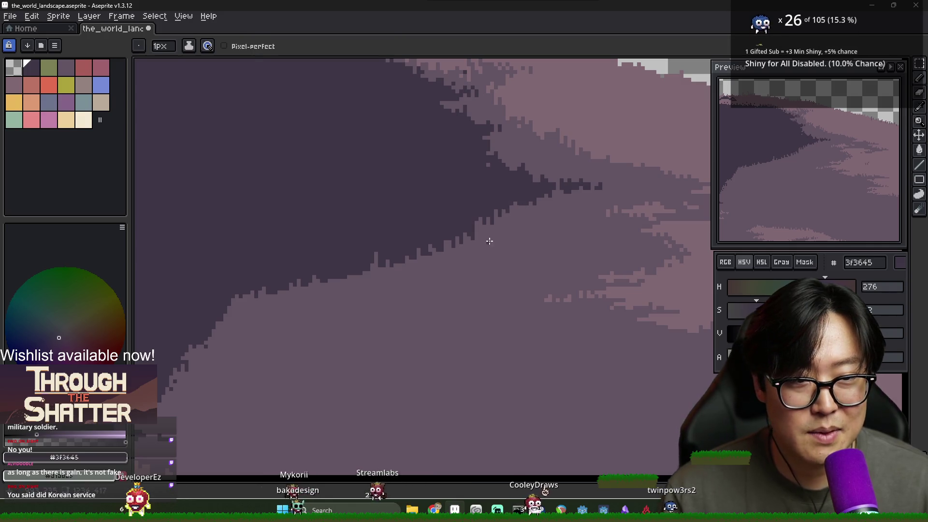
pyautogui.scroll(-1, 483, 238)
pyautogui.scroll(1, 483, 238)
# Draw a thin 635463 streak cutting into the underside of the shadow's point.
pyautogui.keyDown('alt'); pyautogui.click(470, 232); pyautogui.keyUp('alt')
pyautogui.moveTo(468, 229); pyautogui.dragTo(414, 228)
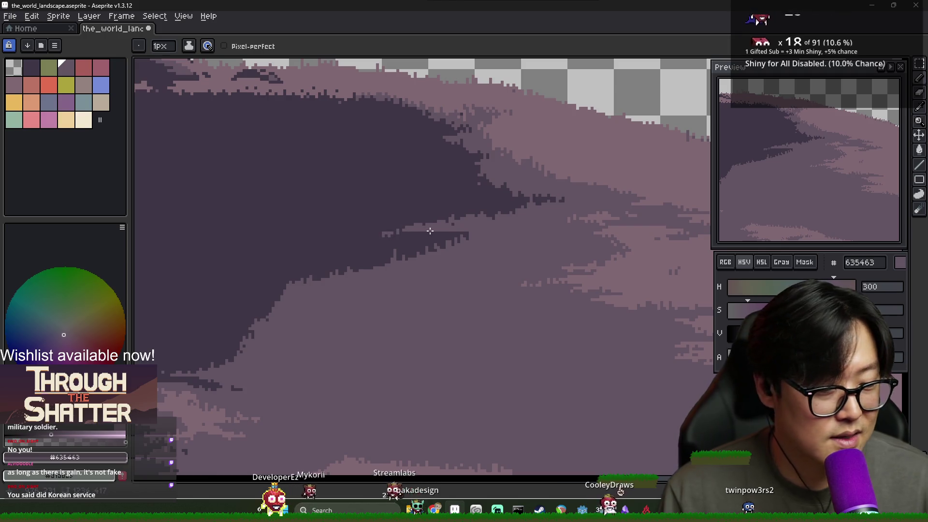
pyautogui.keyDown('alt'); pyautogui.click(400, 234); pyautogui.keyUp('alt')
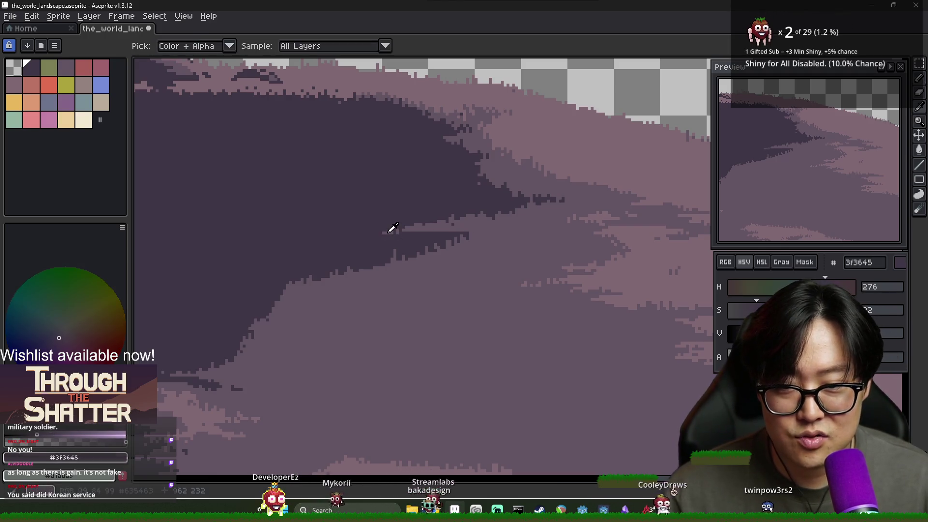
pyautogui.keyDown('alt'); pyautogui.click(394, 231); pyautogui.keyUp('alt')
pyautogui.scroll(-4, 411, 230)
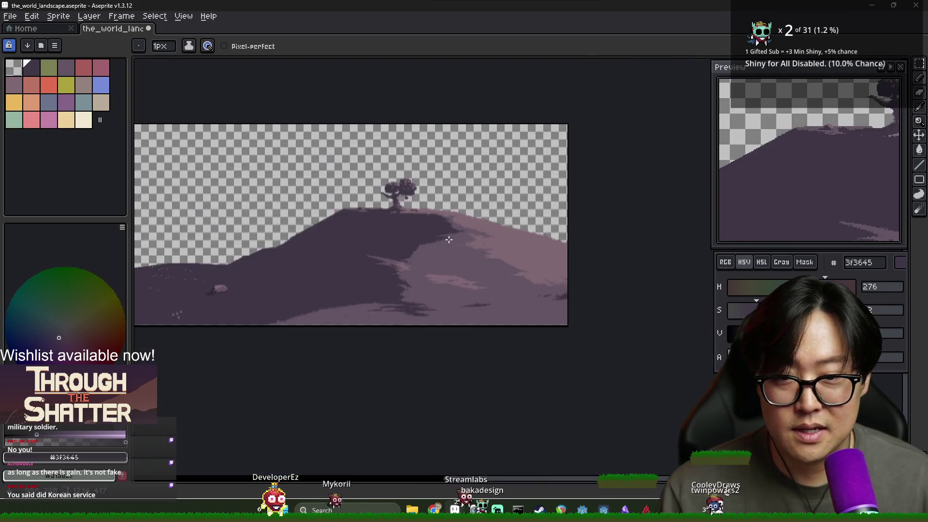
pyautogui.scroll(4, 424, 214)
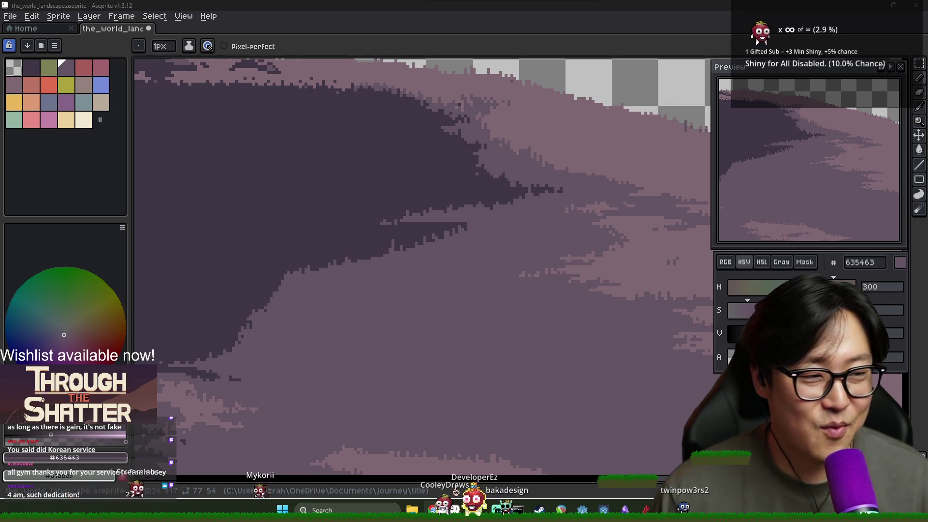
pyautogui.keyDown('alt'); pyautogui.click(484, 198); pyautogui.keyUp('alt')
# Pick mid mauve 635463 and zoom in on the upper shadow edge below the crest.
pyautogui.press('alt')
pyautogui.keyDown('alt'); pyautogui.click(477, 212); pyautogui.keyUp('alt')
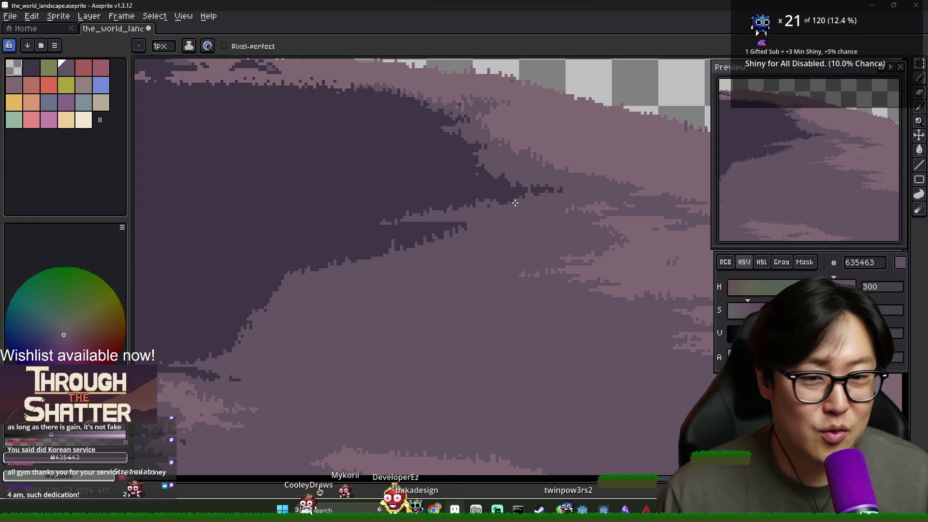
pyautogui.scroll(-5, 502, 199)
pyautogui.scroll(5, 497, 213)
pyautogui.scroll(-2, 508, 209)
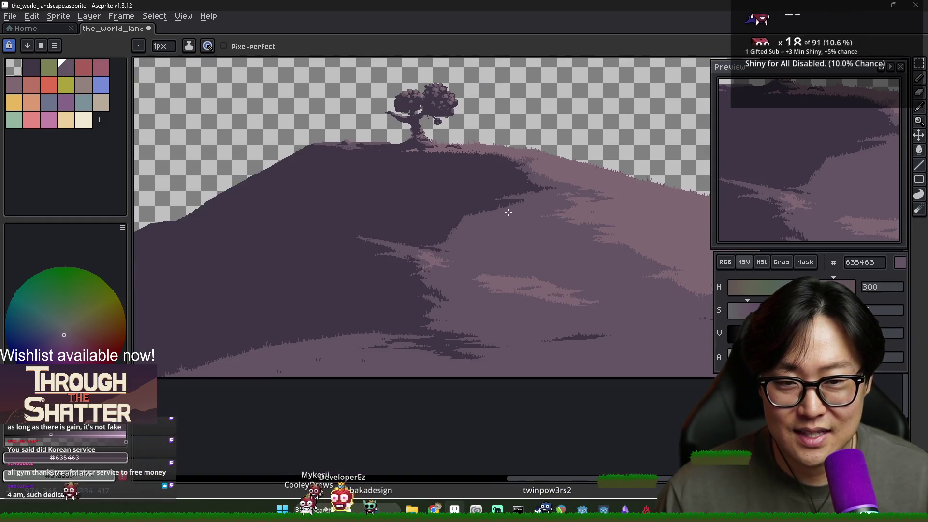
pyautogui.scroll(1, 557, 209)
pyautogui.scroll(1, 568, 186)
pyautogui.scroll(-1, 574, 181)
pyautogui.scroll(1, 581, 174)
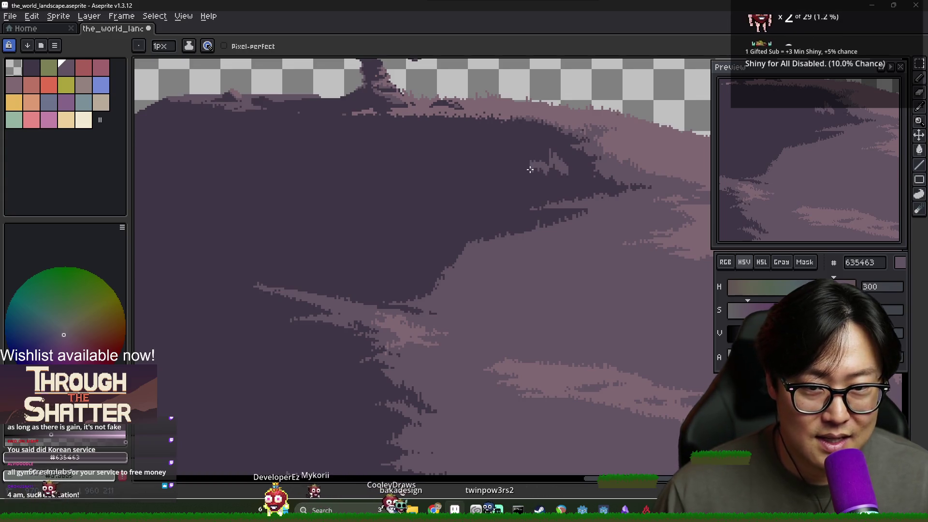
pyautogui.scroll(-2, 563, 176)
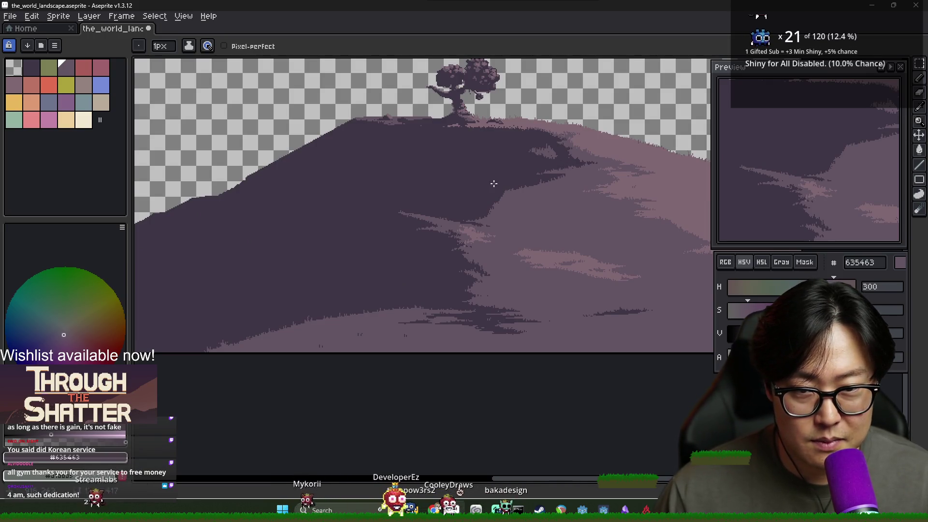
pyautogui.scroll(2, 494, 184)
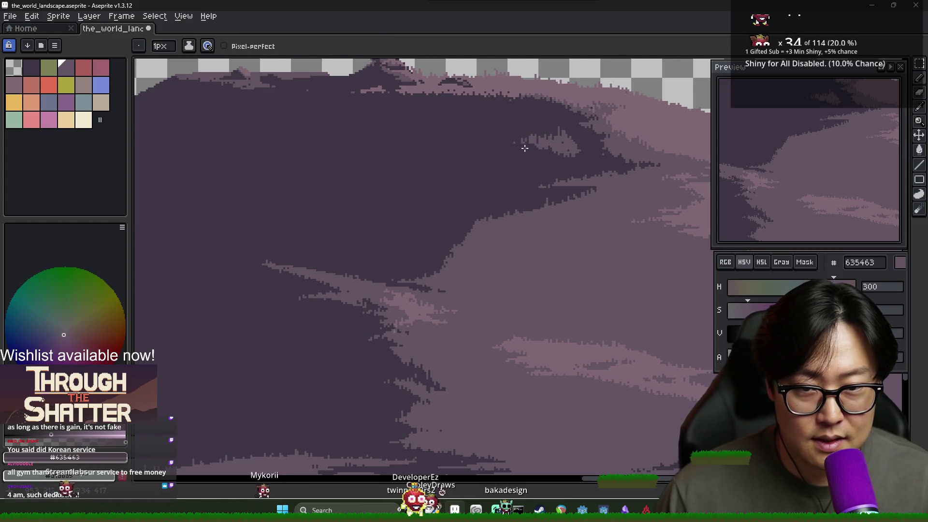
pyautogui.scroll(1, 527, 150)
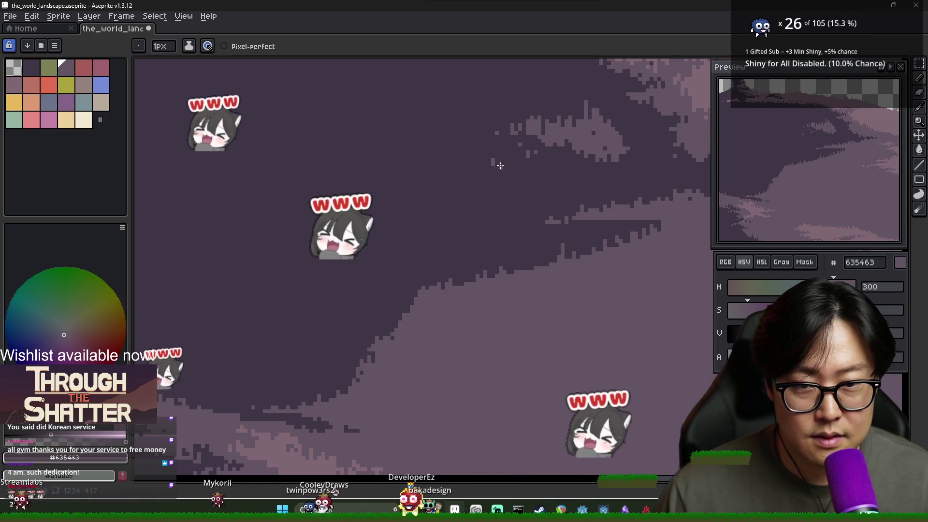
pyautogui.scroll(-2, 500, 165)
pyautogui.scroll(2, 519, 154)
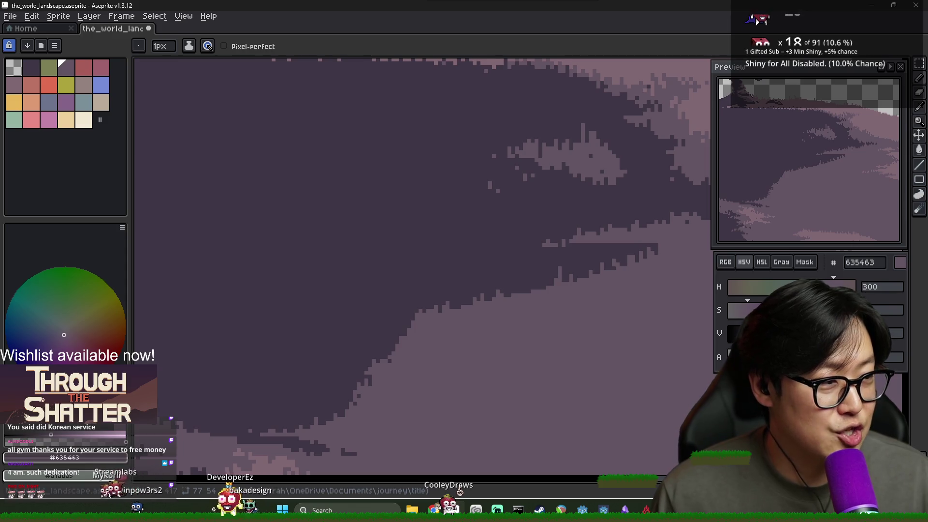
pyautogui.press('alt')
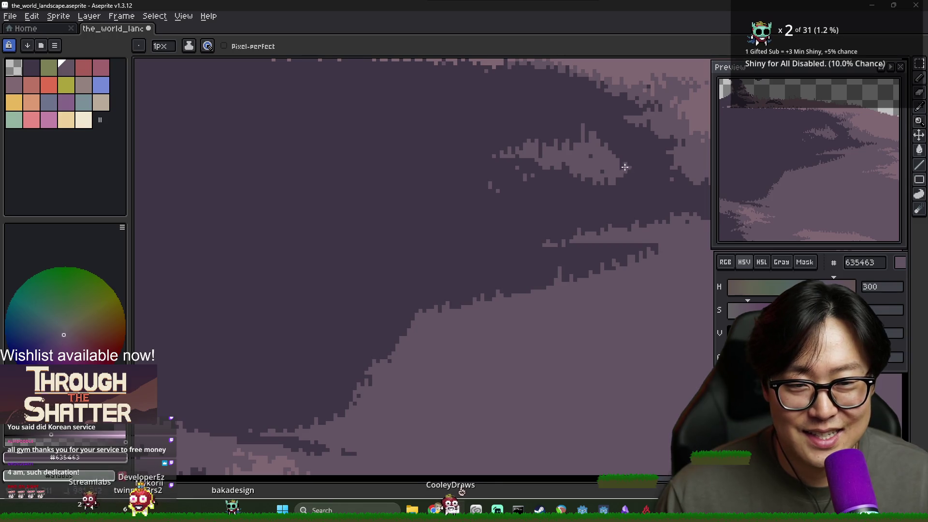
# Dot alternating 3f3645 and 635463 pixels along the upper shadow edge.
pyautogui.keyDown('alt'); pyautogui.click(641, 167); pyautogui.keyUp('alt')
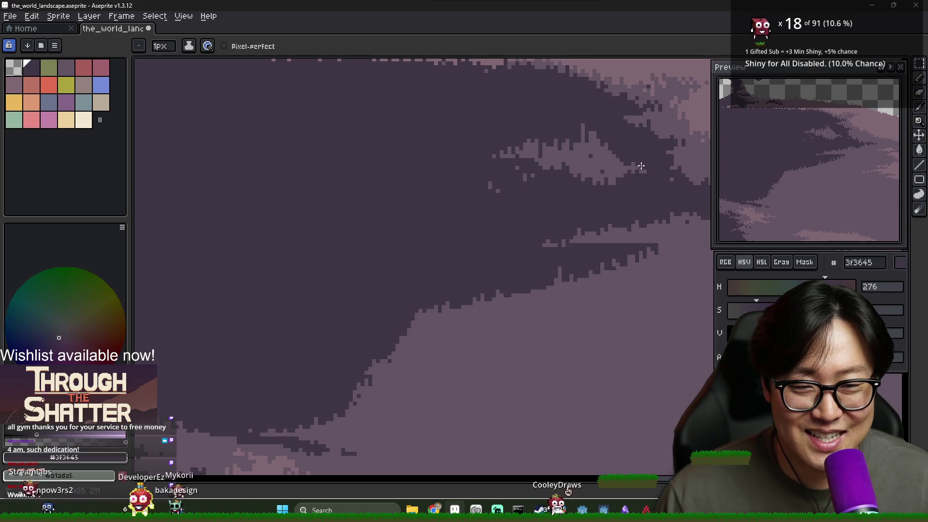
pyautogui.keyDown('alt'); pyautogui.click(645, 170); pyautogui.keyUp('alt')
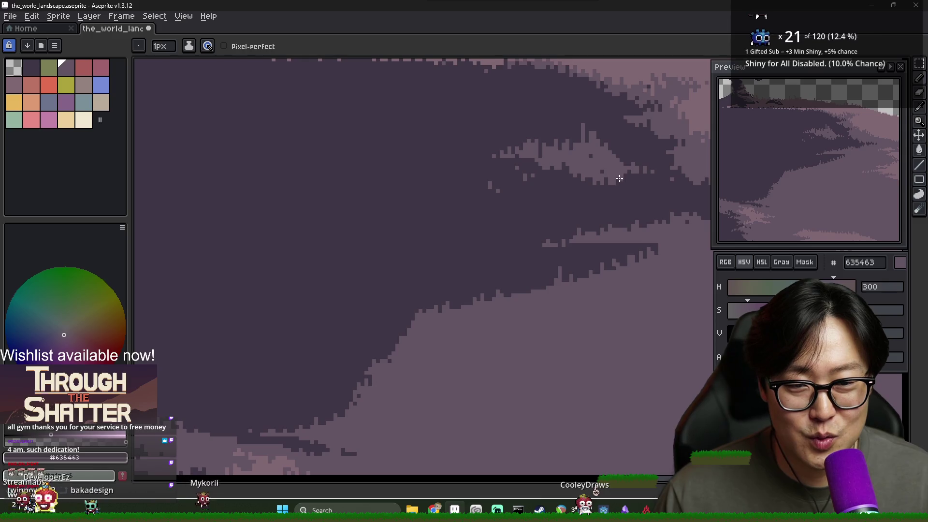
pyautogui.keyDown('alt'); pyautogui.click(604, 170); pyautogui.keyUp('alt')
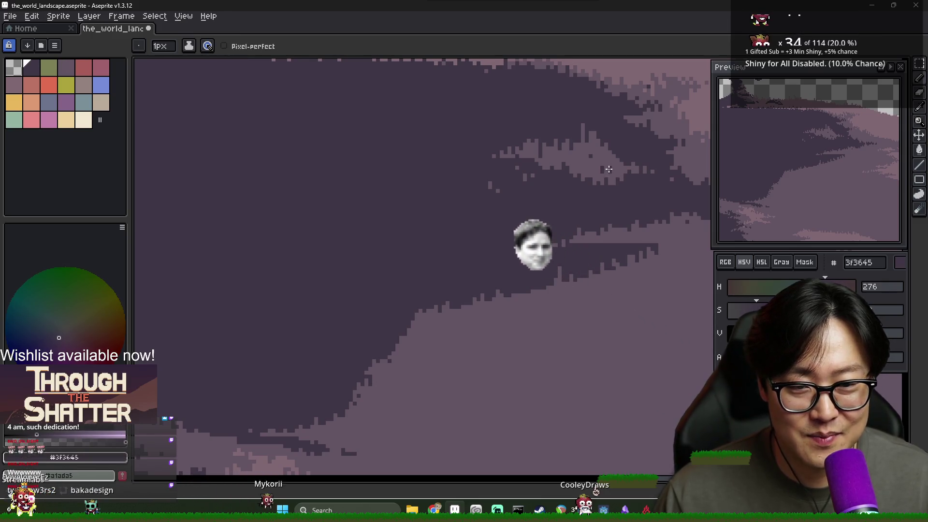
pyautogui.scroll(-2, 556, 167)
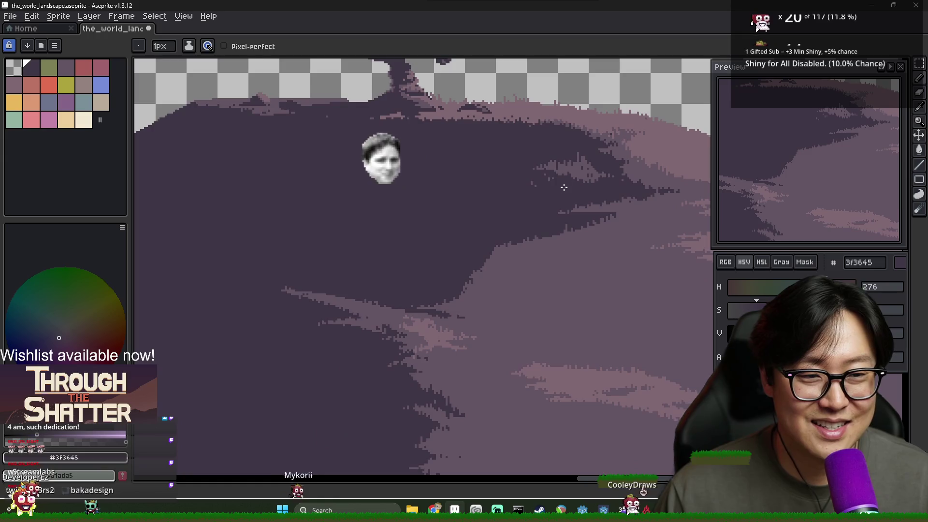
pyautogui.keyDown('alt'); pyautogui.click(530, 168); pyautogui.keyUp('alt')
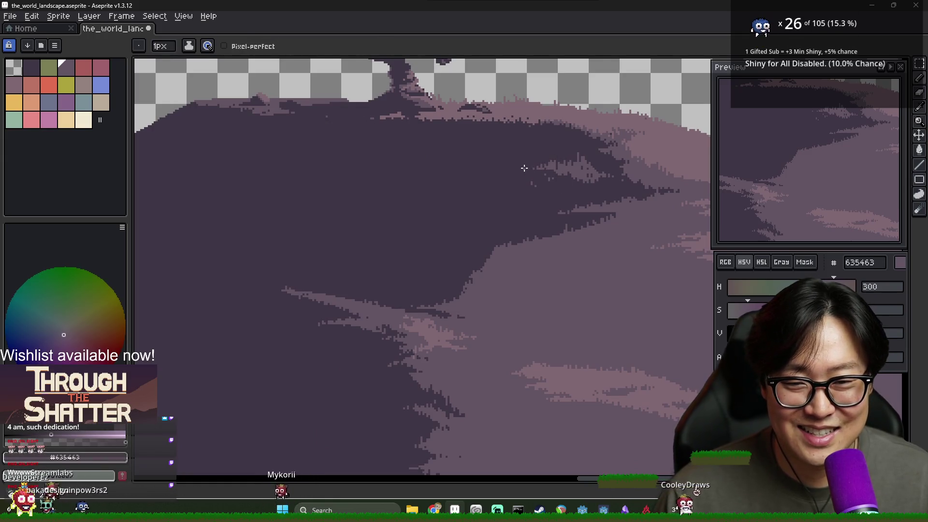
pyautogui.scroll(-1, 553, 182)
pyautogui.scroll(2, 553, 181)
pyautogui.keyDown('alt'); pyautogui.click(552, 140); pyautogui.keyUp('alt')
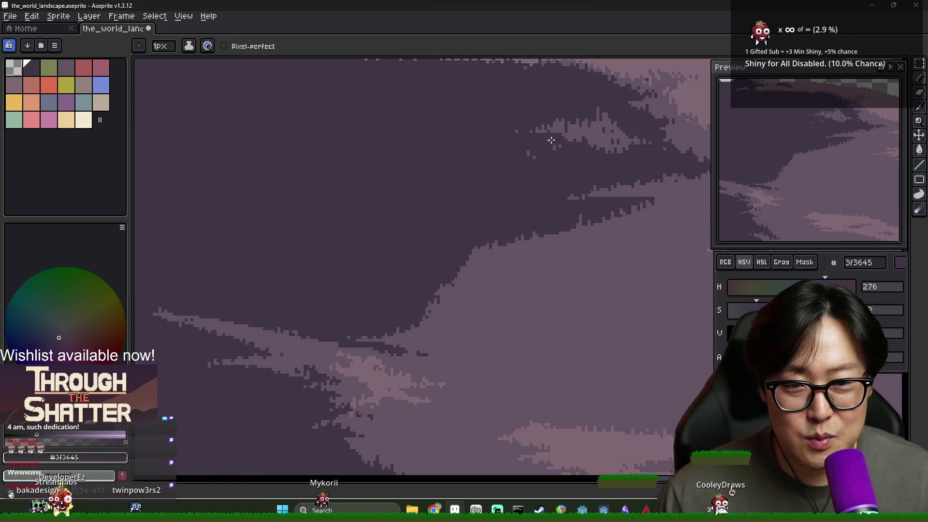
pyautogui.keyDown('alt'); pyautogui.click(558, 133); pyautogui.keyUp('alt')
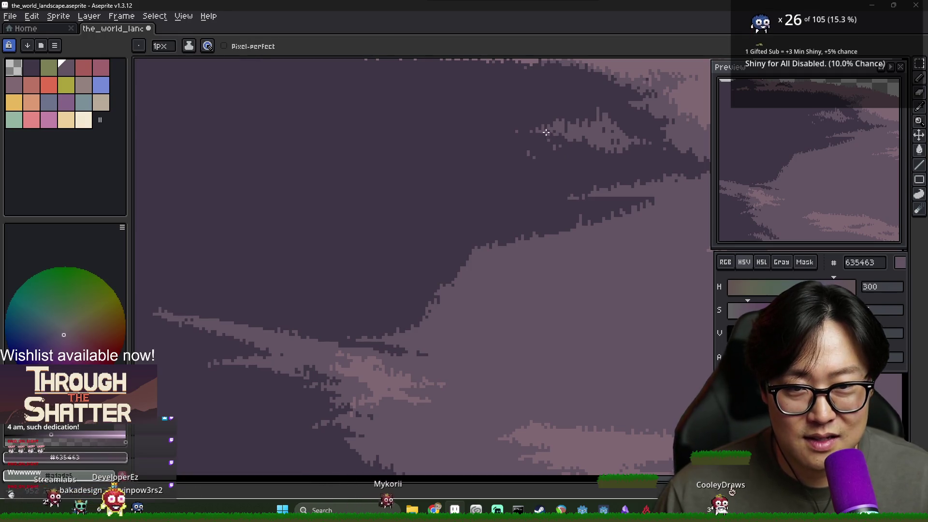
# Dab more dark and mid mauve pixels to extend a dithered streak into the shadow's upper tip.
pyautogui.press('alt')
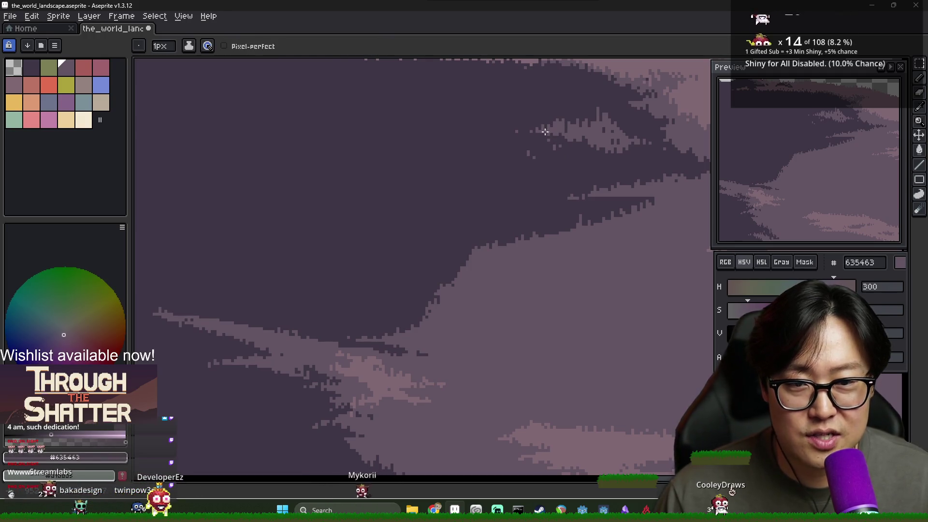
pyautogui.keyDown('alt'); pyautogui.click(556, 129); pyautogui.keyUp('alt')
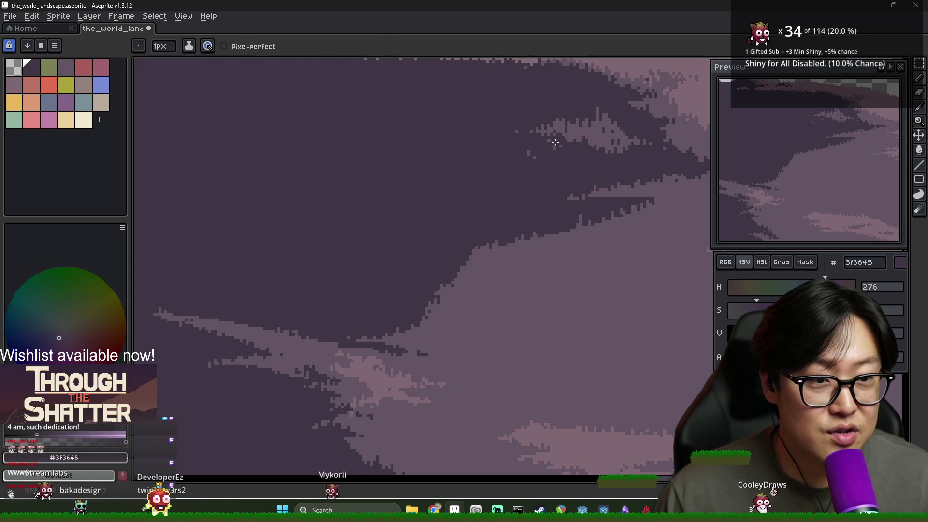
pyautogui.keyDown('alt'); pyautogui.click(552, 131); pyautogui.keyUp('alt')
pyautogui.keyDown('alt'); pyautogui.click(555, 130); pyautogui.keyUp('alt')
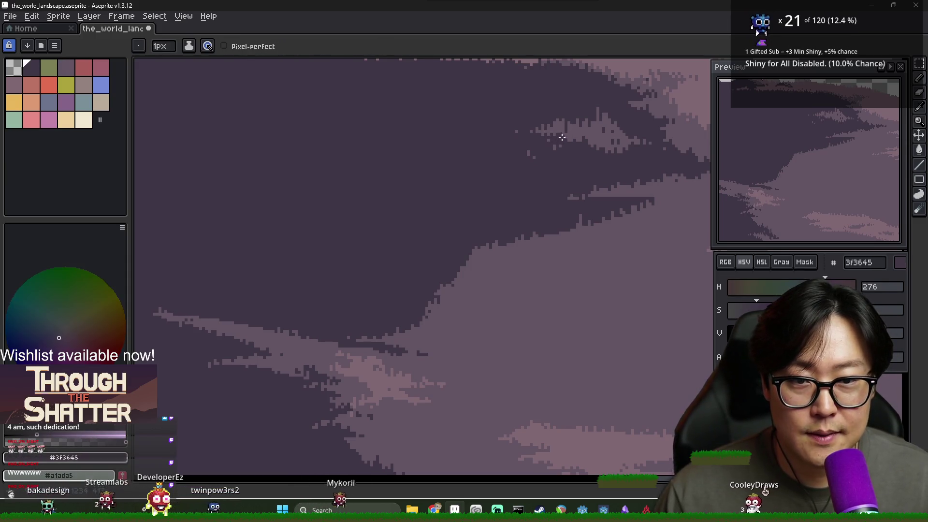
pyautogui.keyDown('alt'); pyautogui.click(564, 128); pyautogui.keyUp('alt')
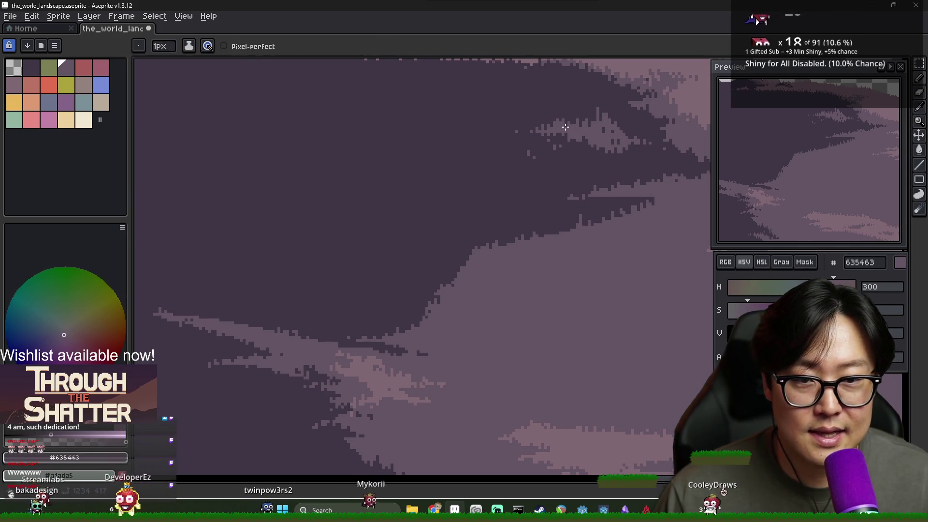
pyautogui.keyDown('alt'); pyautogui.click(574, 154); pyautogui.keyUp('alt')
pyautogui.scroll(-3, 574, 156)
pyautogui.scroll(3, 566, 135)
pyautogui.keyDown('alt'); pyautogui.click(550, 141); pyautogui.keyUp('alt')
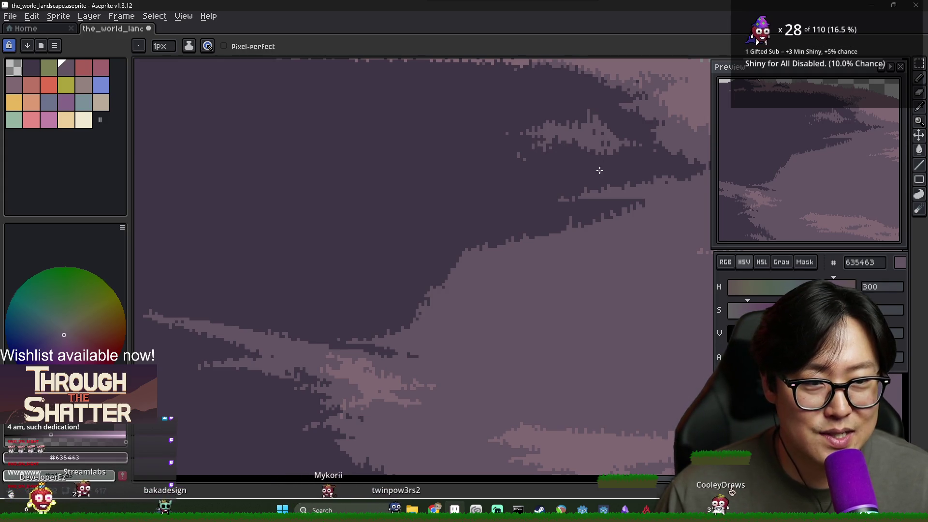
# Dither the shadow tip with 806873, 3f3645 and 635463 pixels, then zoom out to the whole hill.
pyautogui.scroll(-2, 600, 170)
pyautogui.keyDown('alt'); pyautogui.click(637, 152); pyautogui.keyUp('alt')
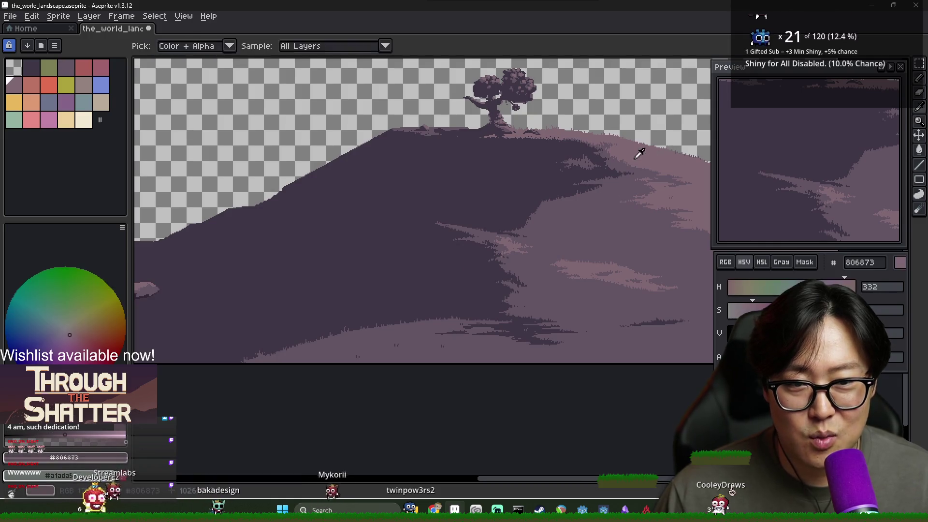
pyautogui.scroll(2, 572, 160)
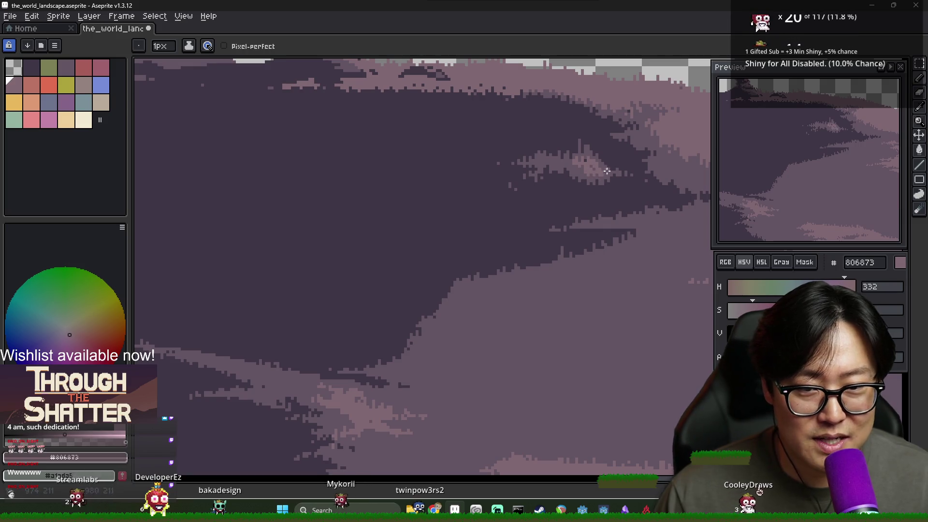
pyautogui.keyDown('alt'); pyautogui.click(632, 173); pyautogui.keyUp('alt')
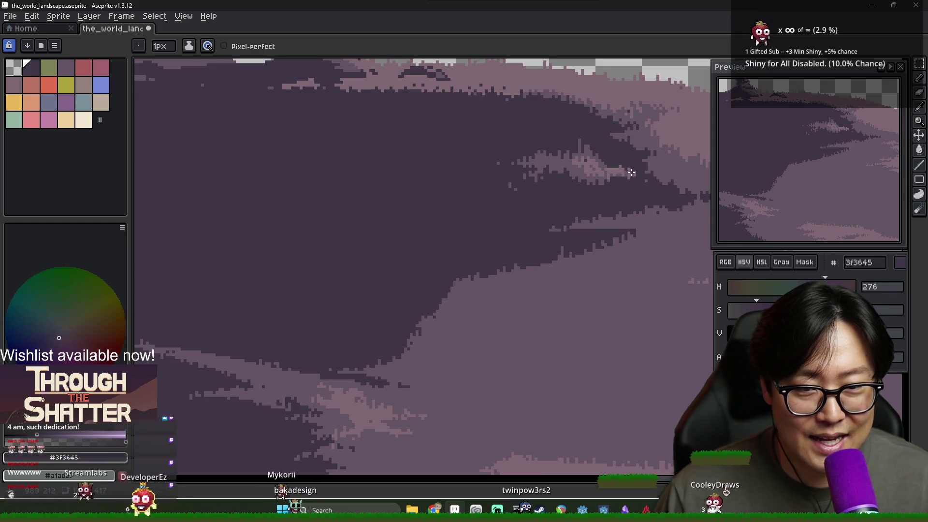
pyautogui.keyDown('alt'); pyautogui.click(632, 174); pyautogui.keyUp('alt')
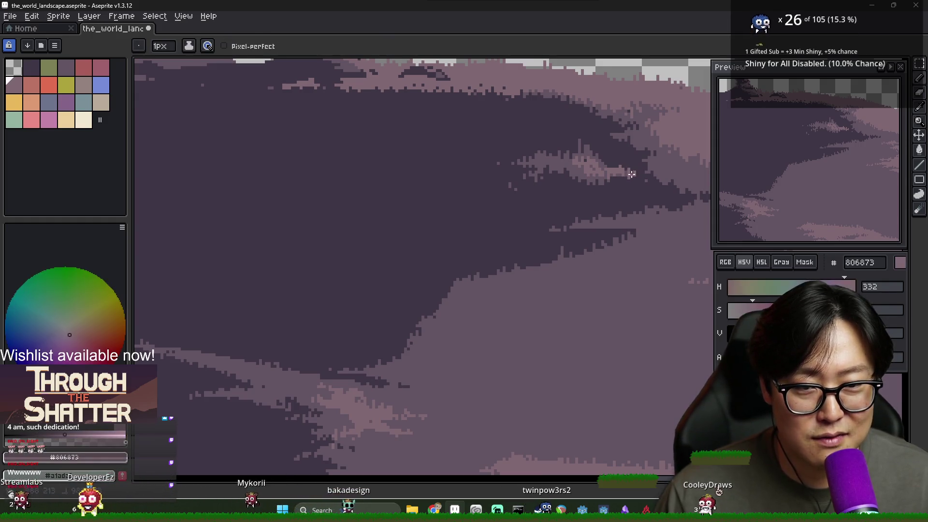
pyautogui.keyDown('alt'); pyautogui.click(608, 176); pyautogui.keyUp('alt')
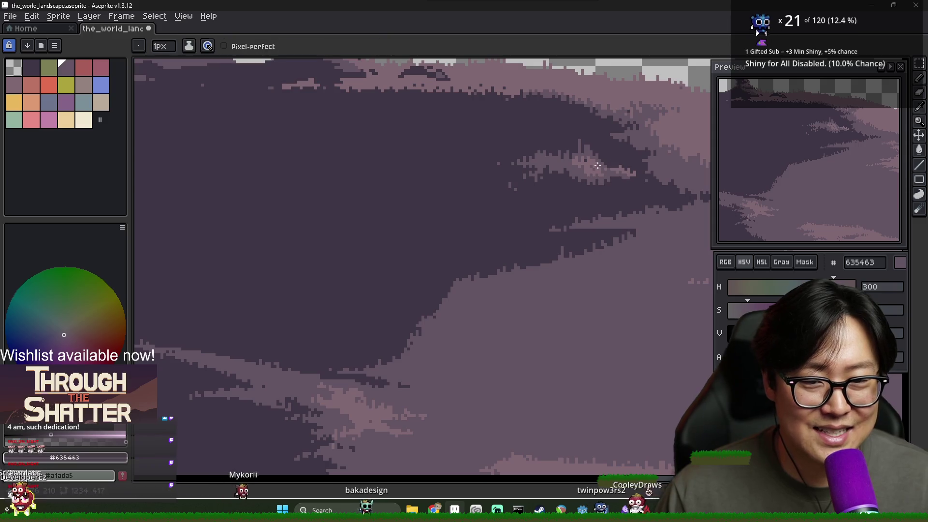
pyautogui.scroll(-3, 606, 175)
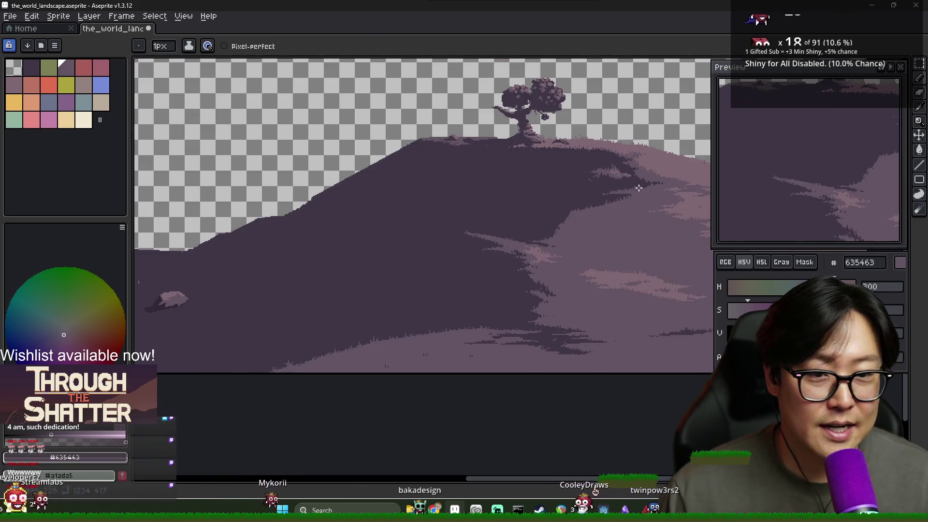
pyautogui.hscroll(2, 636, 187)
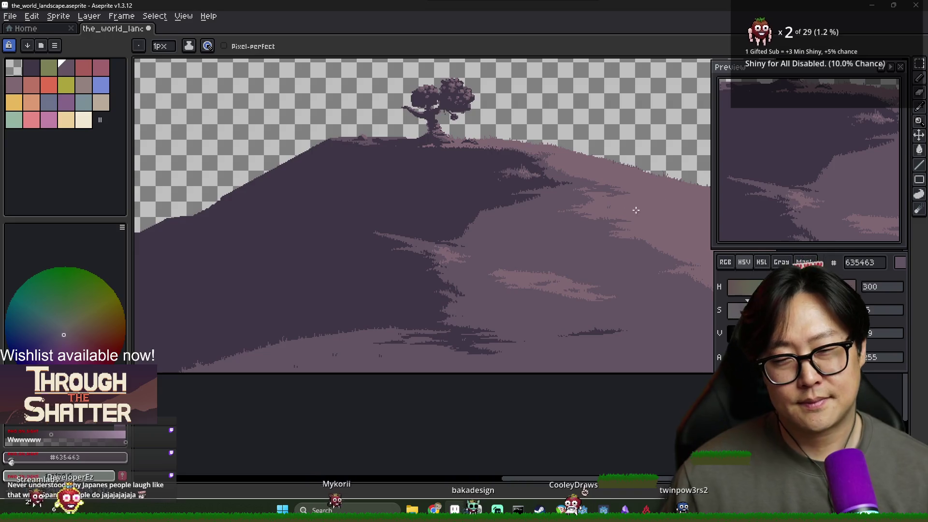
pyautogui.scroll(4, 514, 234)
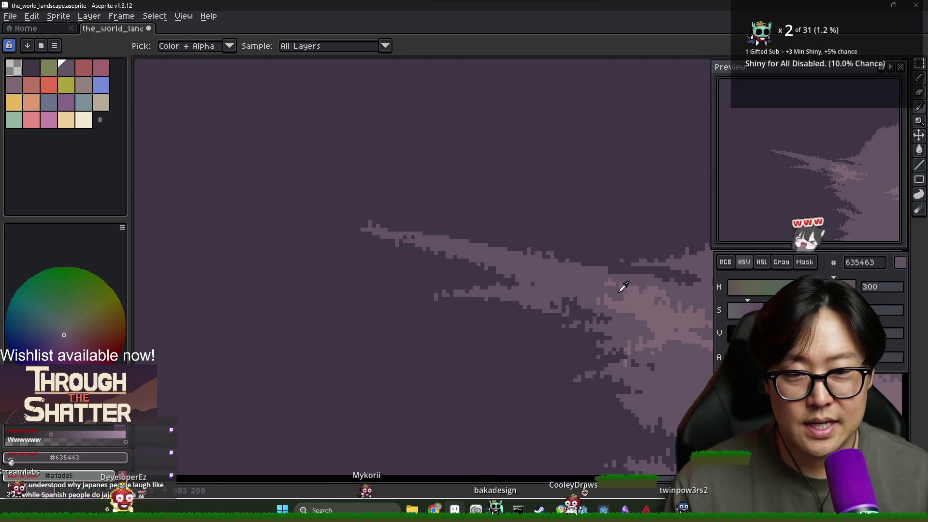
# Bring the light streak's tip into view and sample its light, mid and dark mauve tones.
pyautogui.keyDown('alt'); pyautogui.click(618, 286); pyautogui.keyUp('alt')
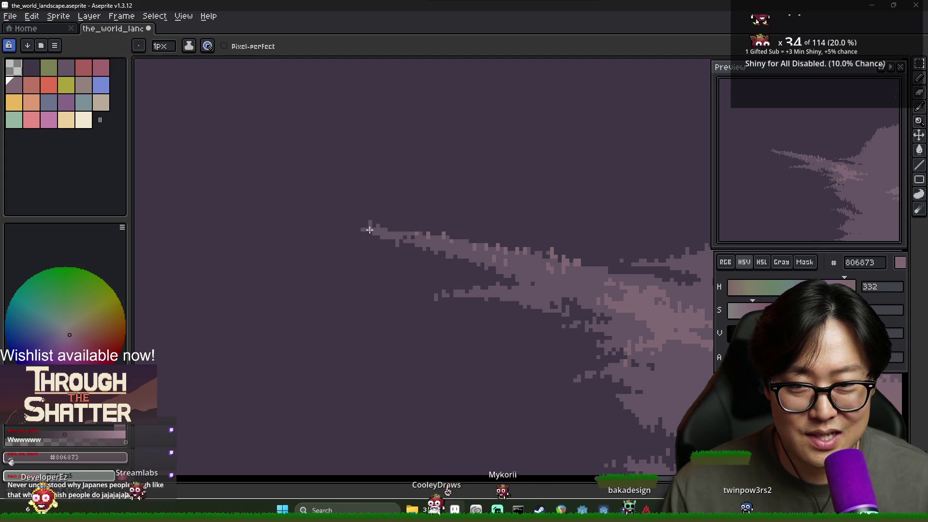
pyautogui.hotkey('ctrl', 'z')
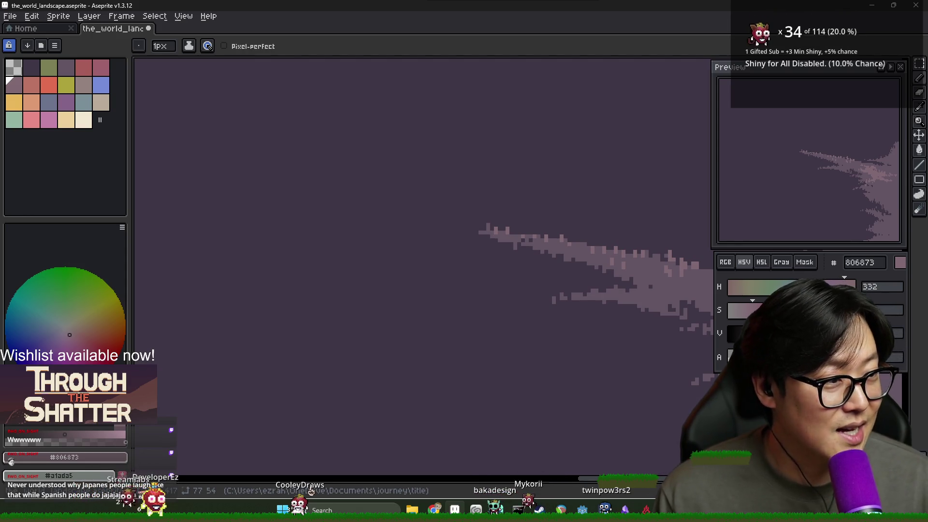
pyautogui.moveTo(551, 255); pyautogui.dragTo(442, 231)
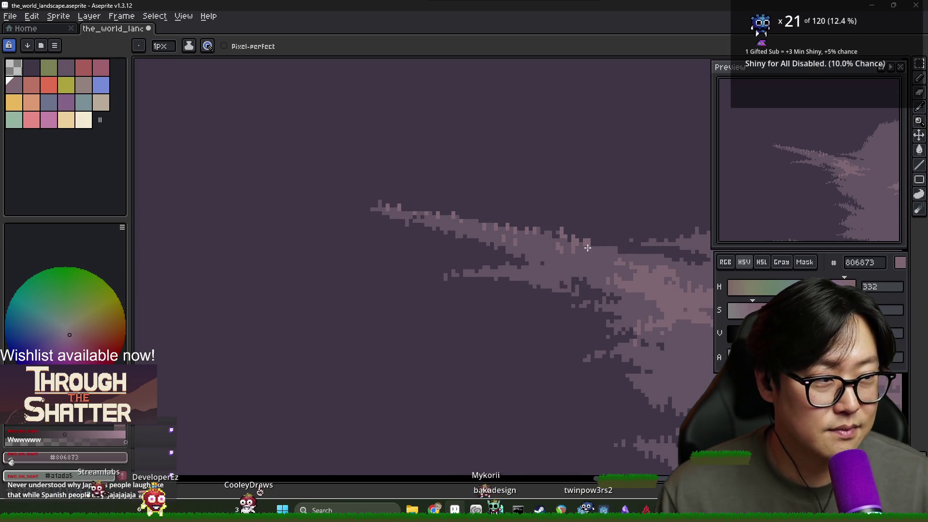
pyautogui.keyDown('alt'); pyautogui.click(516, 245); pyautogui.keyUp('alt')
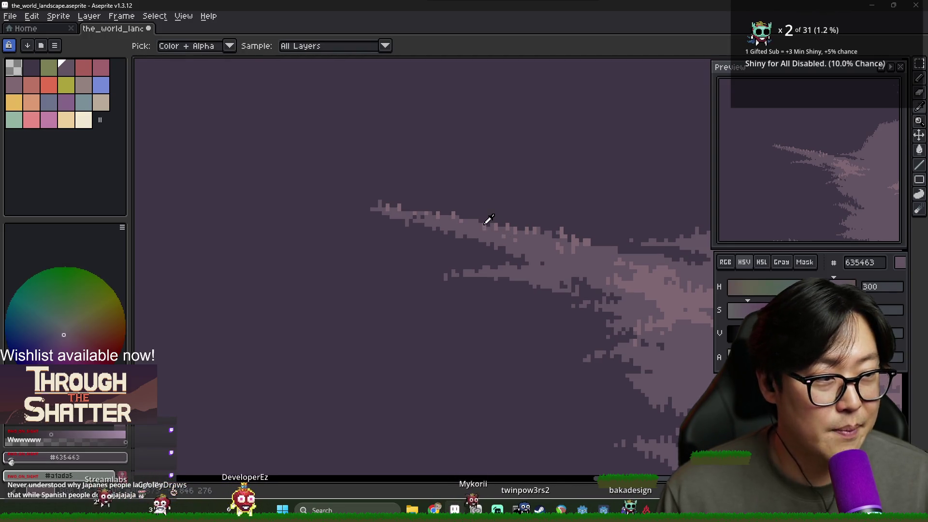
pyautogui.keyDown('alt'); pyautogui.click(486, 221); pyautogui.keyUp('alt')
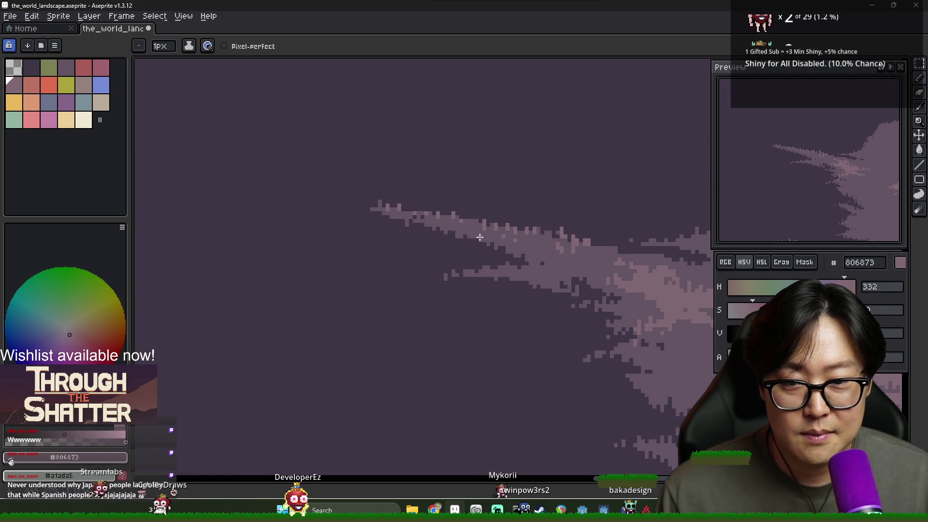
pyautogui.keyDown('alt'); pyautogui.click(483, 235); pyautogui.keyUp('alt')
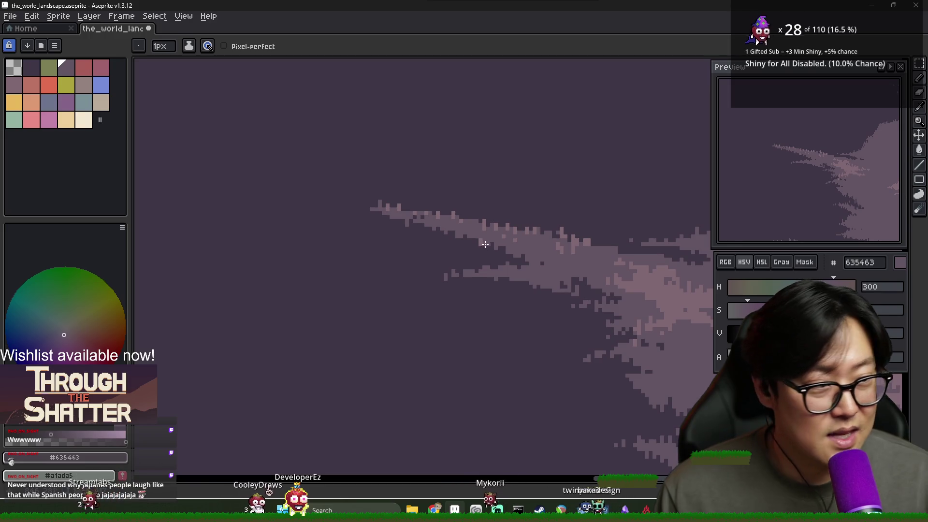
pyautogui.keyDown('alt'); pyautogui.click(484, 243); pyautogui.keyUp('alt')
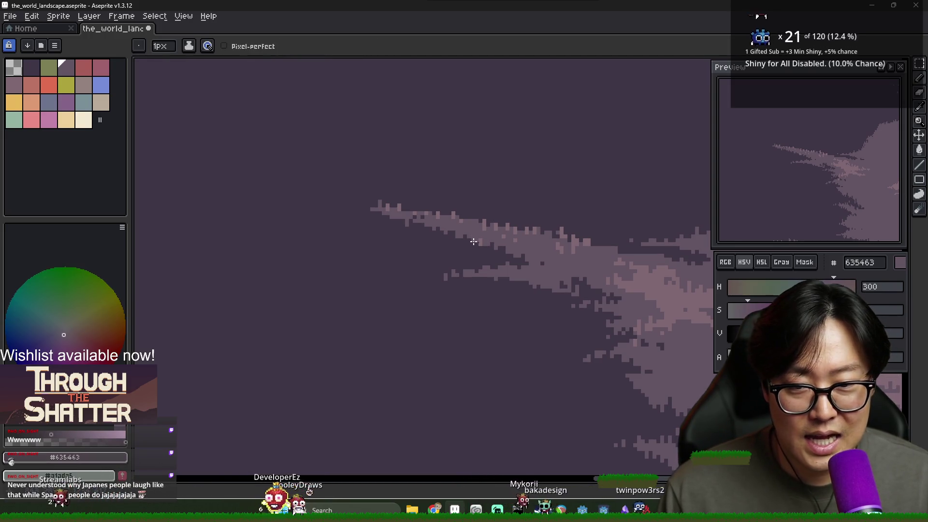
pyautogui.keyDown('alt'); pyautogui.click(483, 239); pyautogui.keyUp('alt')
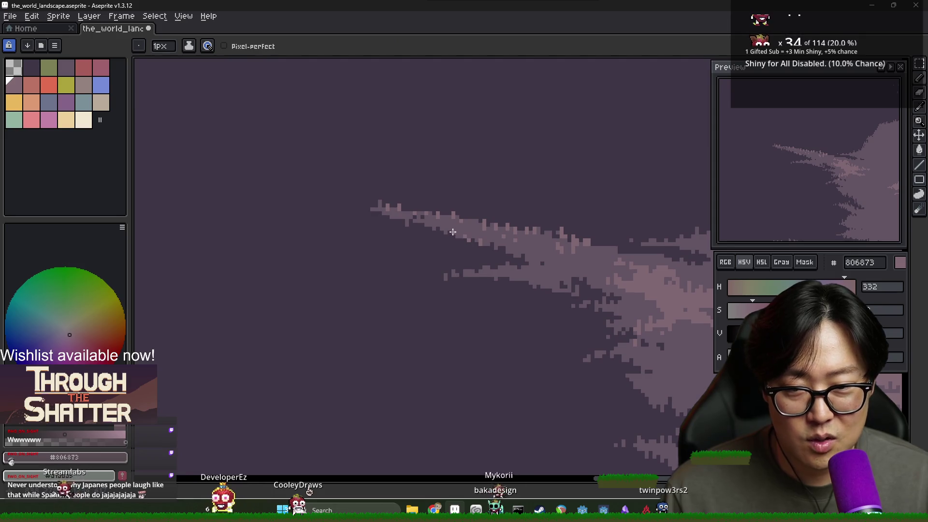
# Dab dark and mid mauve pixels along the streak's upper edge and tip to make it ragged.
pyautogui.keyDown('alt'); pyautogui.click(448, 231); pyautogui.keyUp('alt')
pyautogui.keyDown('alt'); pyautogui.click(449, 226); pyautogui.keyUp('alt')
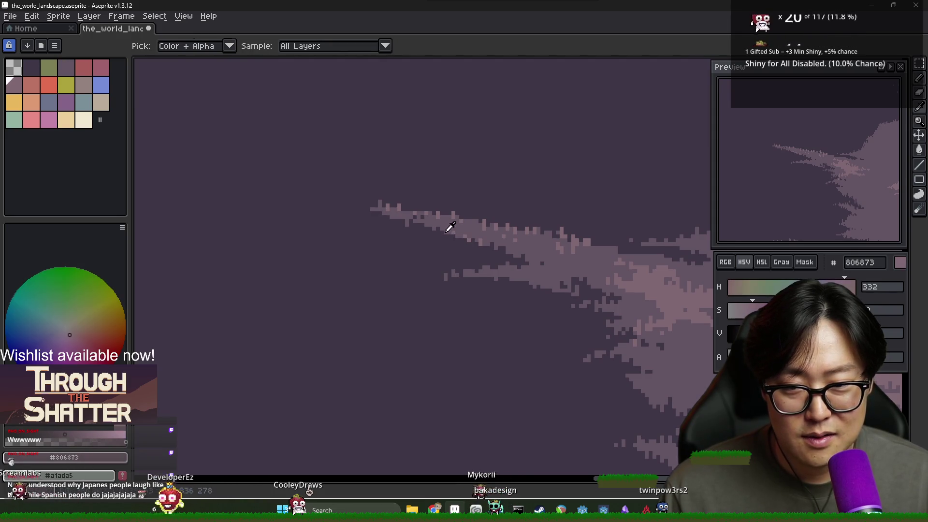
pyautogui.keyDown('alt'); pyautogui.click(417, 216); pyautogui.keyUp('alt')
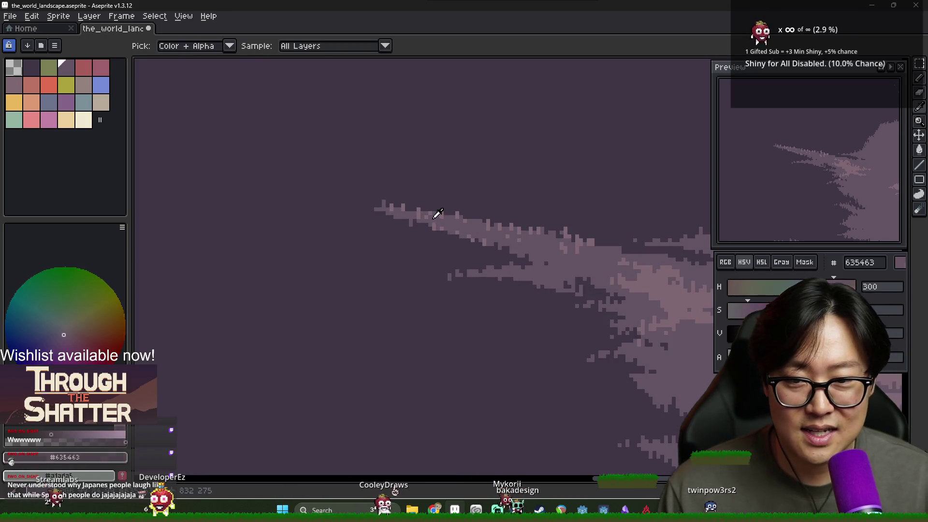
pyautogui.keyDown('alt'); pyautogui.click(405, 209); pyautogui.keyUp('alt')
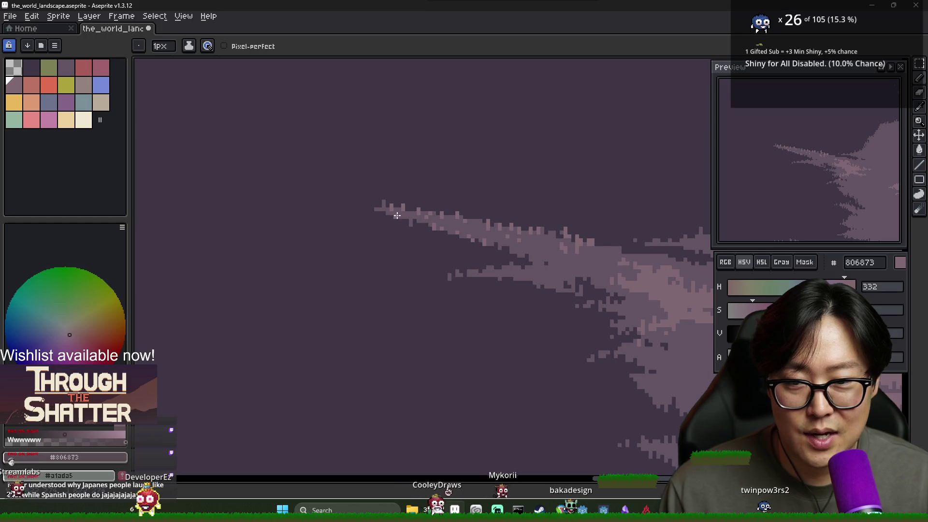
pyautogui.keyDown('alt'); pyautogui.click(397, 217); pyautogui.keyUp('alt')
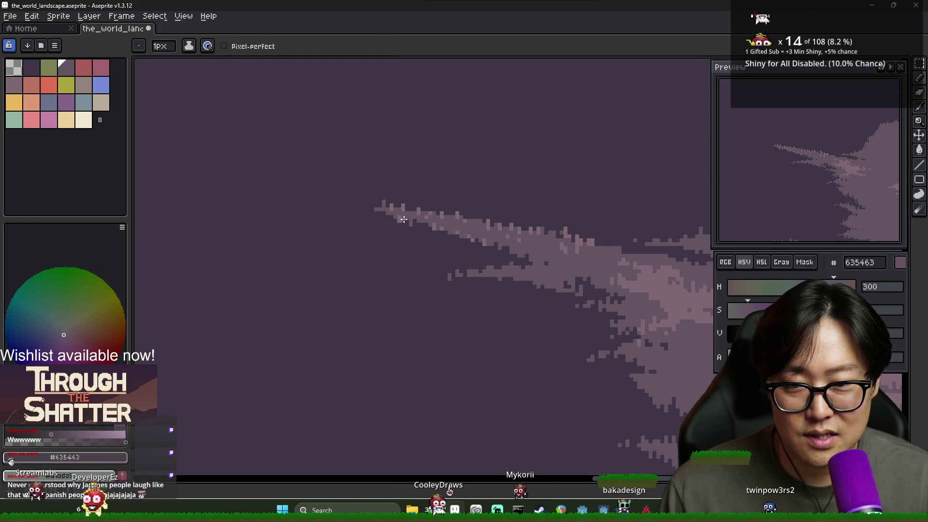
pyautogui.scroll(-3, 404, 219)
pyautogui.keyDown('alt'); pyautogui.click(476, 237); pyautogui.keyUp('alt')
pyautogui.scroll(3, 444, 237)
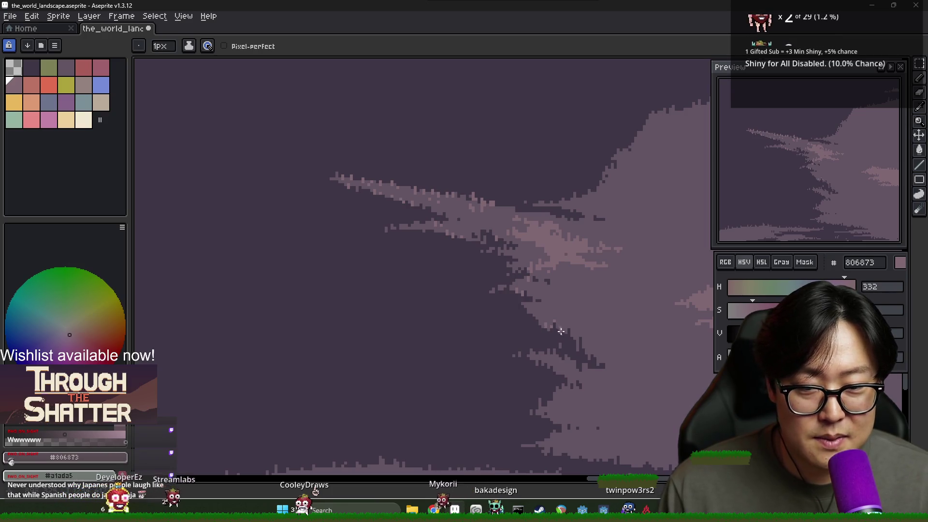
# Dither the lower shadow edge below the streak with alternating #635463 and #806873 pixels.
pyautogui.moveTo(600, 337); pyautogui.dragTo(539, 325)
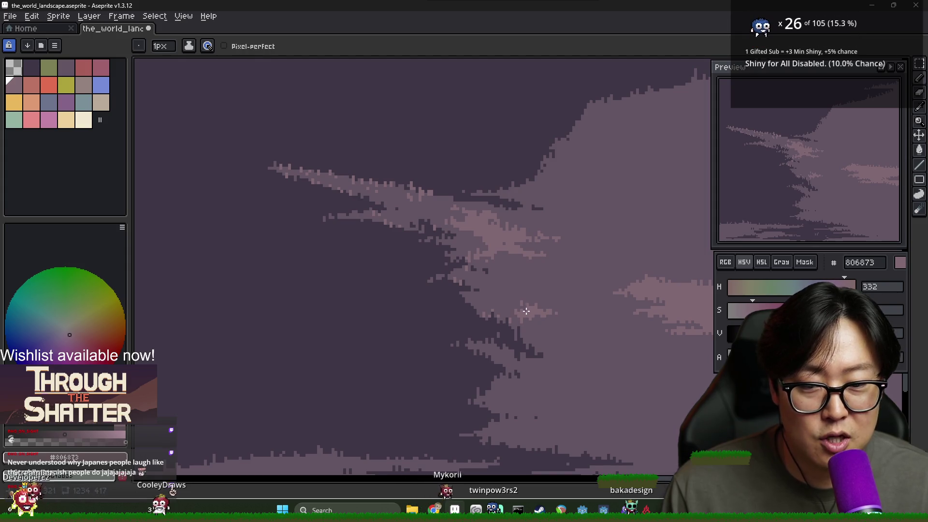
pyautogui.keyDown('alt'); pyautogui.click(550, 316); pyautogui.keyUp('alt')
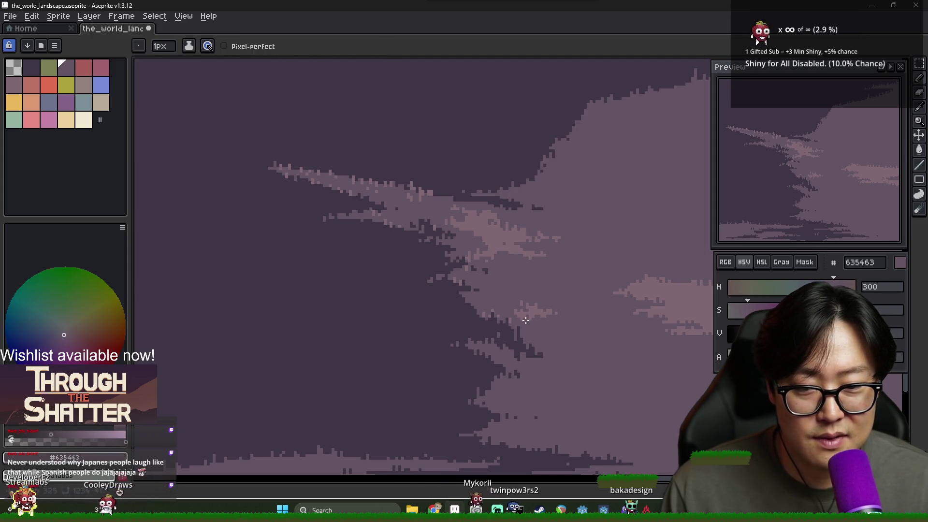
pyautogui.keyDown('alt'); pyautogui.click(544, 316); pyautogui.keyUp('alt')
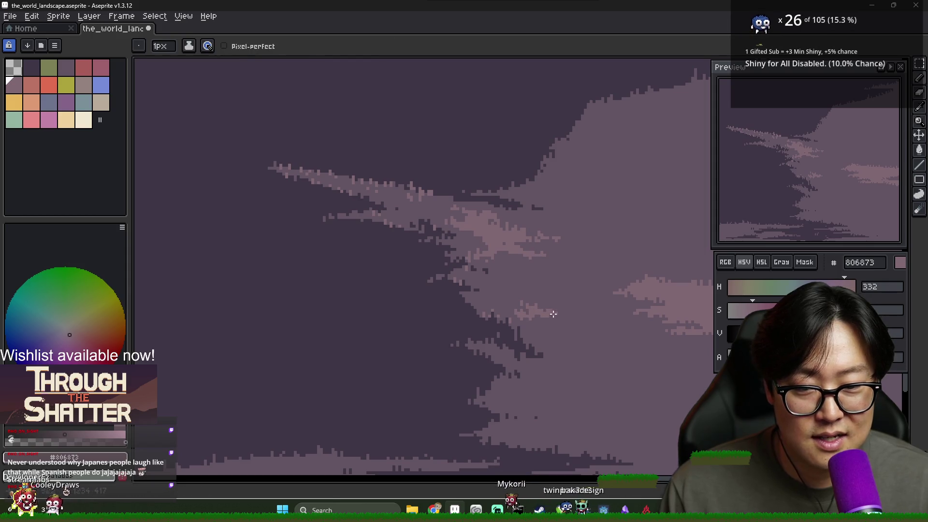
pyautogui.keyDown('alt'); pyautogui.click(542, 318); pyautogui.keyUp('alt')
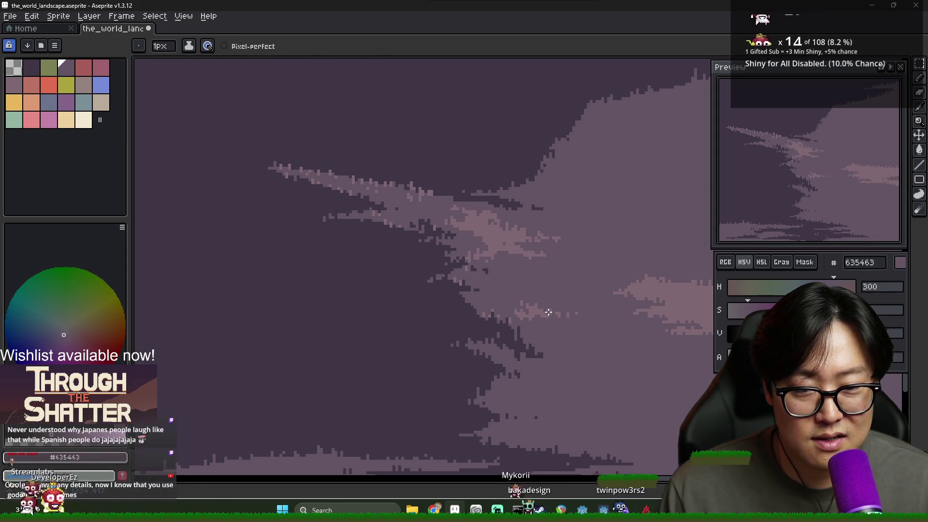
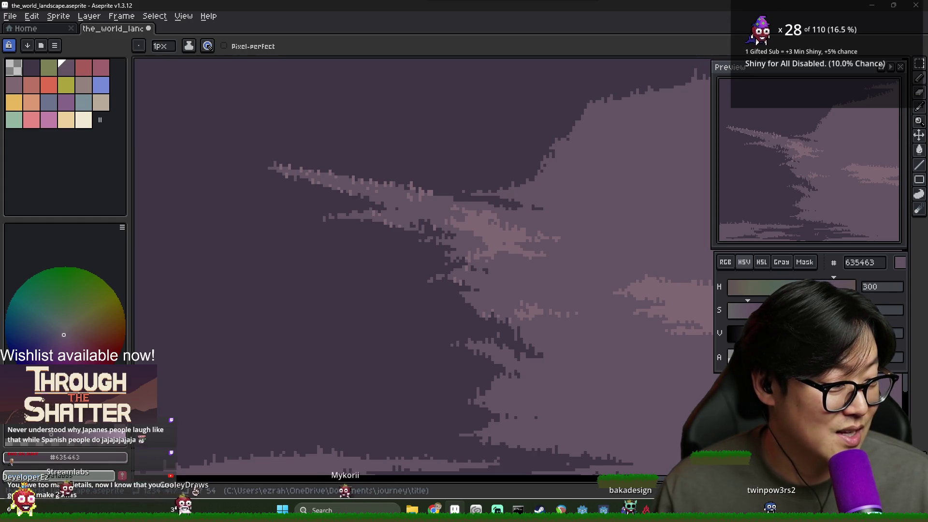
# Sample light pink #806873 from the canvas and extend the light band along the lower hillside.
pyautogui.press('alt')
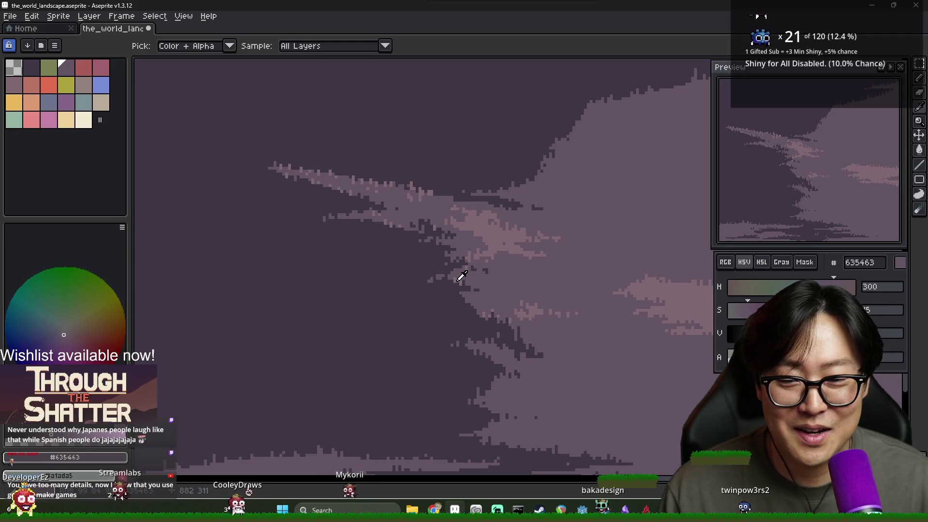
pyautogui.keyDown('alt'); pyautogui.click(459, 280); pyautogui.keyUp('alt')
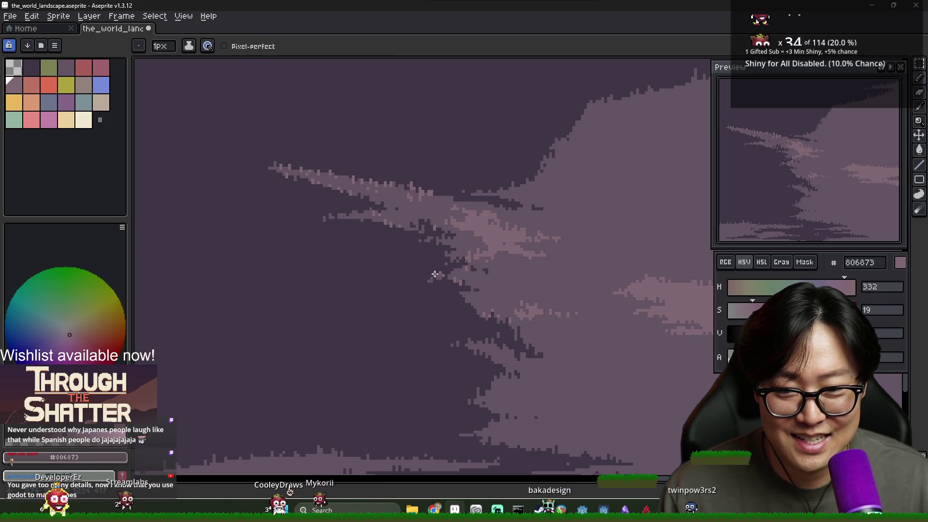
pyautogui.keyDown('alt'); pyautogui.click(440, 272); pyautogui.keyUp('alt')
pyautogui.scroll(2, 440, 274)
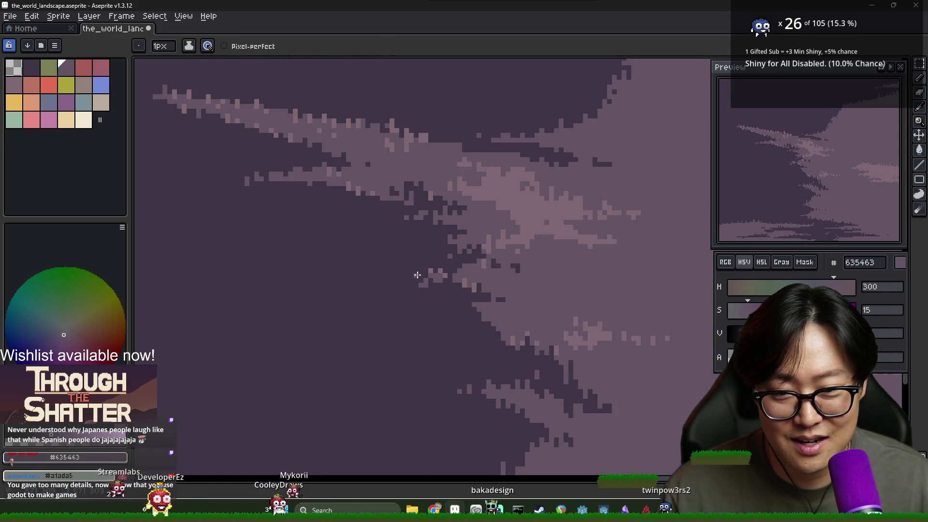
pyautogui.scroll(-3, 462, 293)
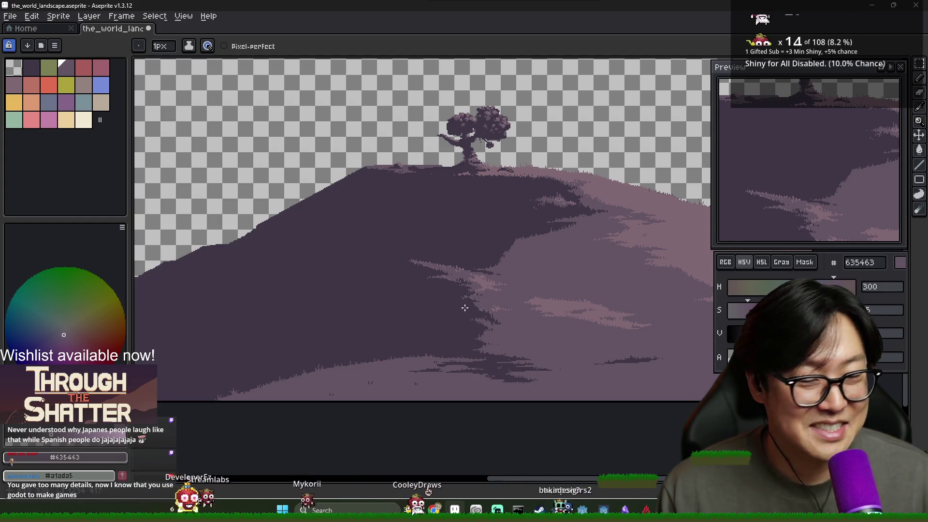
pyautogui.scroll(2, 483, 310)
pyautogui.scroll(-2, 495, 313)
pyautogui.scroll(3, 500, 321)
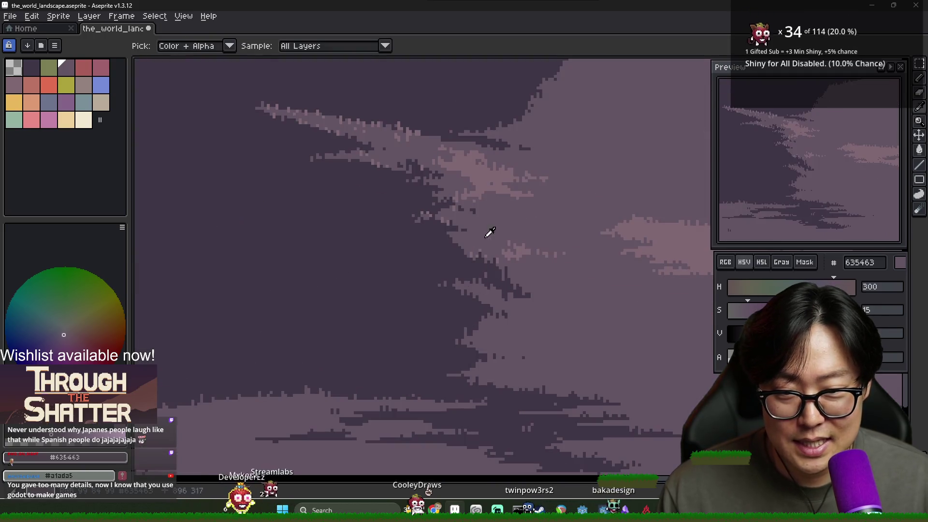
pyautogui.keyDown('alt'); pyautogui.click(521, 284); pyautogui.keyUp('alt')
pyautogui.scroll(-3, 532, 300)
pyautogui.scroll(3, 436, 293)
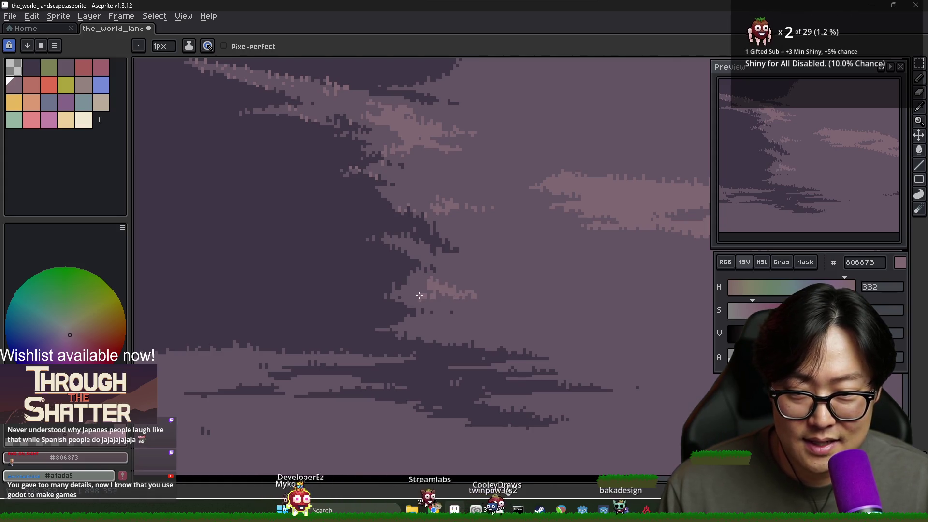
pyautogui.moveTo(421, 296); pyautogui.dragTo(498, 297)
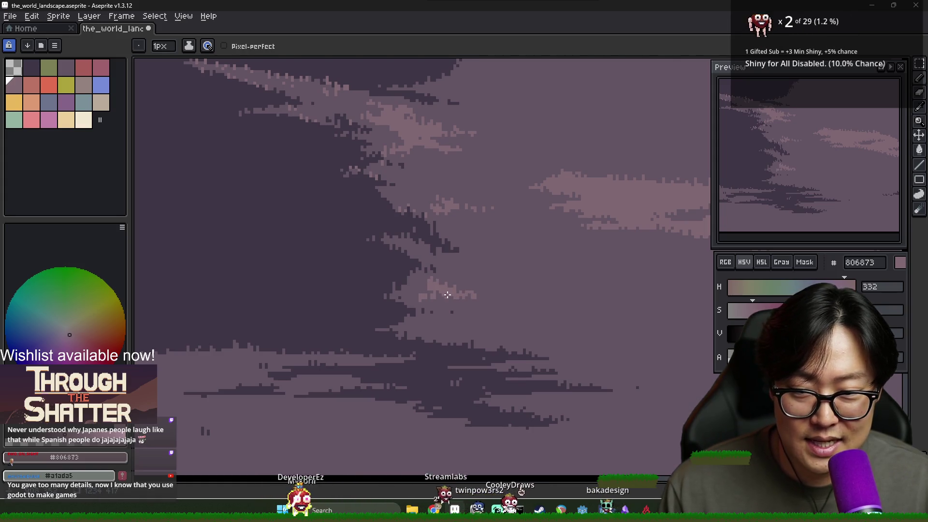
# Check the band against mid purple and light pink, then sample dark shadow #3F3645.
pyautogui.keyDown('alt'); pyautogui.click(501, 301); pyautogui.keyUp('alt')
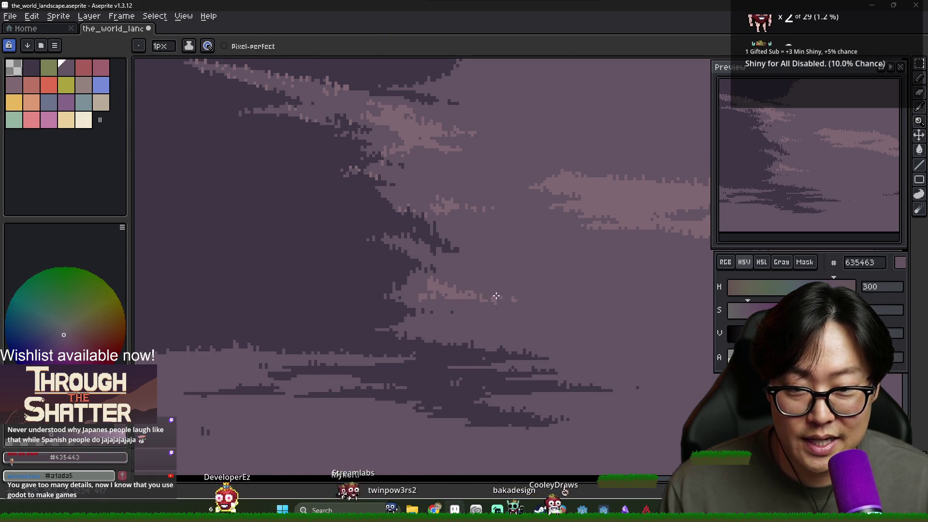
pyautogui.scroll(-3, 519, 308)
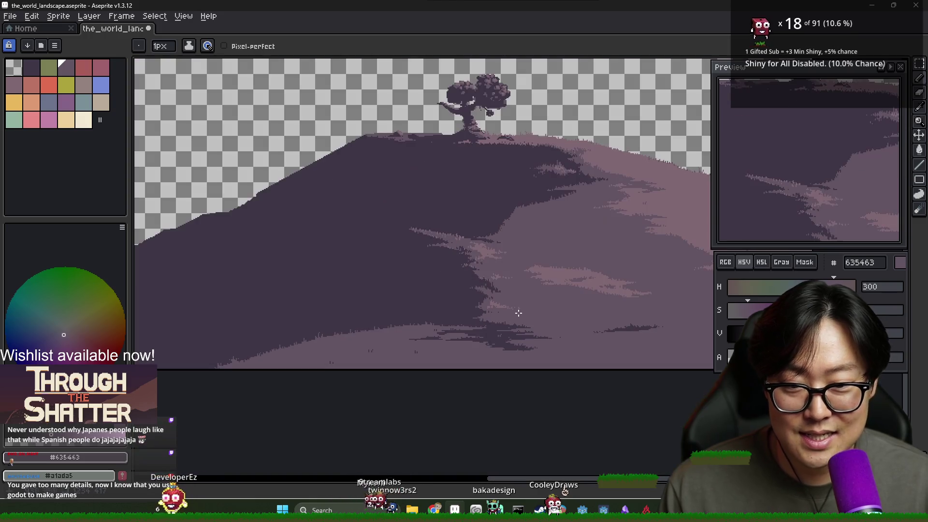
pyautogui.scroll(3, 507, 312)
pyautogui.keyDown('alt'); pyautogui.click(501, 296); pyautogui.keyUp('alt')
pyautogui.scroll(-3, 499, 319)
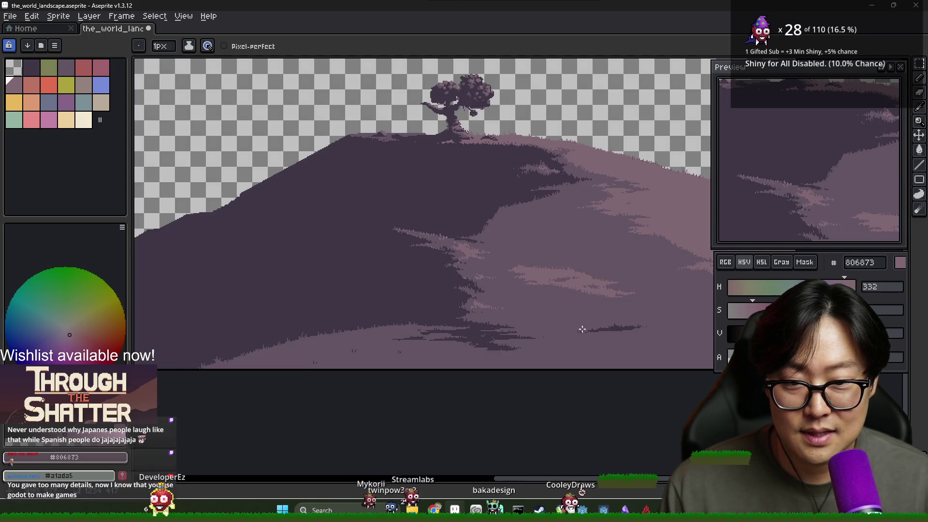
pyautogui.scroll(2, 459, 325)
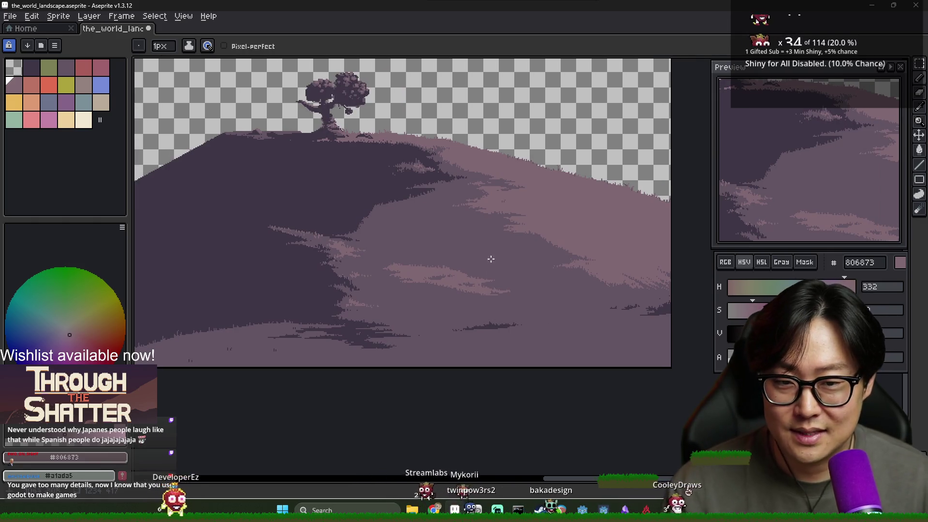
pyautogui.scroll(-3, 490, 257)
pyautogui.scroll(4, 494, 253)
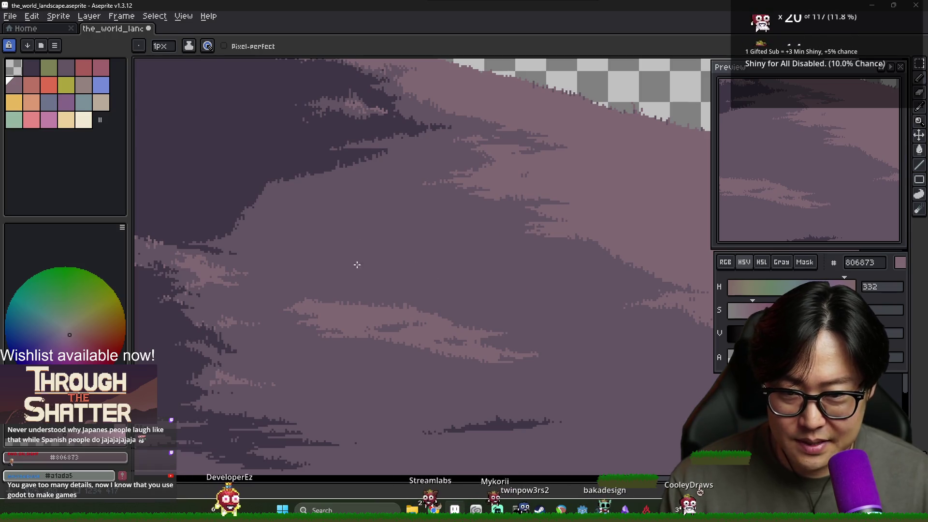
pyautogui.scroll(-3, 506, 298)
pyautogui.scroll(2, 486, 280)
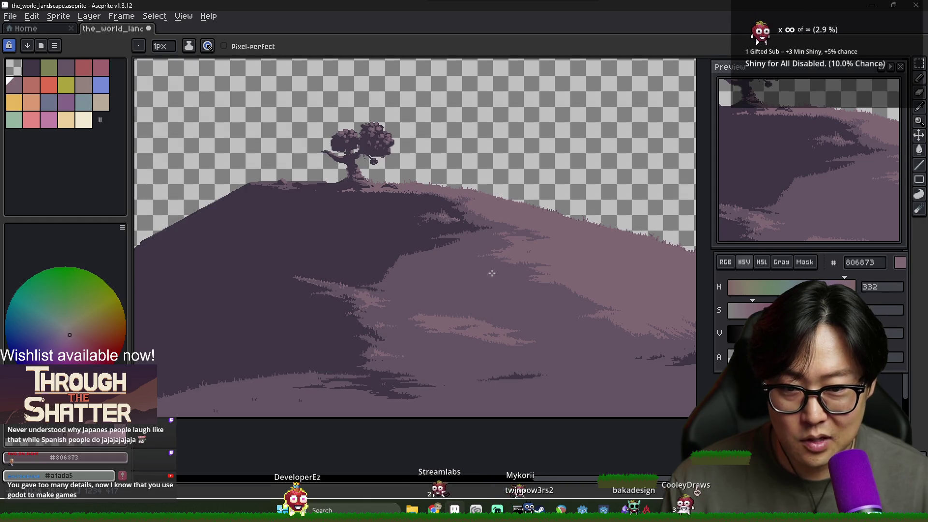
pyautogui.keyDown('alt'); pyautogui.click(386, 260); pyautogui.keyUp('alt')
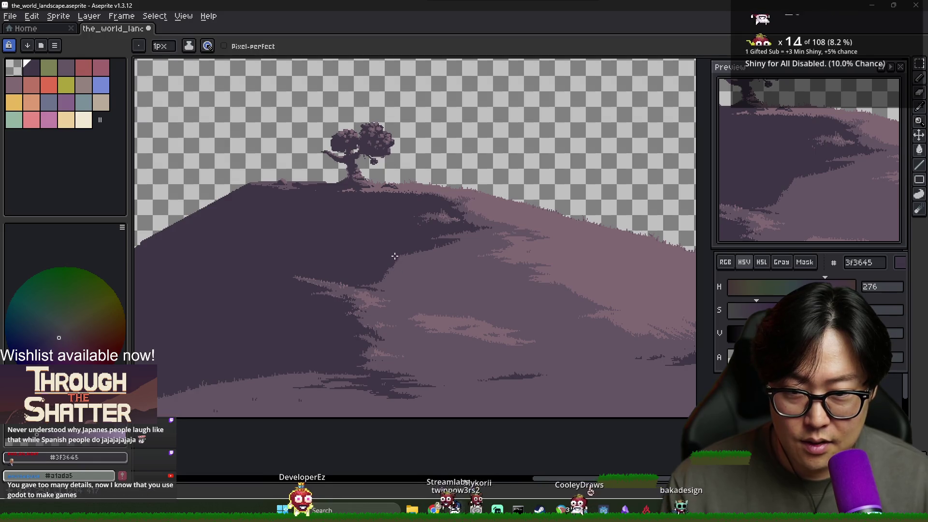
# Outline a tapering shadow shape down the slope and bucket-fill it with dark #3F3645.
pyautogui.keyDown('shift'); pyautogui.click(484, 269); pyautogui.keyUp('shift')
pyautogui.keyDown('shift'); pyautogui.click(516, 282); pyautogui.keyUp('shift')
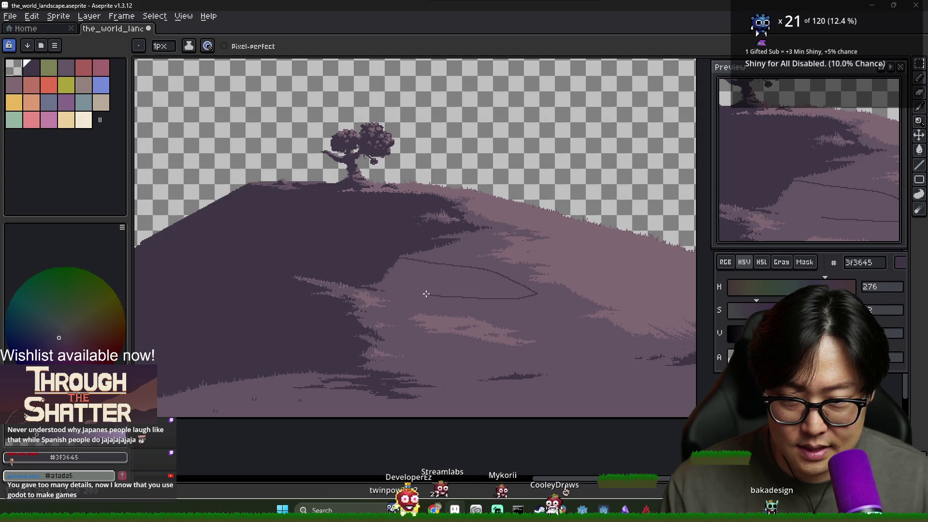
pyautogui.press('g')
pyautogui.click(448, 294)
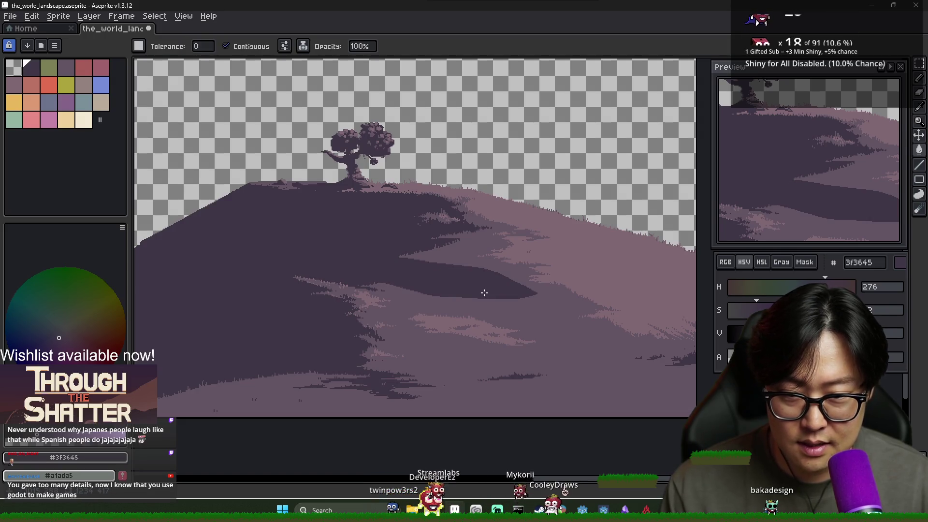
pyautogui.scroll(-1, 488, 293)
pyautogui.scroll(2, 484, 292)
# Refine the new shadow's edges, alternating mid purple #635463 and dark #3F3645.
pyautogui.press('i')
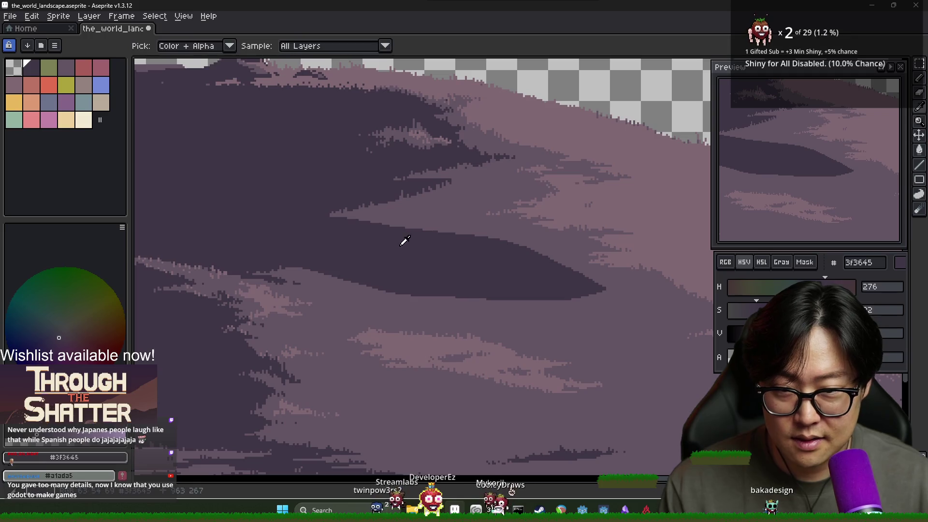
pyautogui.keyDown('alt'); pyautogui.click(362, 214); pyautogui.keyUp('alt')
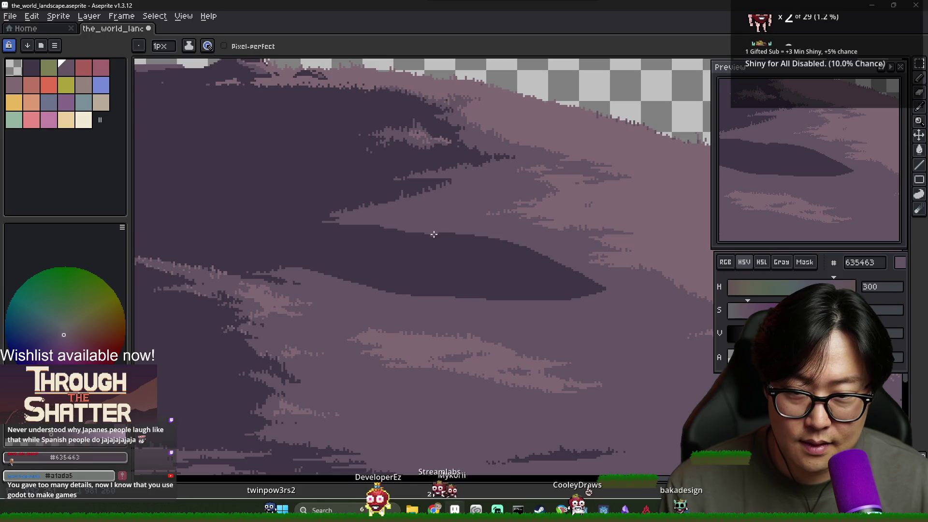
pyautogui.scroll(-2, 502, 252)
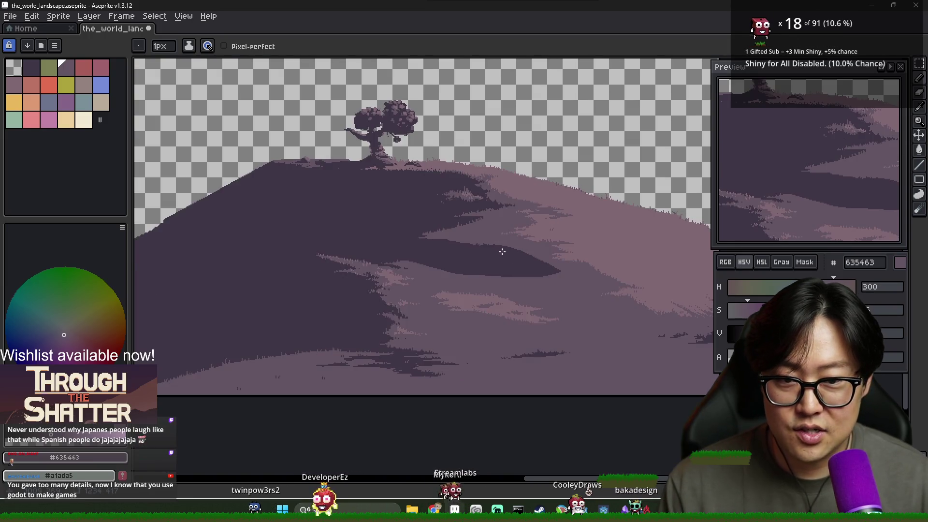
pyautogui.scroll(2, 502, 252)
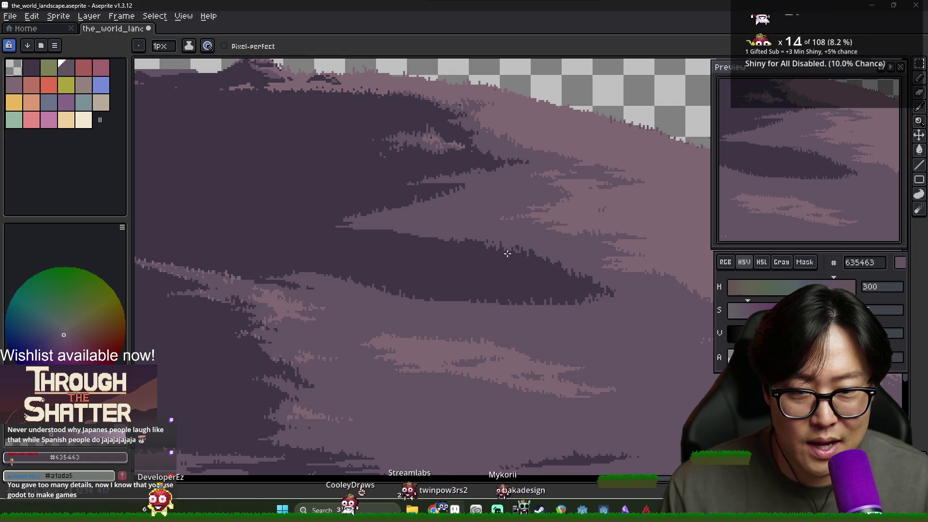
pyautogui.keyDown('alt'); pyautogui.click(503, 253); pyautogui.keyUp('alt')
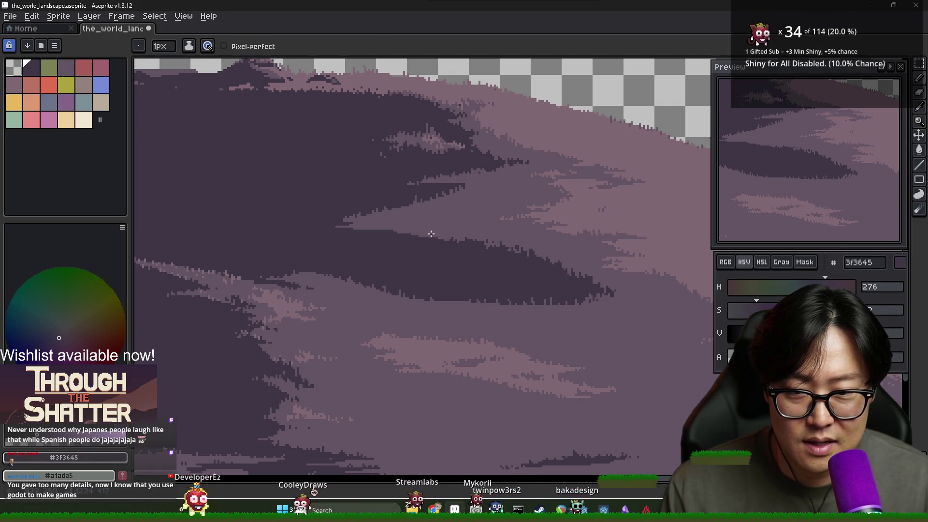
pyautogui.scroll(1, 440, 227)
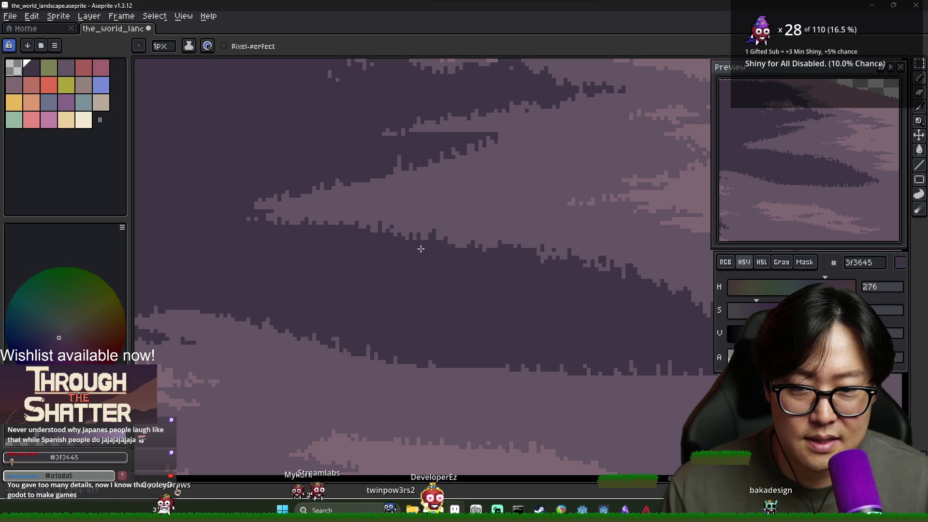
pyautogui.scroll(-3, 458, 245)
pyautogui.scroll(3, 439, 256)
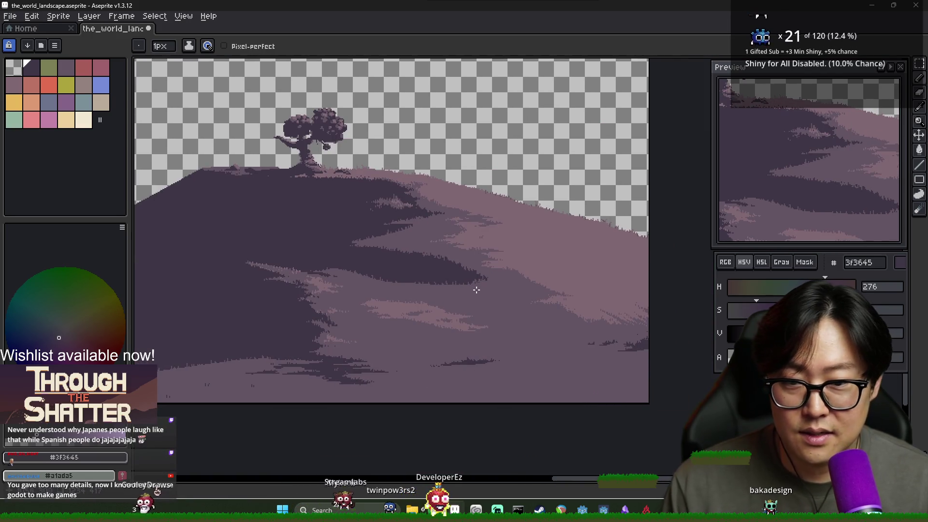
pyautogui.scroll(-3, 440, 256)
# Dither the upper shadow band's edges with alternating dark #3F3645 and mid purple #635463 pixels.
pyautogui.keyDown('alt'); pyautogui.click(399, 240); pyautogui.keyUp('alt')
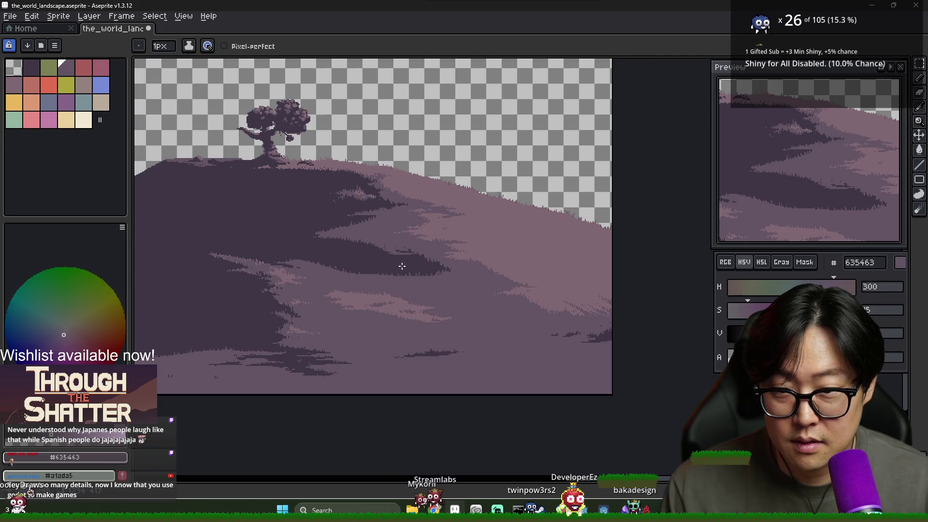
pyautogui.scroll(3, 337, 234)
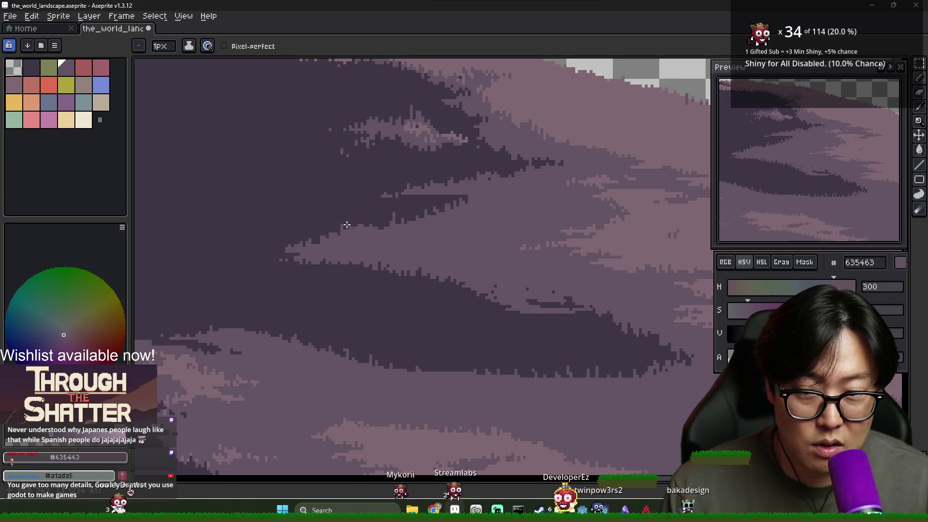
pyautogui.keyDown('alt'); pyautogui.click(332, 230); pyautogui.keyUp('alt')
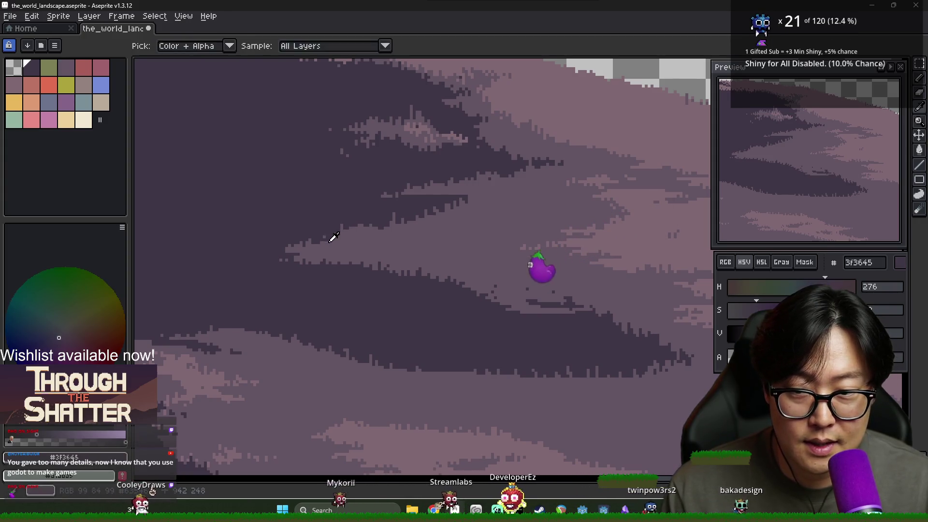
pyautogui.keyDown('alt'); pyautogui.click(332, 238); pyautogui.keyUp('alt')
pyautogui.keyDown('alt'); pyautogui.click(337, 228); pyautogui.keyUp('alt')
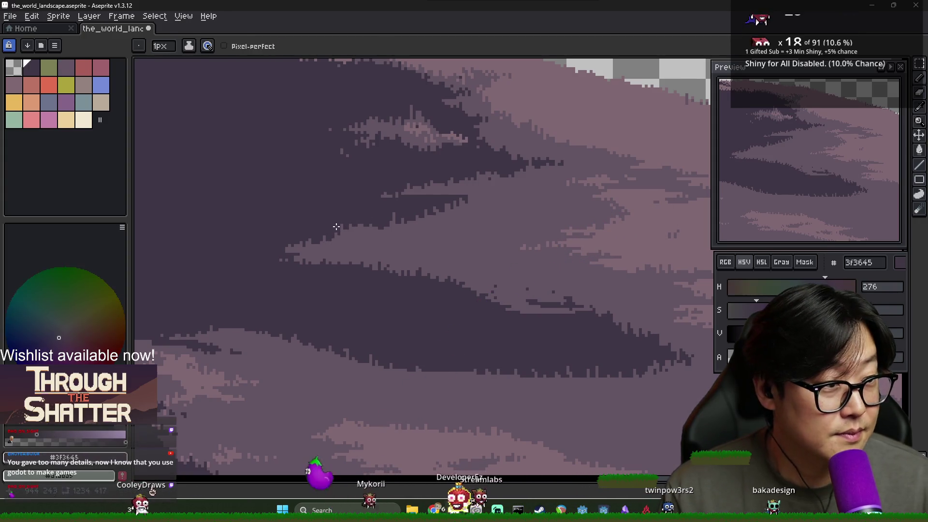
pyautogui.keyDown('alt'); pyautogui.click(370, 222); pyautogui.keyUp('alt')
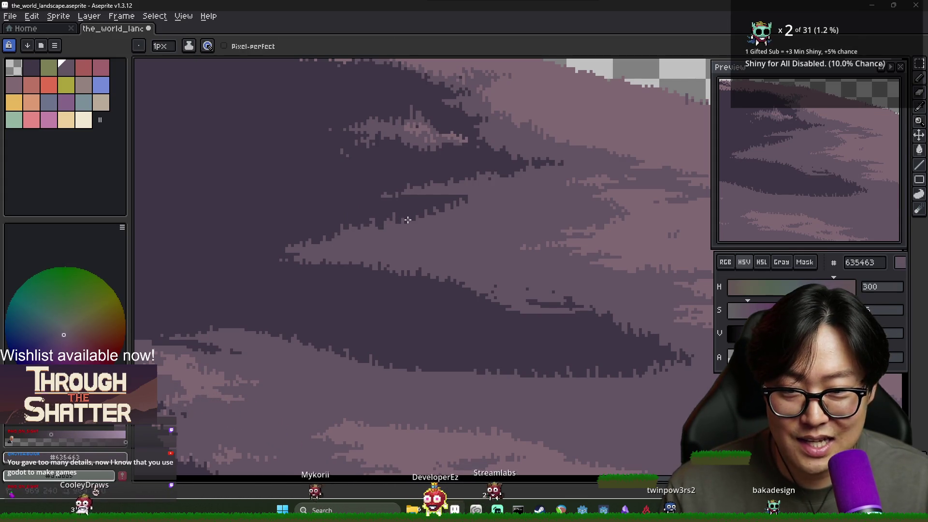
pyautogui.keyDown('alt'); pyautogui.click(397, 238); pyautogui.keyUp('alt')
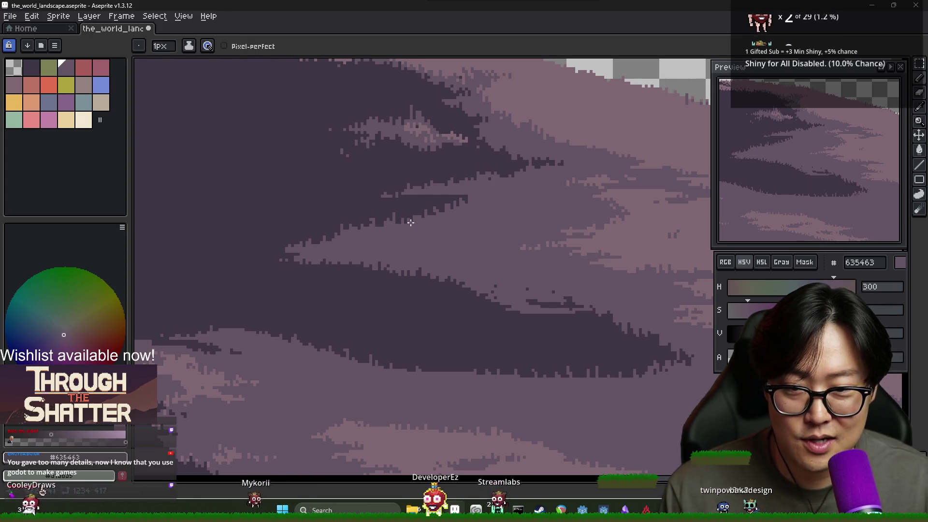
pyautogui.keyDown('alt'); pyautogui.click(340, 227); pyautogui.keyUp('alt')
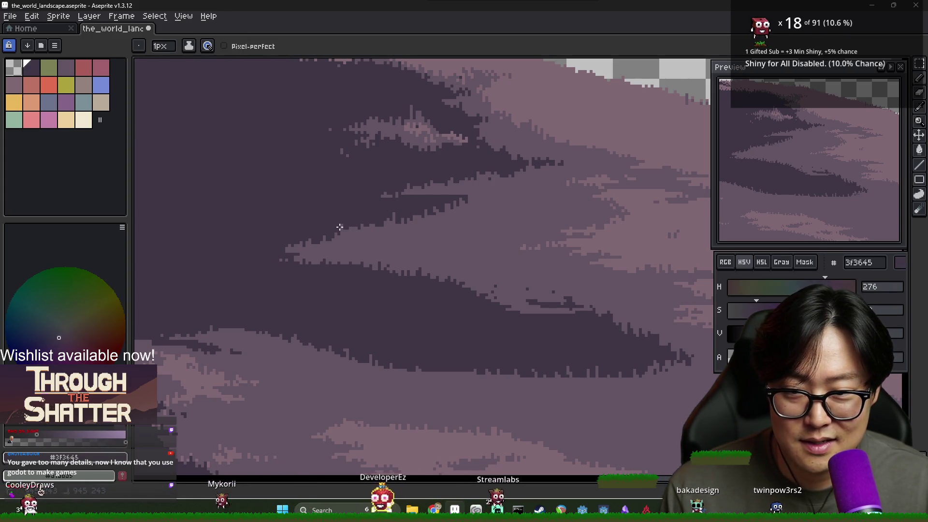
pyautogui.scroll(-2, 340, 227)
pyautogui.keyDown('alt'); pyautogui.click(422, 264); pyautogui.keyUp('alt')
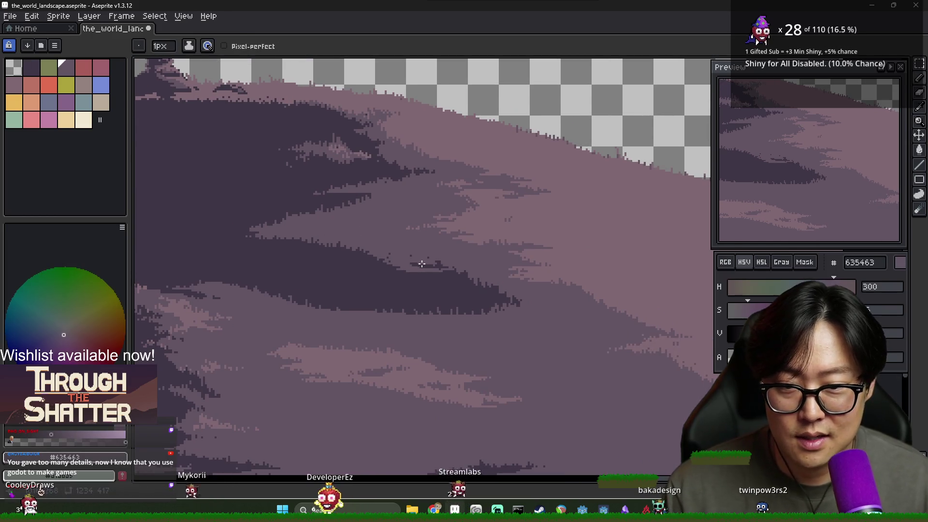
pyautogui.scroll(2, 422, 264)
pyautogui.keyDown('alt'); pyautogui.click(395, 265); pyautogui.keyUp('alt')
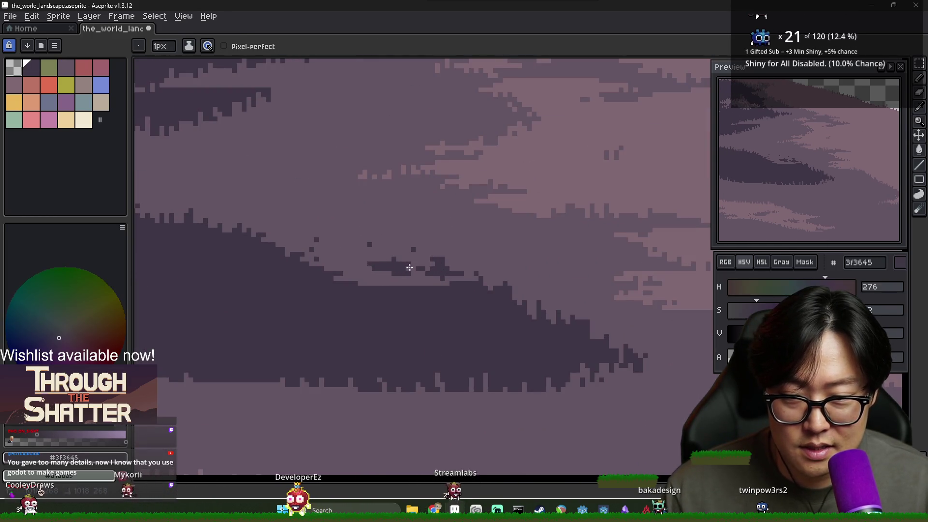
pyautogui.keyDown('alt'); pyautogui.click(383, 273); pyautogui.keyUp('alt')
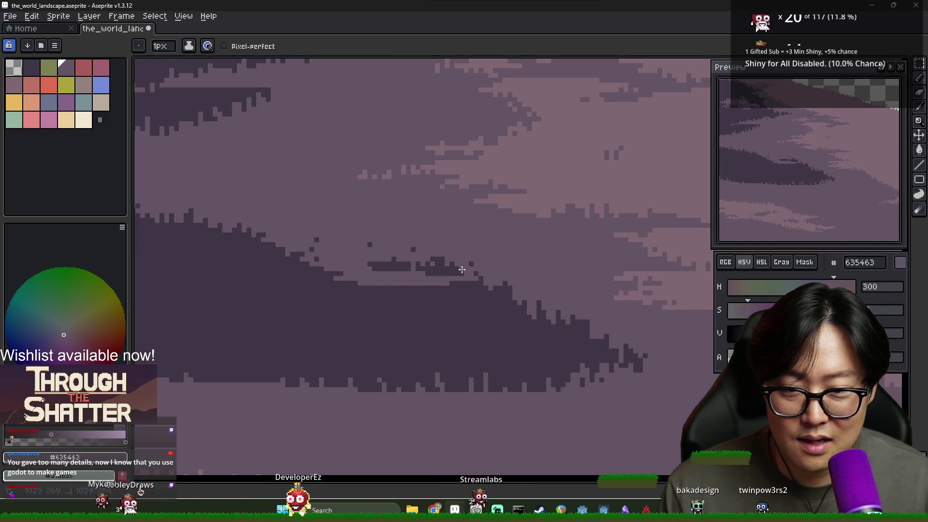
pyautogui.keyDown('alt'); pyautogui.click(376, 264); pyautogui.keyUp('alt')
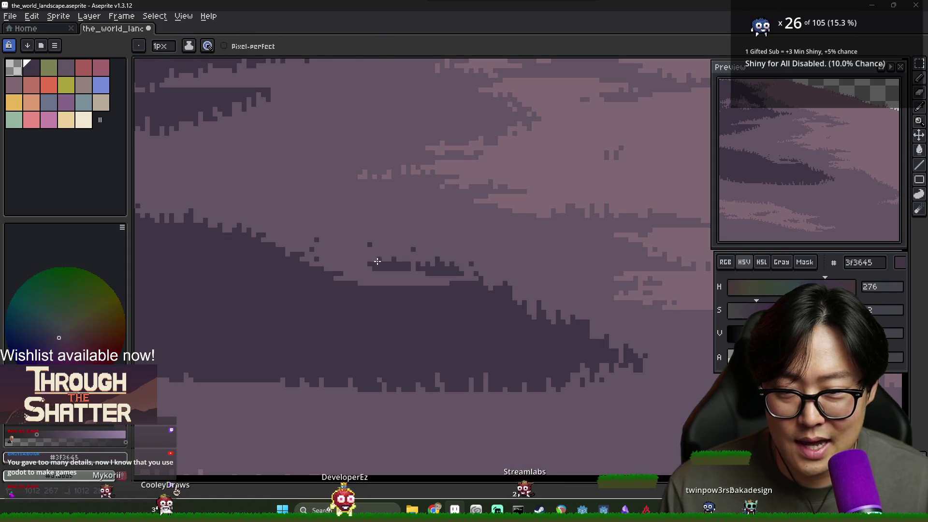
pyautogui.keyDown('alt'); pyautogui.click(401, 248); pyautogui.keyUp('alt')
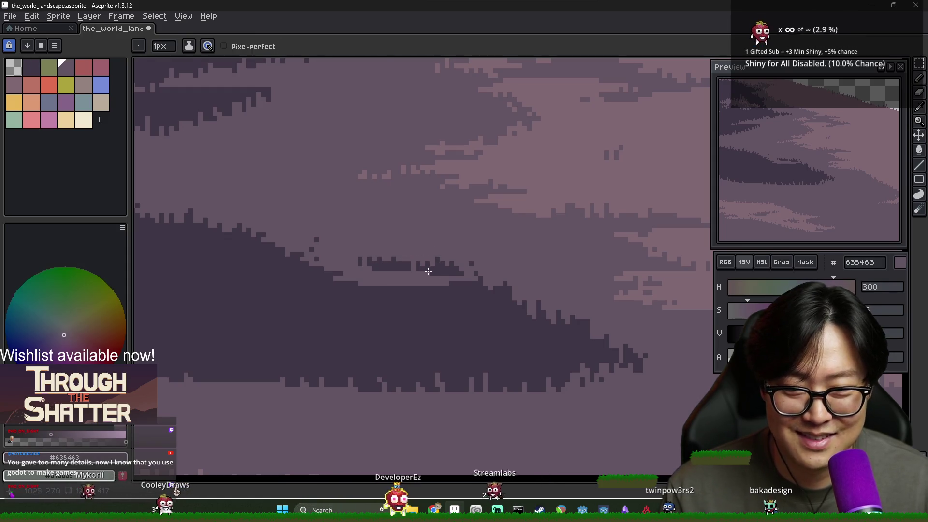
pyautogui.scroll(-2, 429, 271)
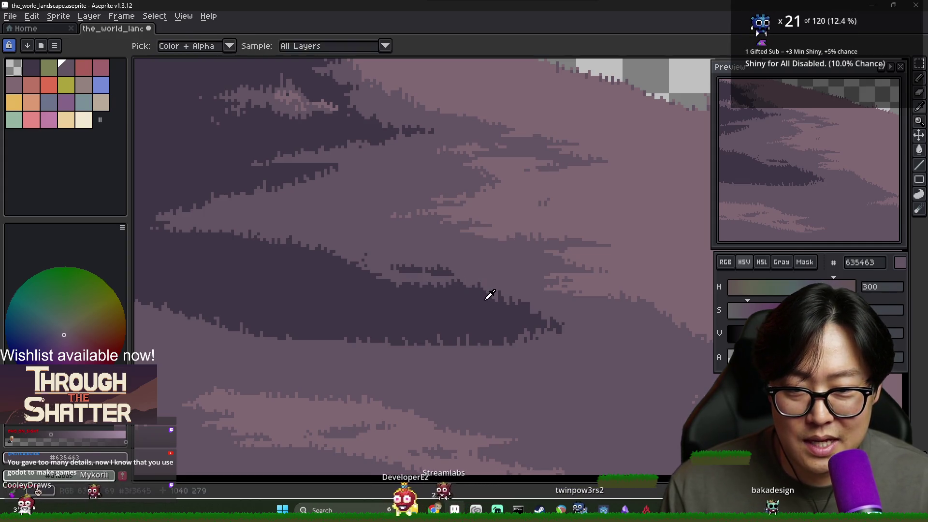
# Add dark #3F3645 pixels trailing off the tip of the lower shadow band.
pyautogui.keyDown('alt'); pyautogui.click(489, 294); pyautogui.keyUp('alt')
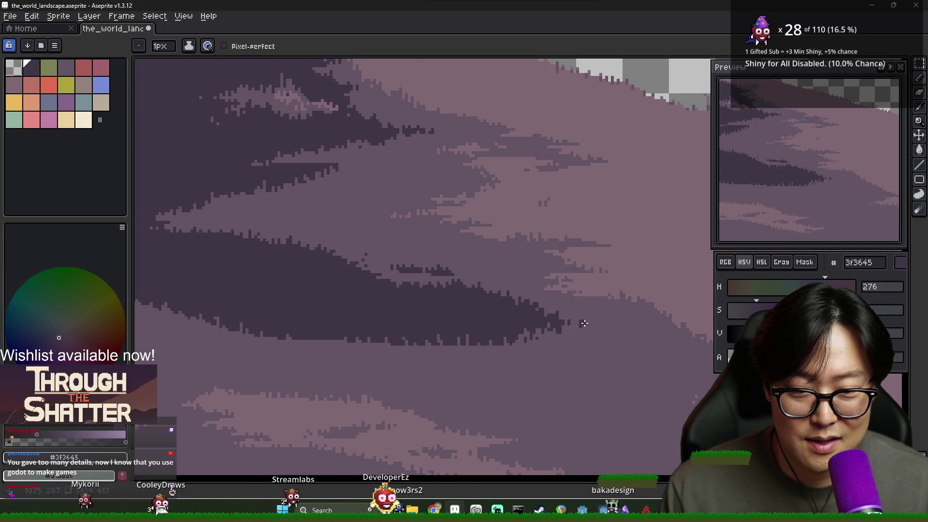
pyautogui.keyDown('alt'); pyautogui.click(583, 326); pyautogui.keyUp('alt')
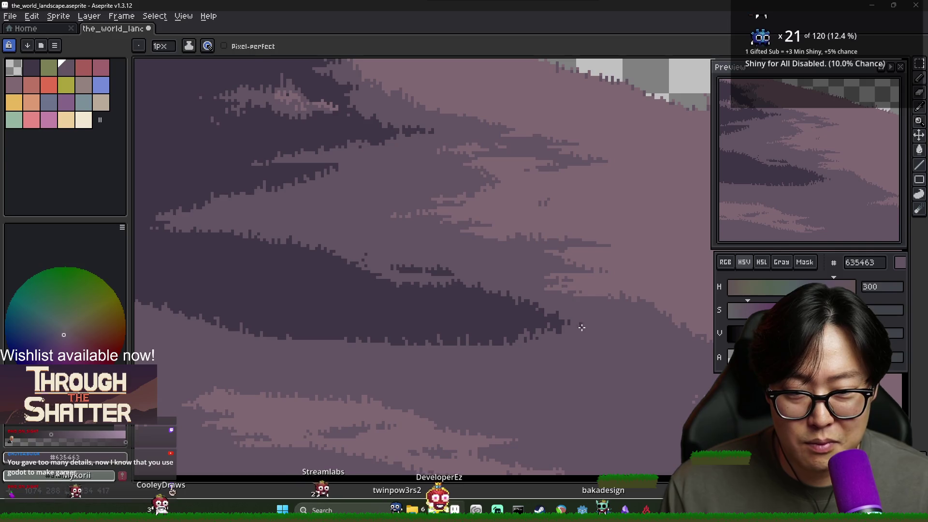
pyautogui.keyDown('alt'); pyautogui.click(587, 329); pyautogui.keyUp('alt')
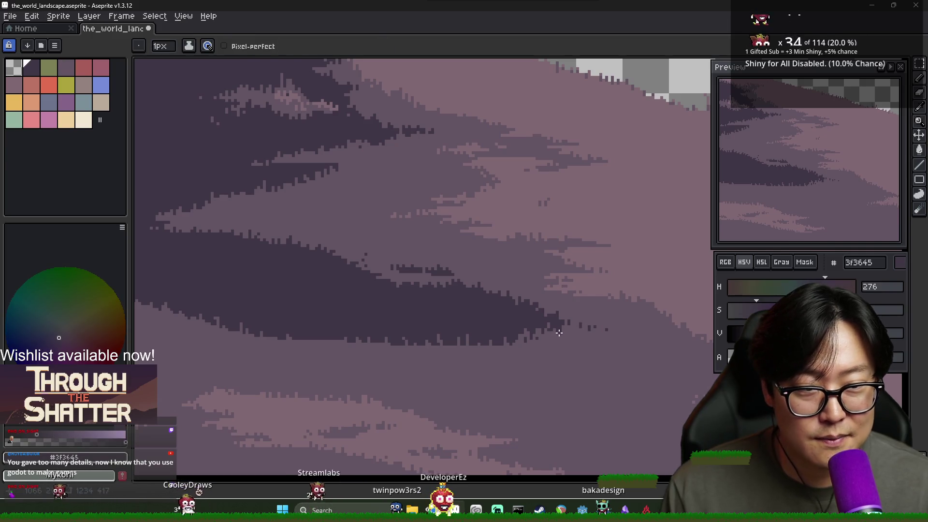
pyautogui.click(576, 331)
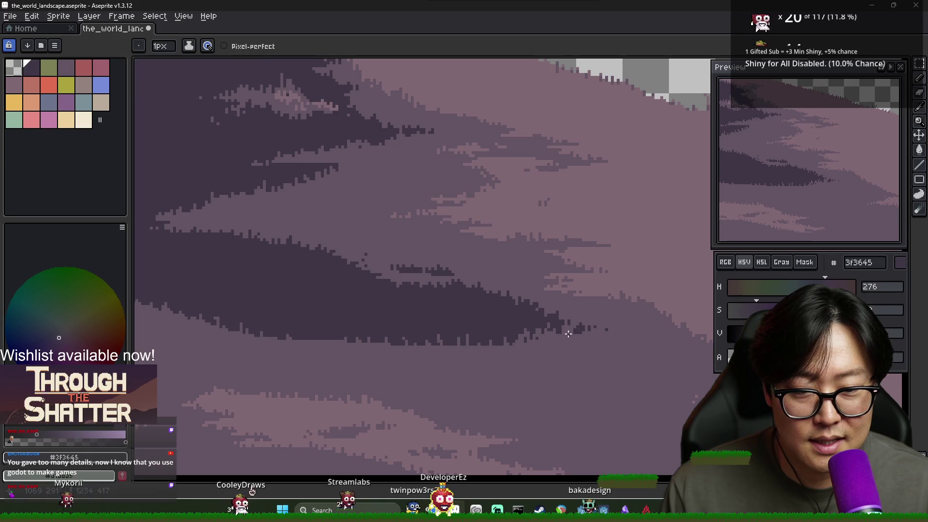
# Paint mid purple pixels into the dark band's lower edge.
pyautogui.press('alt')
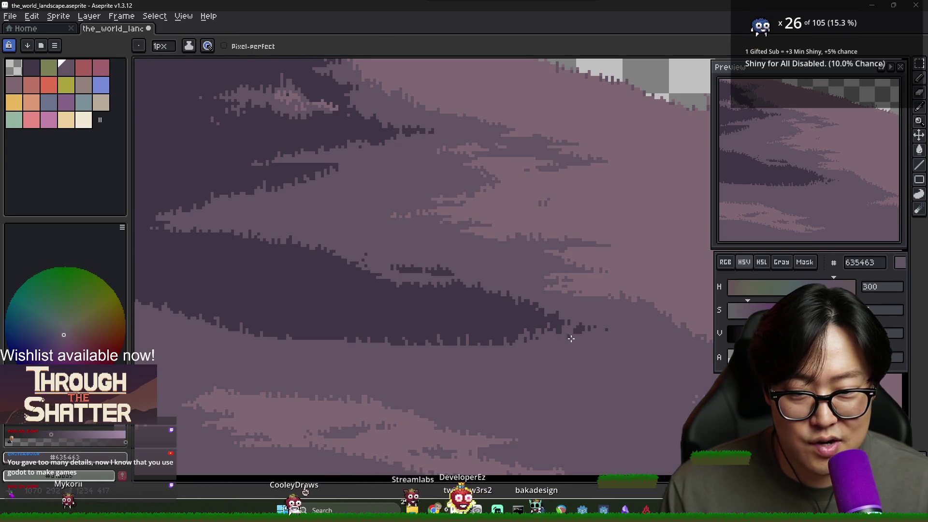
pyautogui.scroll(-1, 576, 334)
pyautogui.scroll(1, 556, 332)
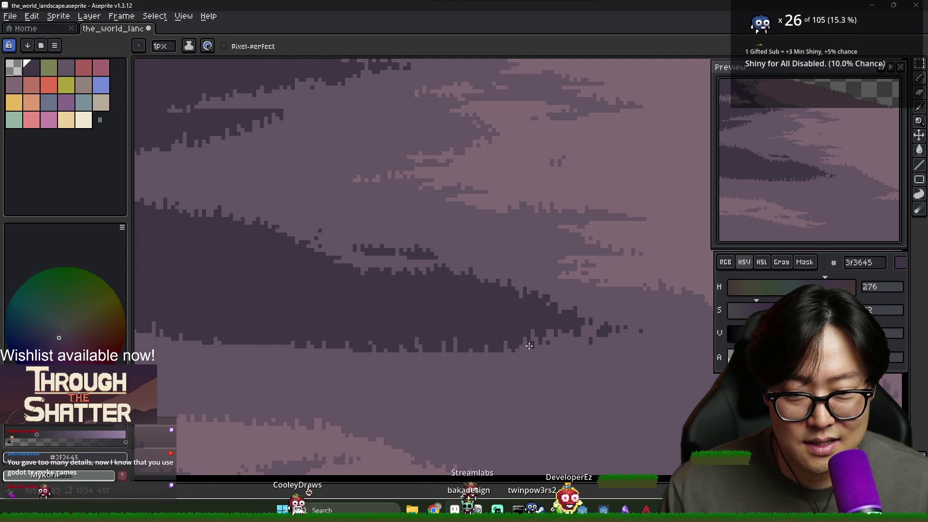
pyautogui.scroll(-1, 537, 339)
pyautogui.scroll(1, 539, 341)
pyautogui.scroll(-1, 544, 353)
pyautogui.scroll(1, 546, 357)
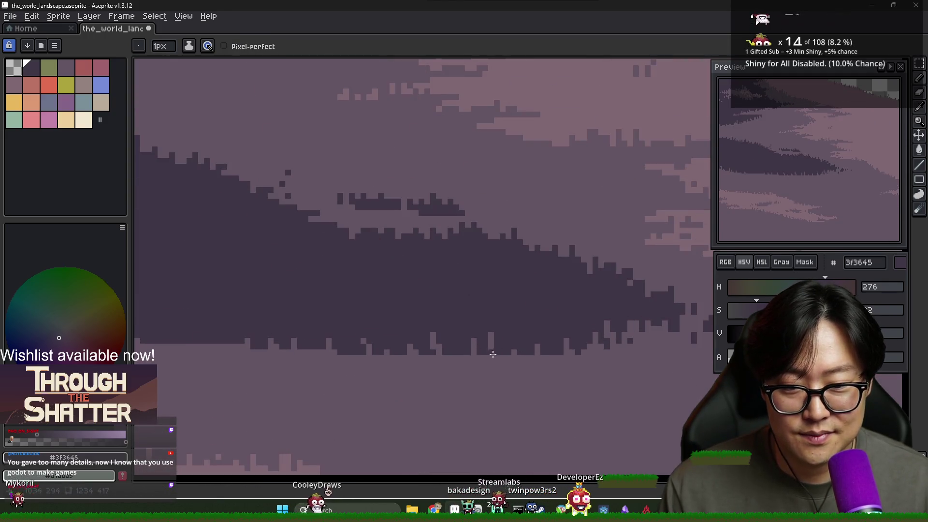
pyautogui.press('alt')
pyautogui.press('alt')
pyautogui.keyDown('alt'); pyautogui.click(501, 354); pyautogui.keyUp('alt')
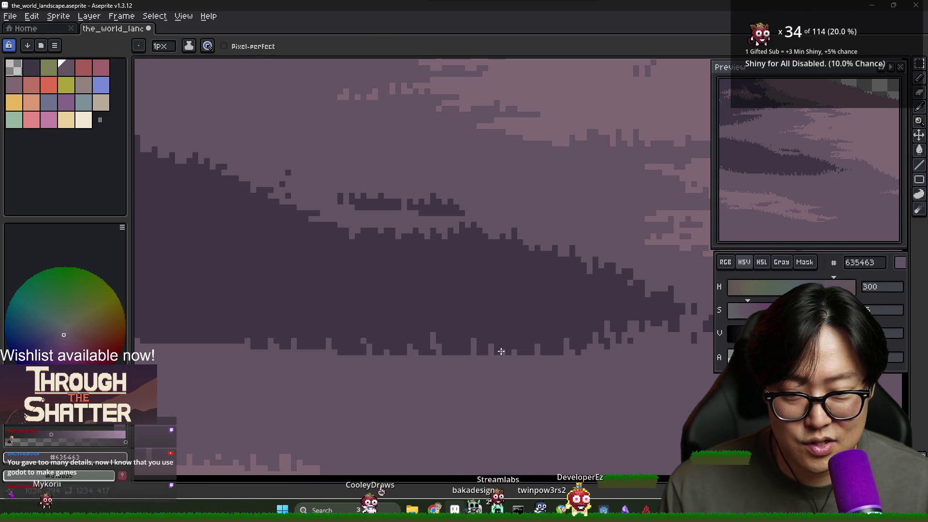
pyautogui.moveTo(506, 334); pyautogui.dragTo(521, 337)
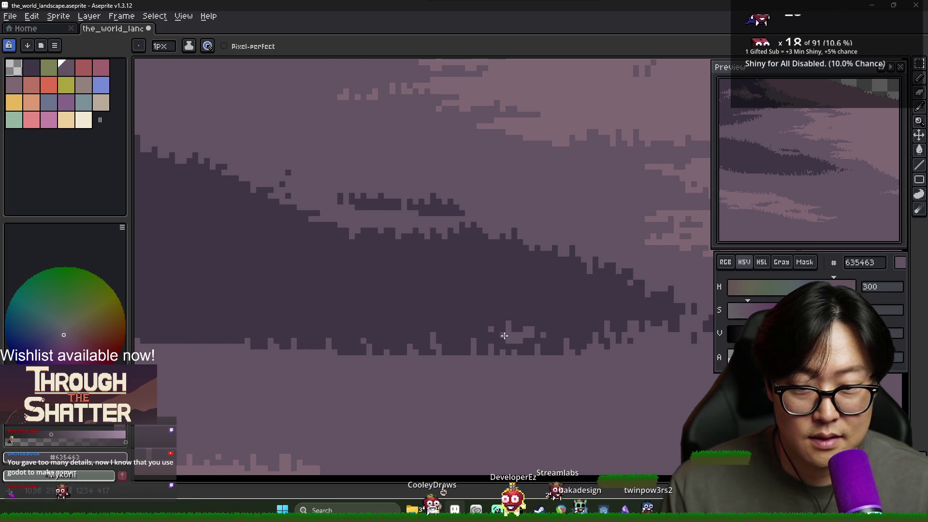
# Keep dithering the band edge with both purples, ending with dark #3F3645 active.
pyautogui.keyDown('alt'); pyautogui.click(513, 341); pyautogui.keyUp('alt')
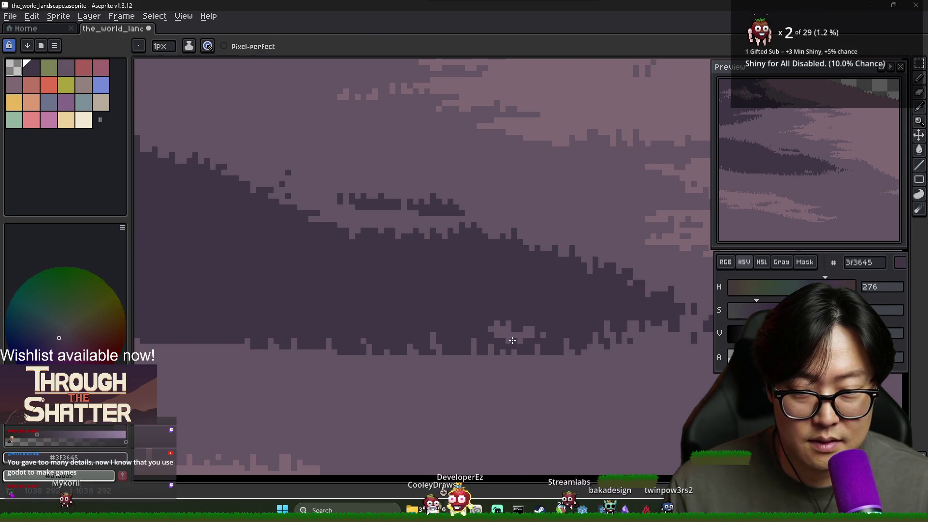
pyautogui.scroll(-1, 518, 336)
pyautogui.keyDown('alt'); pyautogui.click(530, 332); pyautogui.keyUp('alt')
pyautogui.scroll(-2, 559, 336)
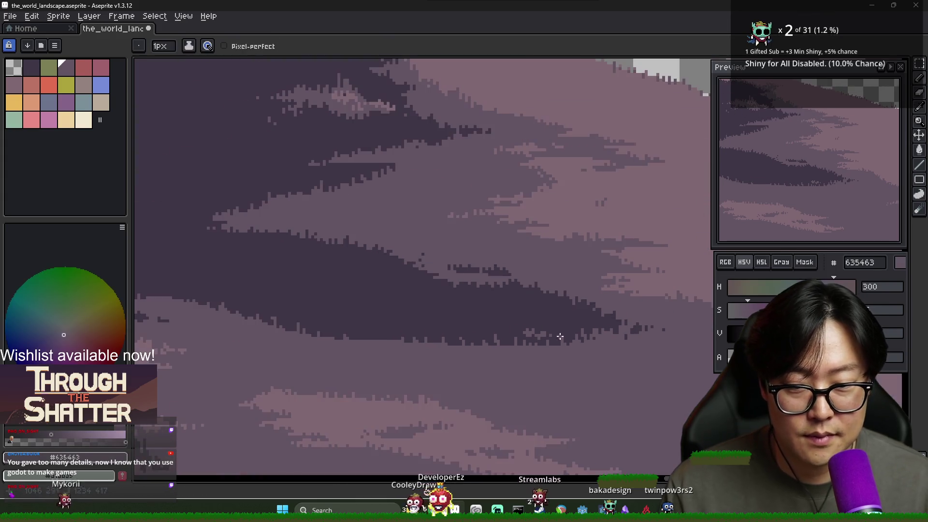
pyautogui.scroll(-2, 585, 346)
pyautogui.scroll(4, 564, 356)
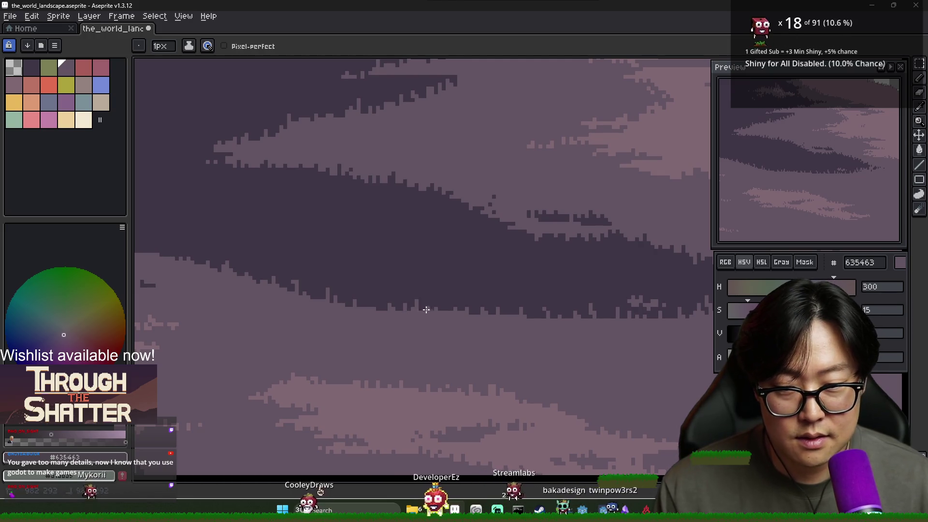
pyautogui.scroll(-3, 459, 337)
pyautogui.scroll(2, 534, 325)
pyautogui.scroll(1, 535, 325)
pyautogui.scroll(-2, 534, 325)
pyautogui.scroll(2, 534, 326)
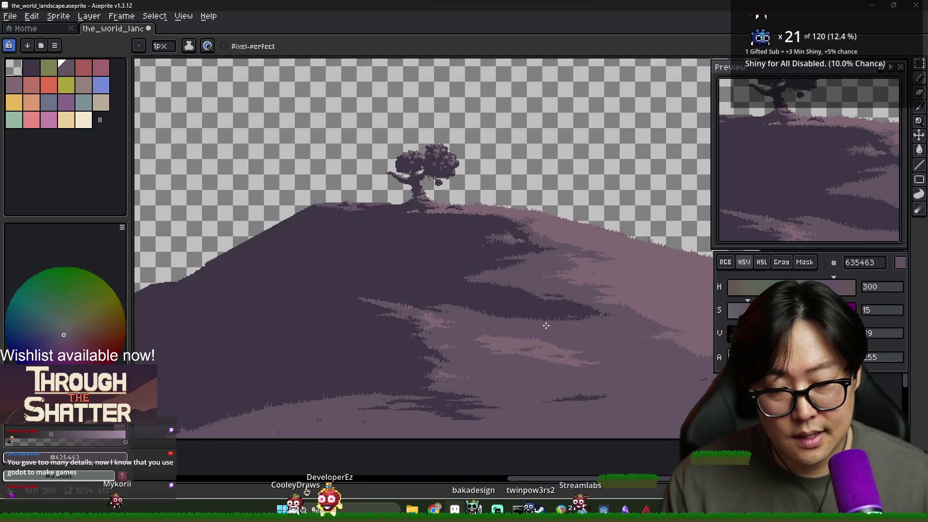
pyautogui.scroll(-2, 547, 325)
pyautogui.scroll(2, 551, 322)
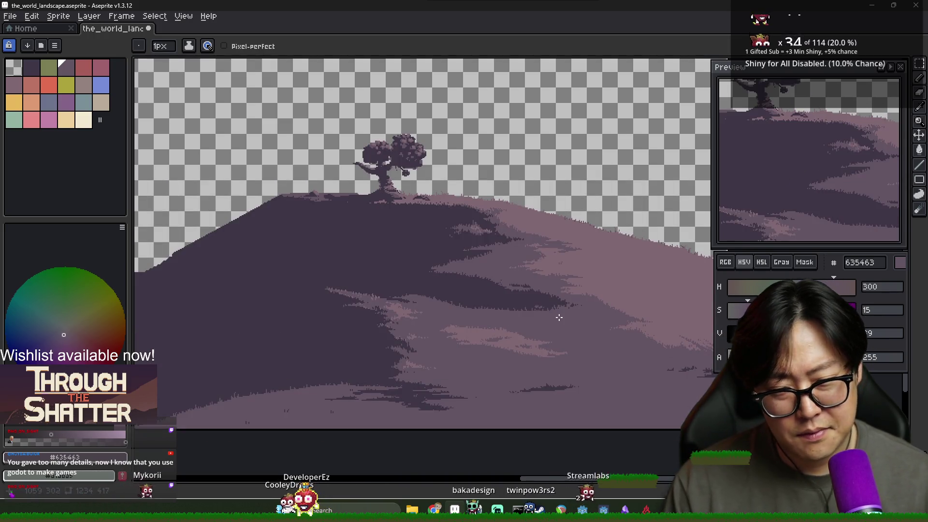
pyautogui.scroll(1, 541, 305)
pyautogui.scroll(-1, 532, 285)
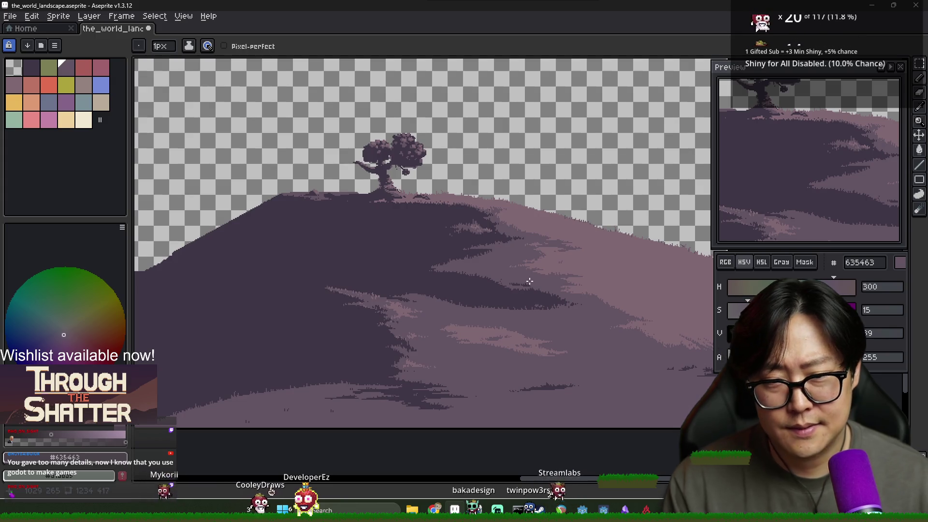
pyautogui.scroll(3, 528, 280)
pyautogui.keyDown('alt'); pyautogui.click(440, 238); pyautogui.keyUp('alt')
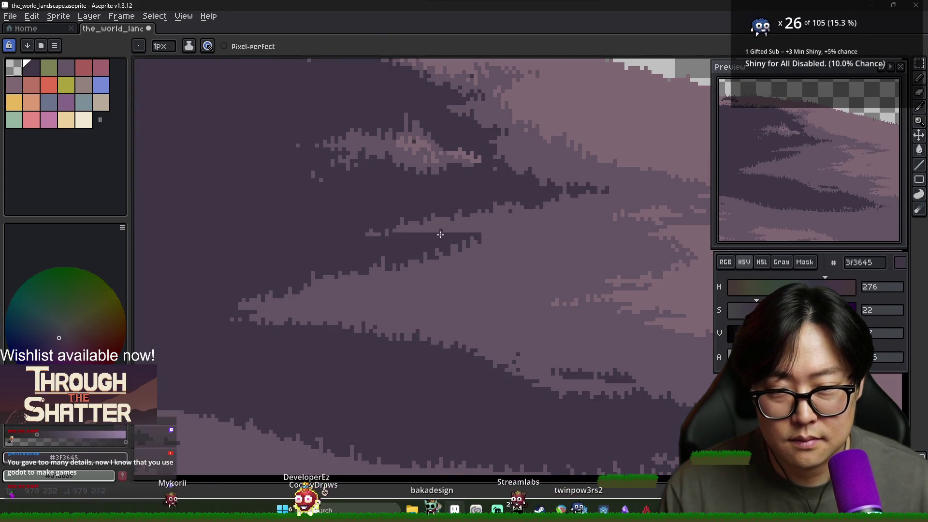
# Draw dark #3F3645 pixels along the shadow band's edge, interleaved with mid purple #635463 dots.
pyautogui.moveTo(473, 232); pyautogui.dragTo(500, 234)
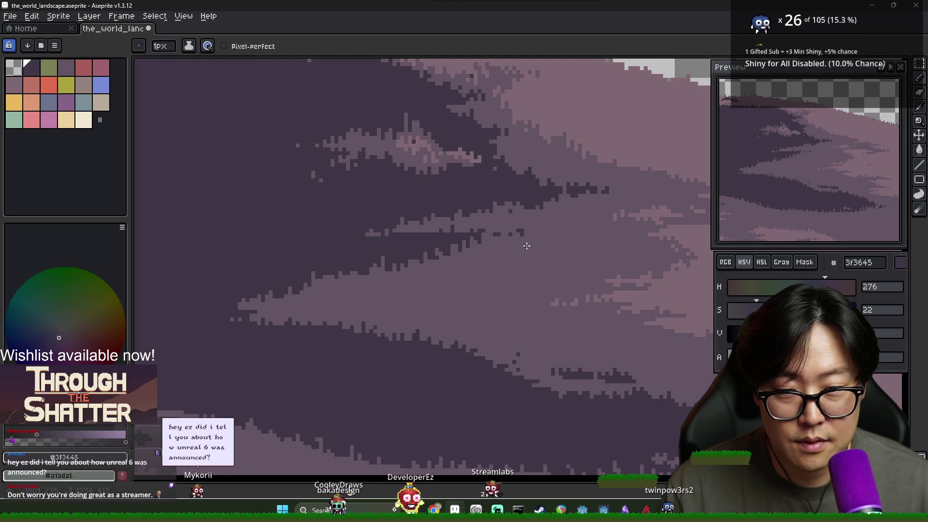
pyautogui.keyDown('alt'); pyautogui.click(523, 260); pyautogui.keyUp('alt')
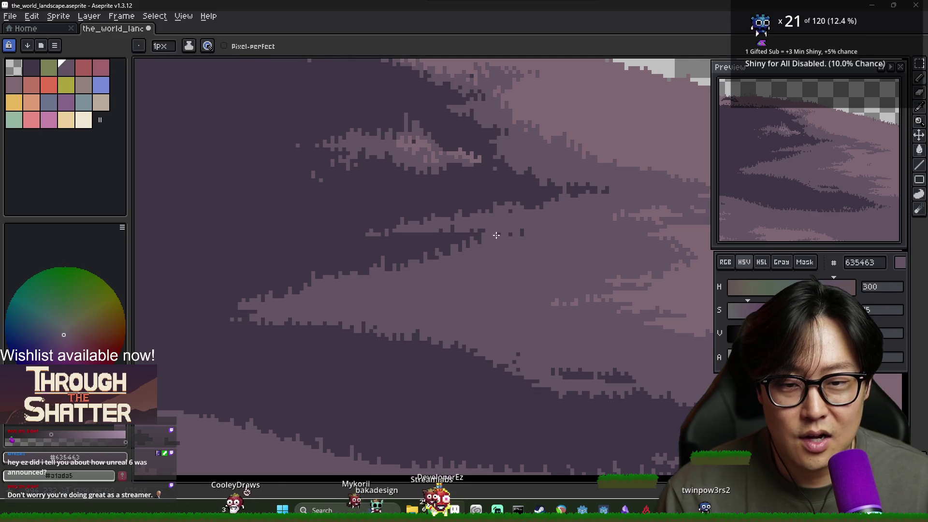
pyautogui.keyDown('alt'); pyautogui.click(503, 231); pyautogui.keyUp('alt')
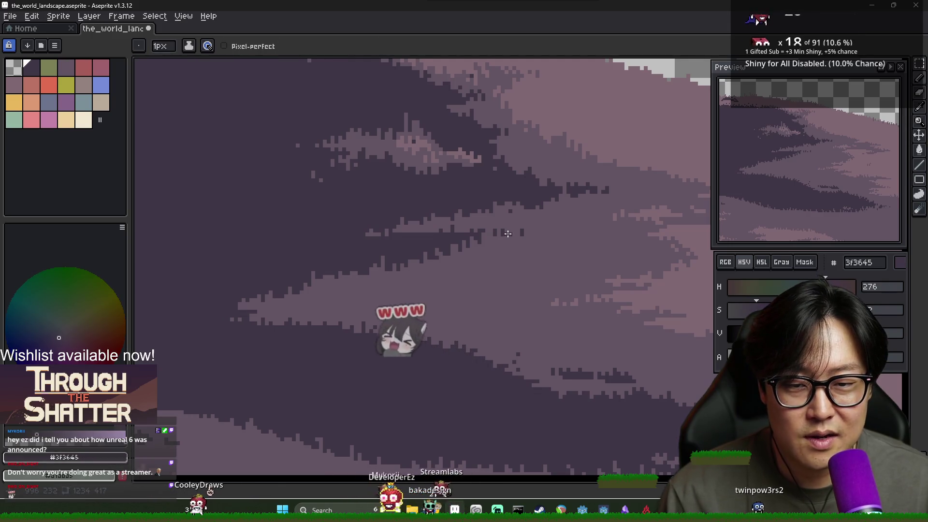
pyautogui.press('alt')
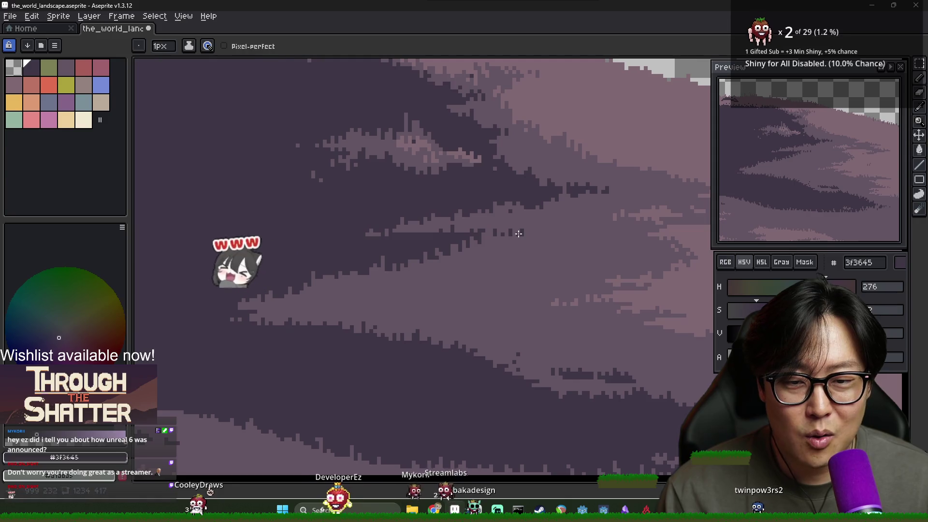
pyautogui.keyDown('alt'); pyautogui.click(510, 234); pyautogui.keyUp('alt')
pyautogui.keyDown('alt'); pyautogui.click(521, 231); pyautogui.keyUp('alt')
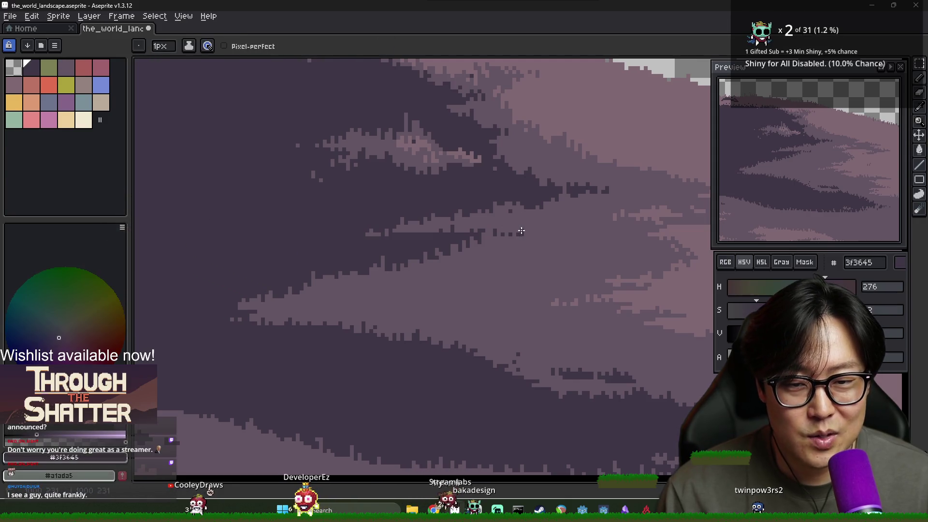
pyautogui.keyDown('alt'); pyautogui.click(524, 234); pyautogui.keyUp('alt')
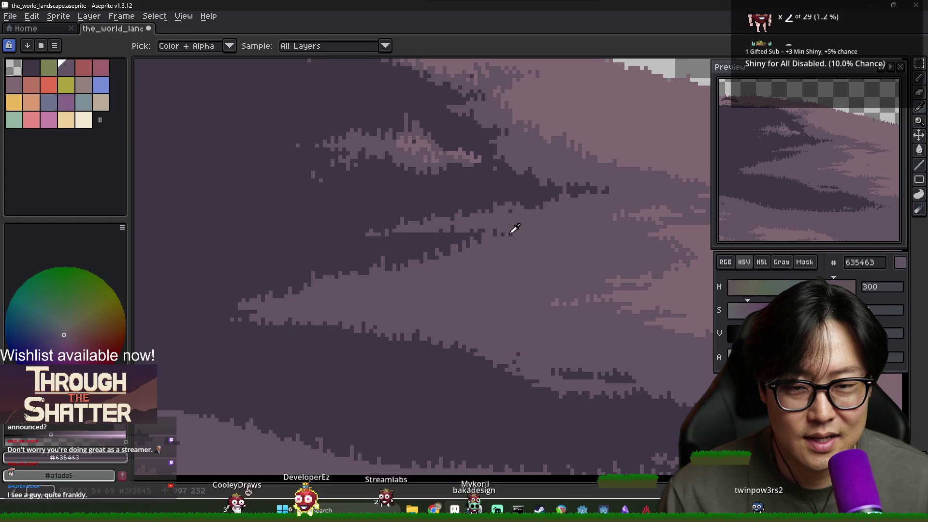
pyautogui.keyDown('alt'); pyautogui.click(535, 234); pyautogui.keyUp('alt')
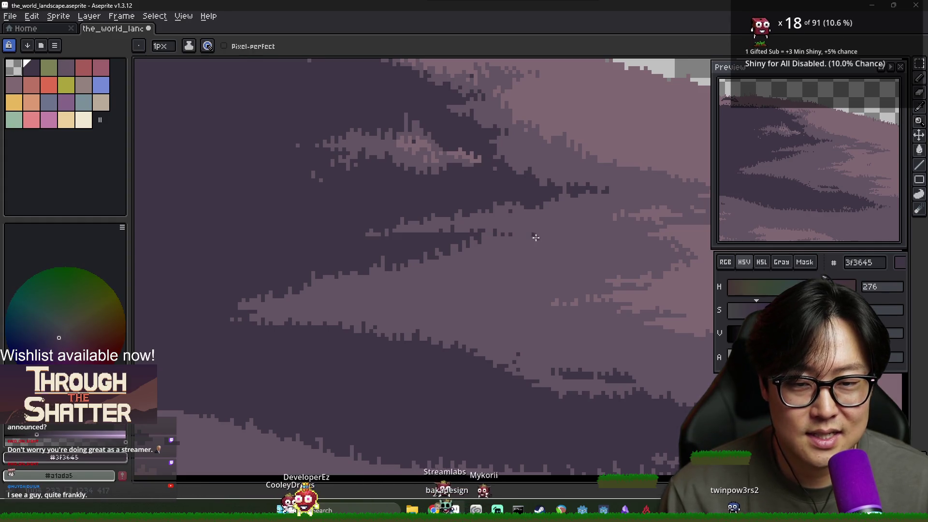
# Scatter more alternating dark and mid purple pixels to make the band's end ragged.
pyautogui.scroll(-3, 546, 240)
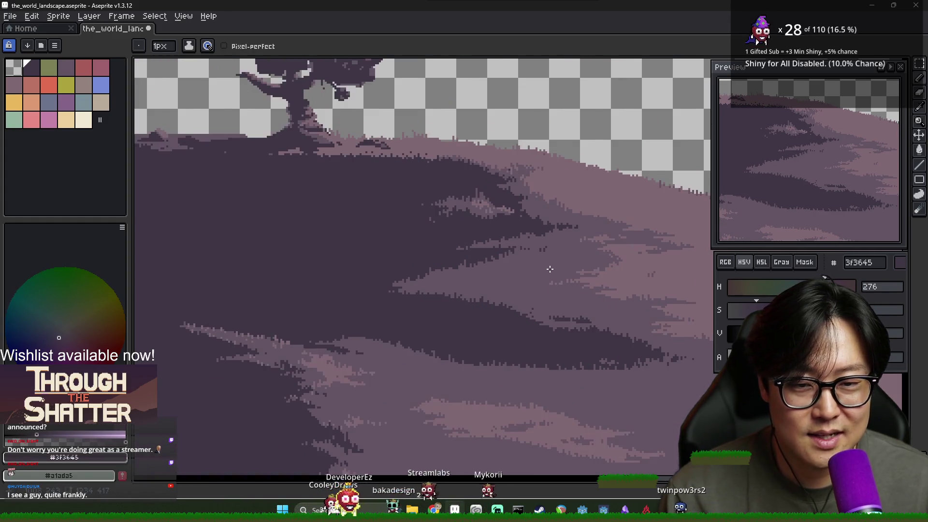
pyautogui.scroll(3, 537, 261)
pyautogui.keyDown('alt'); pyautogui.click(472, 238); pyautogui.keyUp('alt')
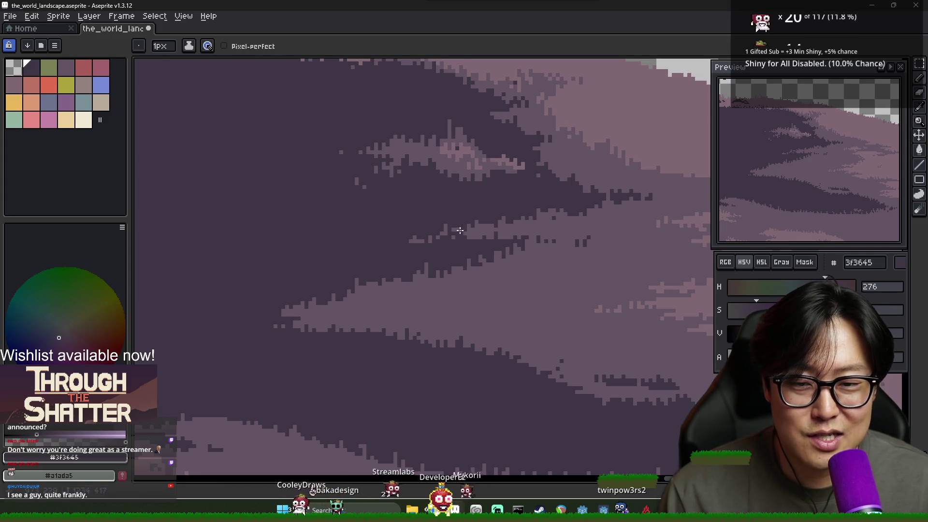
pyautogui.keyDown('alt'); pyautogui.click(459, 235); pyautogui.keyUp('alt')
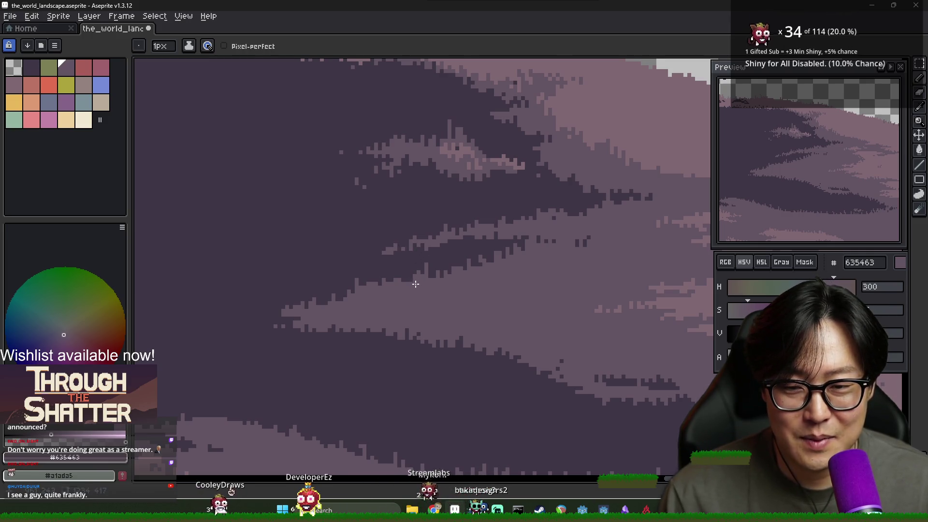
pyautogui.scroll(-3, 416, 284)
pyautogui.scroll(2, 442, 279)
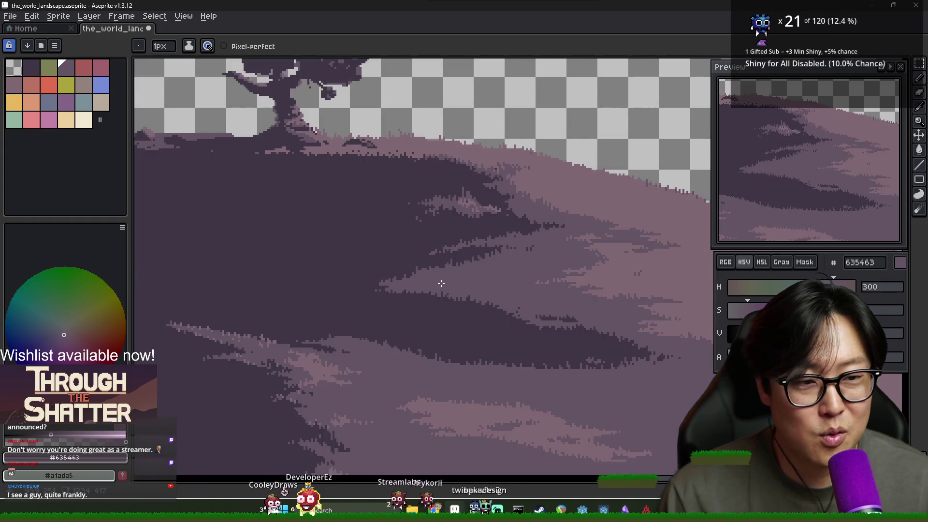
pyautogui.scroll(-2, 440, 284)
pyautogui.scroll(3, 456, 269)
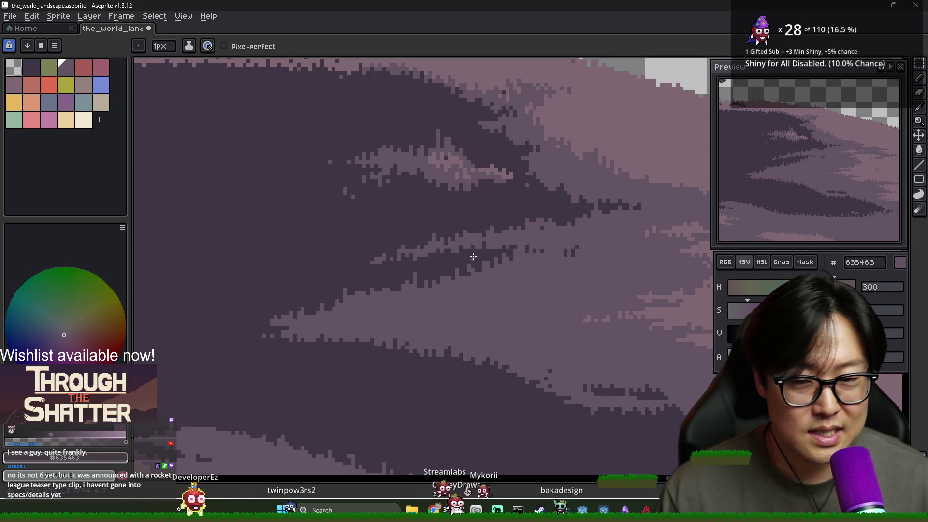
pyautogui.keyDown('alt'); pyautogui.click(489, 248); pyautogui.keyUp('alt')
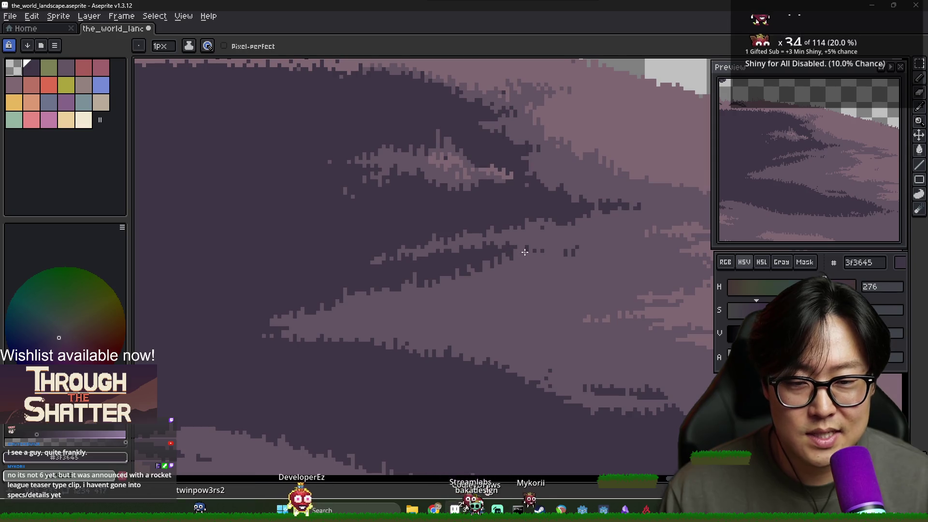
pyautogui.scroll(-2, 525, 252)
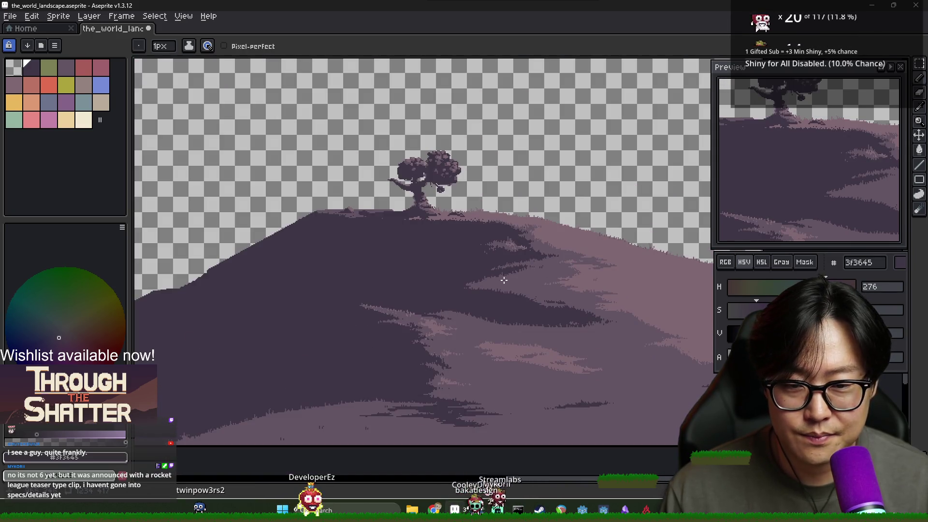
pyautogui.scroll(-1, 538, 289)
pyautogui.scroll(1, 537, 283)
pyautogui.scroll(-2, 538, 275)
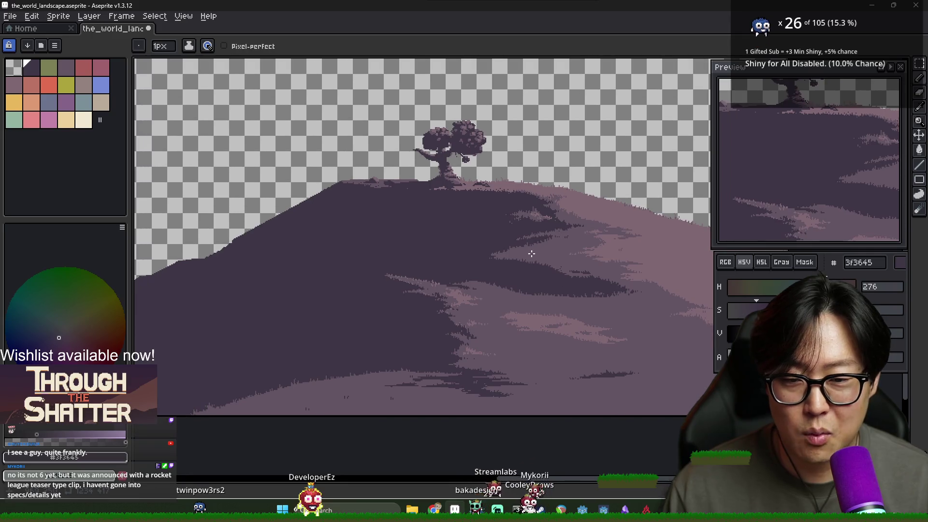
pyautogui.scroll(1, 538, 270)
pyautogui.scroll(1, 522, 257)
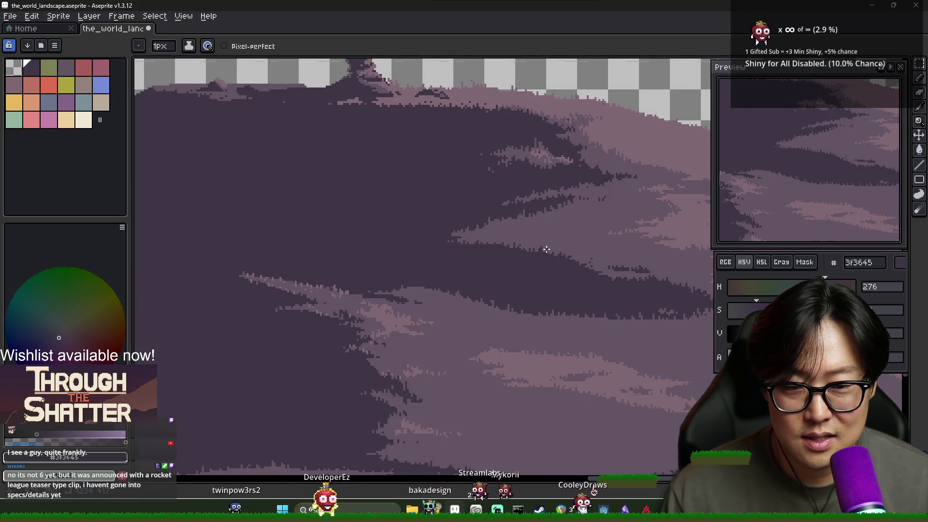
pyautogui.scroll(-1, 570, 263)
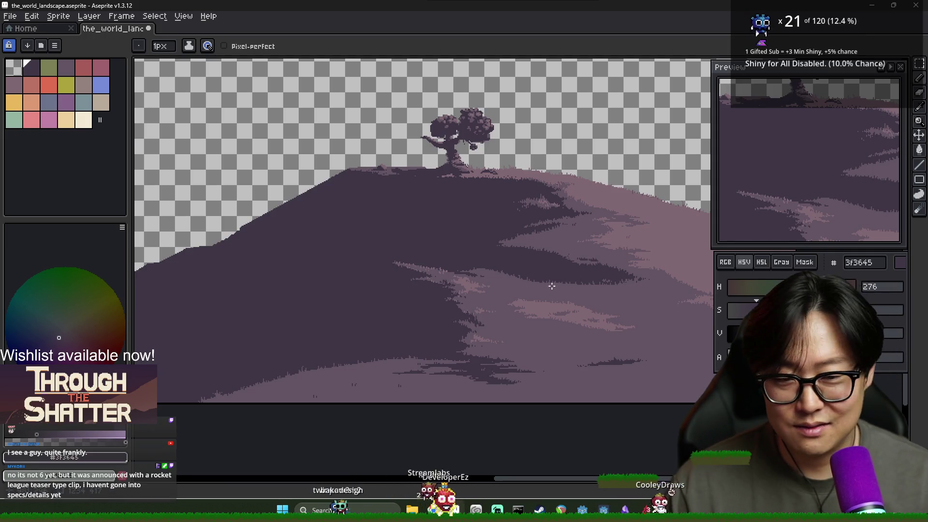
pyautogui.scroll(-2, 551, 287)
pyautogui.scroll(1, 532, 281)
pyautogui.scroll(1, 513, 273)
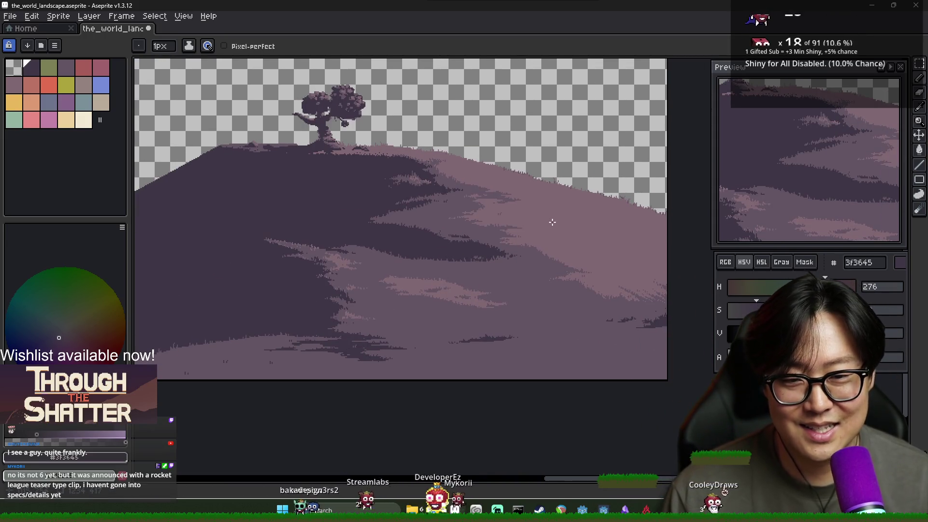
pyautogui.scroll(-1, 586, 234)
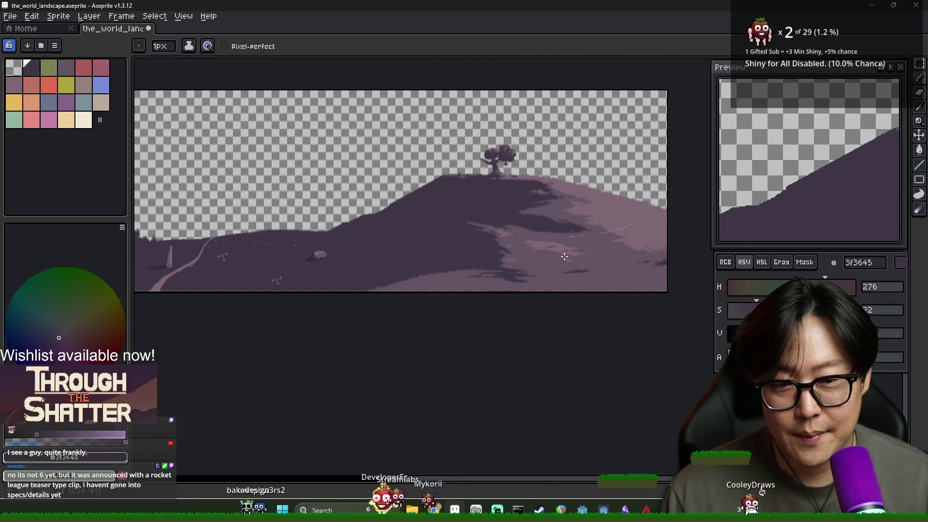
pyautogui.scroll(2, 556, 249)
pyautogui.scroll(-1, 542, 281)
pyautogui.scroll(1, 537, 292)
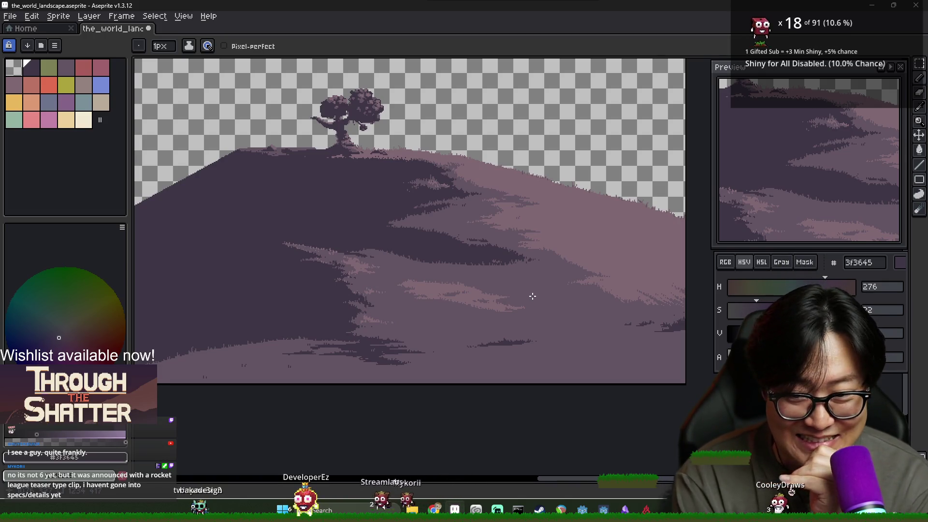
pyautogui.hscroll(-8, 532, 295)
pyautogui.scroll(-2, 532, 295)
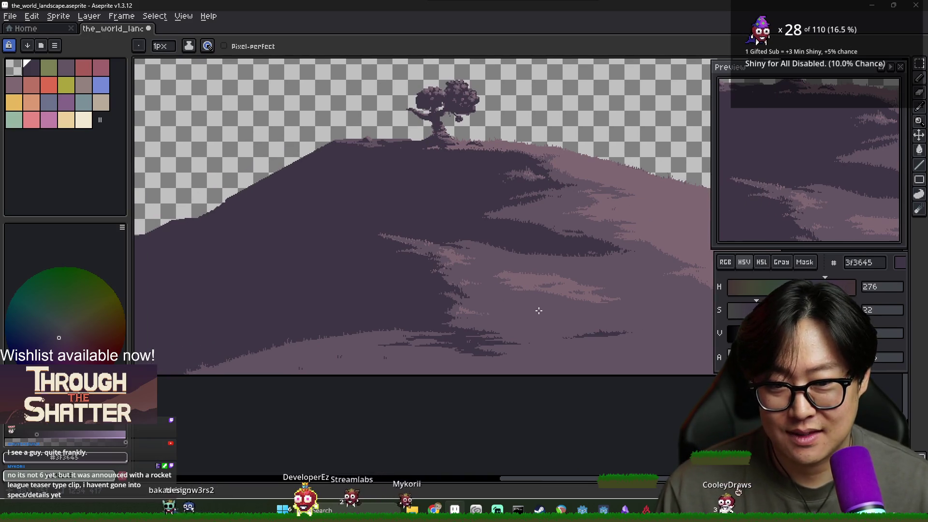
pyautogui.hscroll(-1, 464, 330)
pyautogui.scroll(-5, 474, 317)
pyautogui.scroll(5, 474, 317)
pyautogui.hscroll(4, 542, 301)
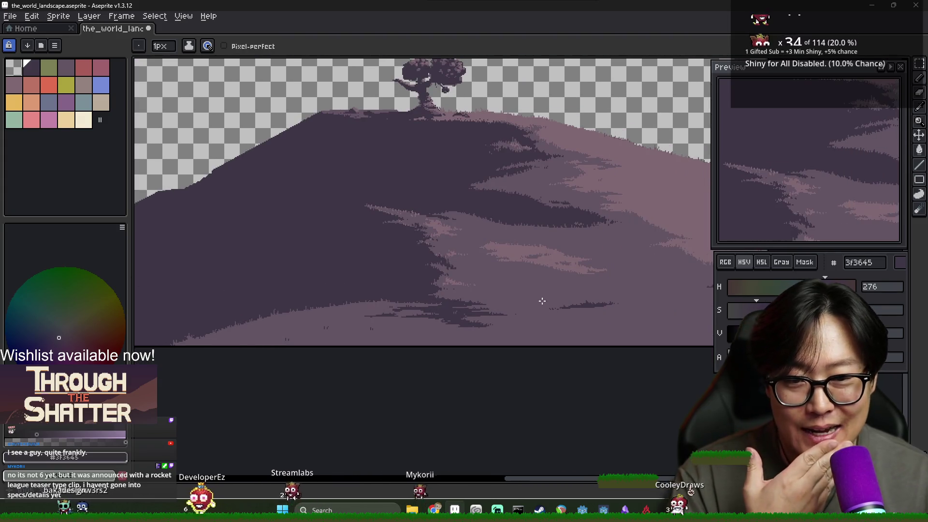
pyautogui.hscroll(3, 542, 302)
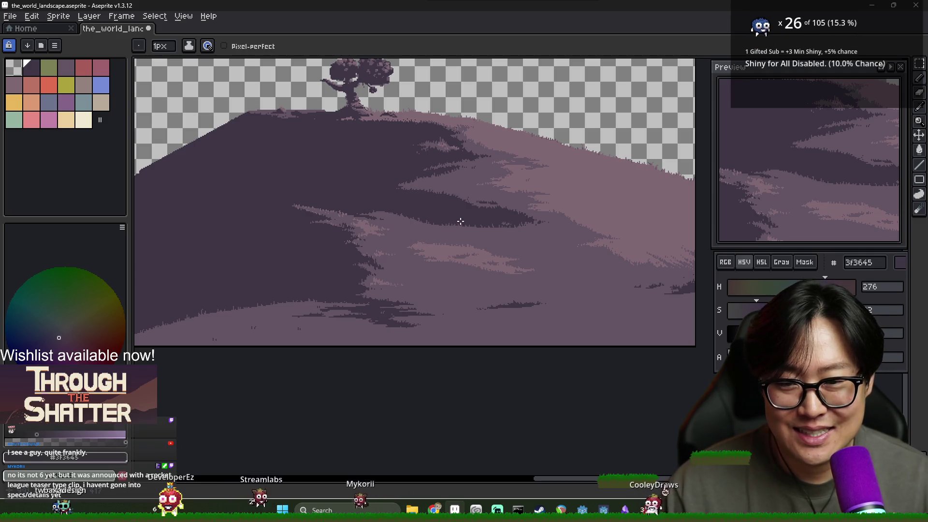
pyautogui.scroll(1, 459, 226)
pyautogui.scroll(-1, 459, 226)
pyautogui.scroll(1, 445, 240)
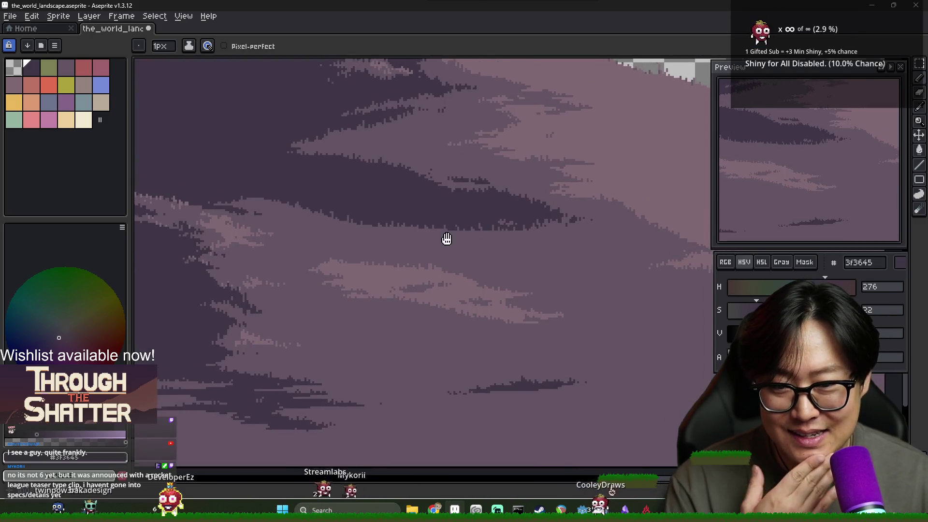
# Compare the hillside purples and sample the lighter pink-purple #806873.
pyautogui.scroll(-1, 445, 240)
pyautogui.scroll(2, 473, 241)
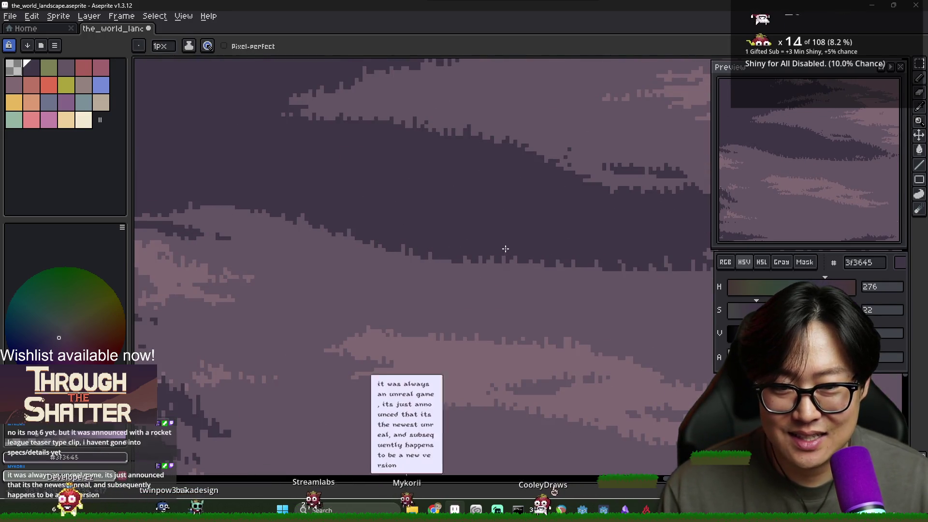
pyautogui.scroll(-2, 503, 251)
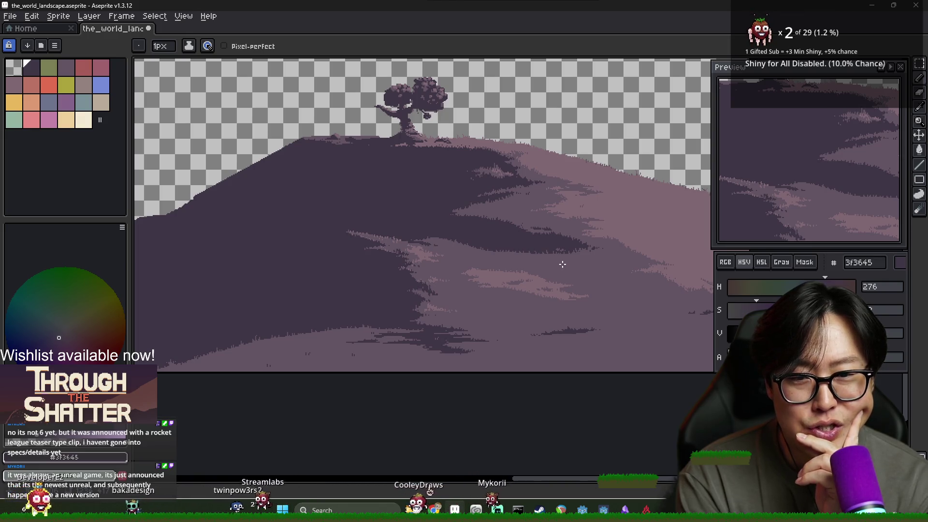
pyautogui.scroll(2, 532, 262)
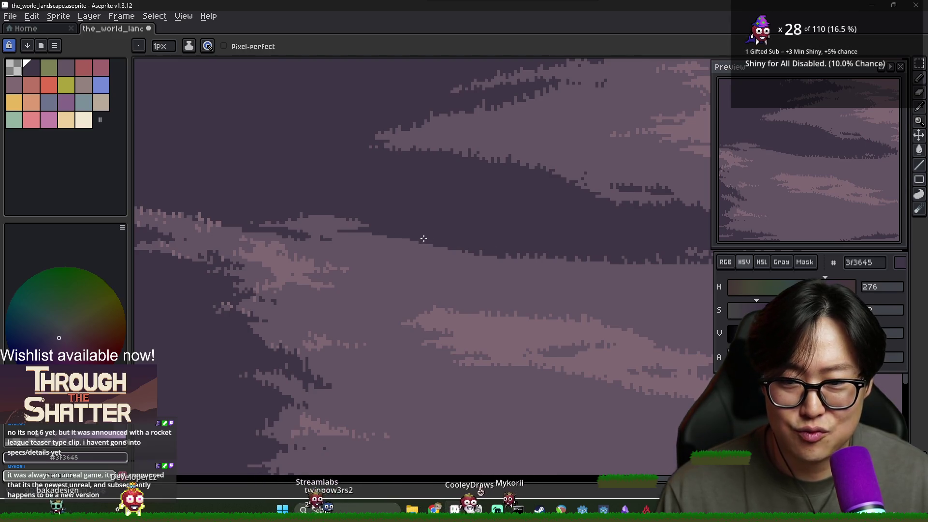
pyautogui.scroll(-3, 484, 251)
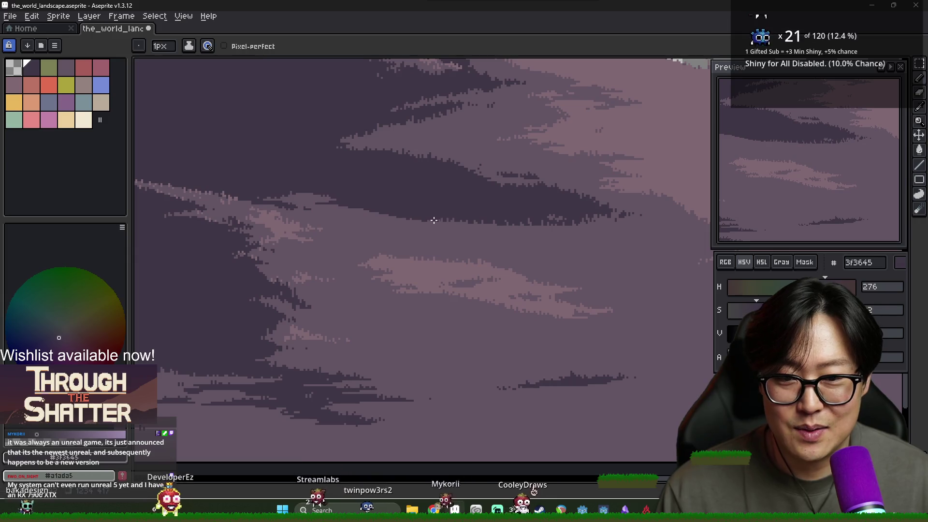
pyautogui.scroll(-1, 533, 232)
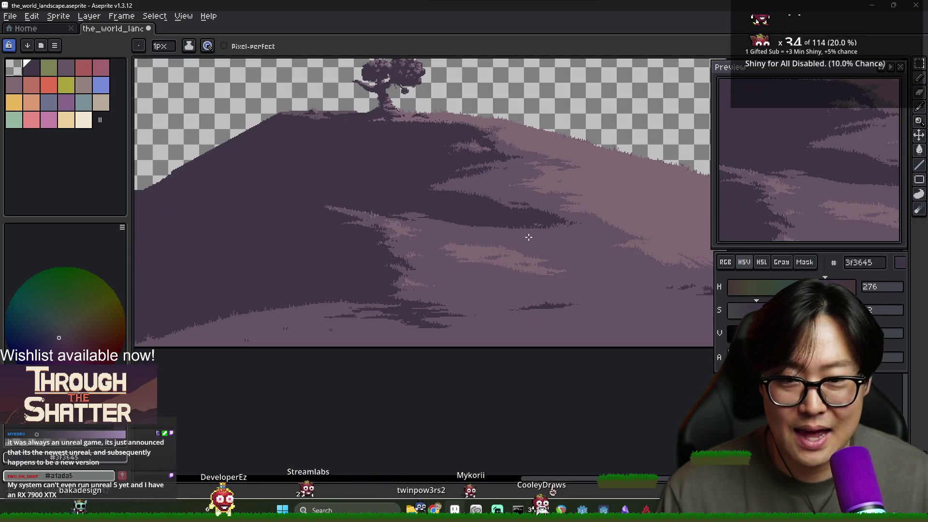
pyautogui.scroll(2, 474, 229)
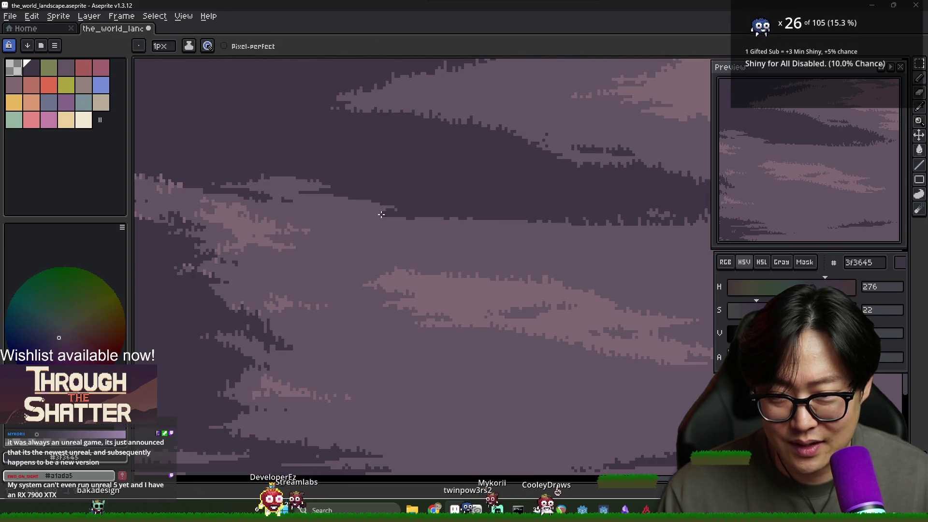
pyautogui.scroll(-2, 425, 233)
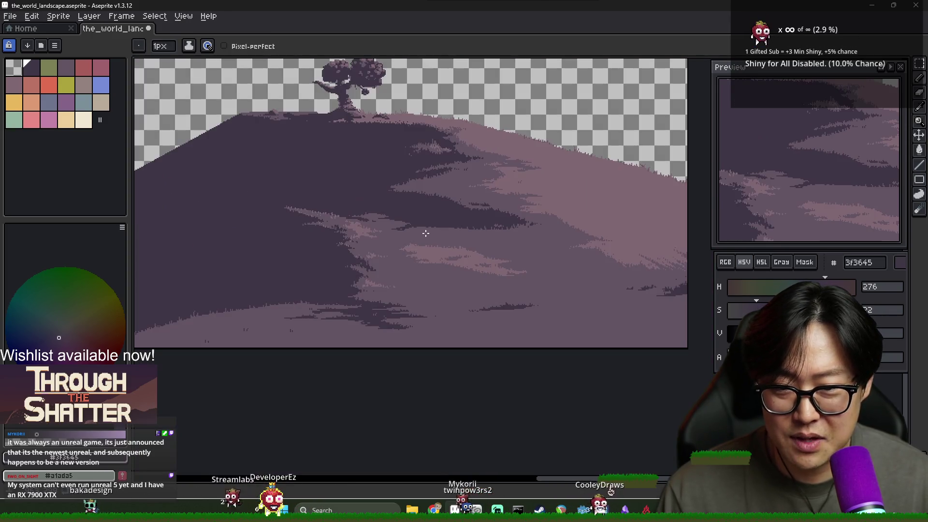
pyautogui.scroll(2, 383, 227)
pyautogui.keyDown('alt'); pyautogui.click(441, 213); pyautogui.keyUp('alt')
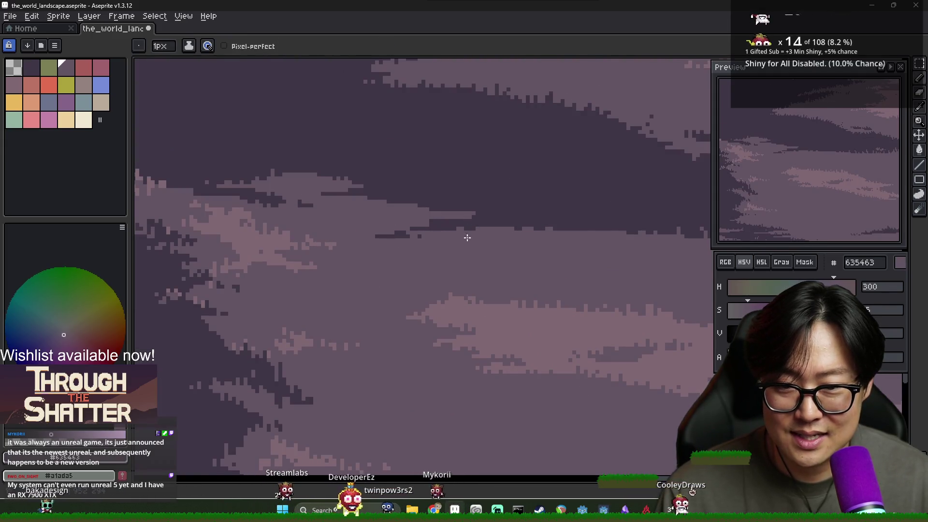
pyautogui.scroll(-1, 479, 244)
pyautogui.scroll(-1, 498, 259)
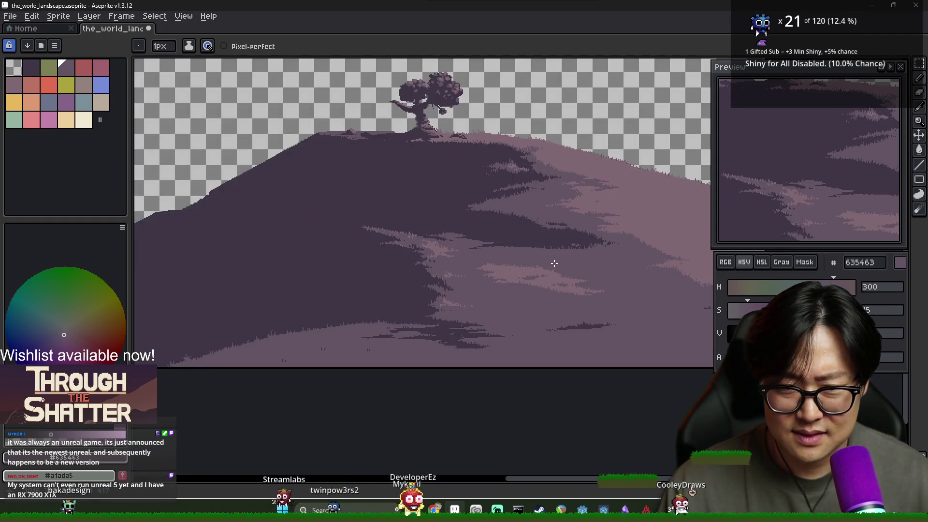
pyautogui.scroll(1, 507, 241)
pyautogui.keyDown('alt'); pyautogui.click(476, 241); pyautogui.keyUp('alt')
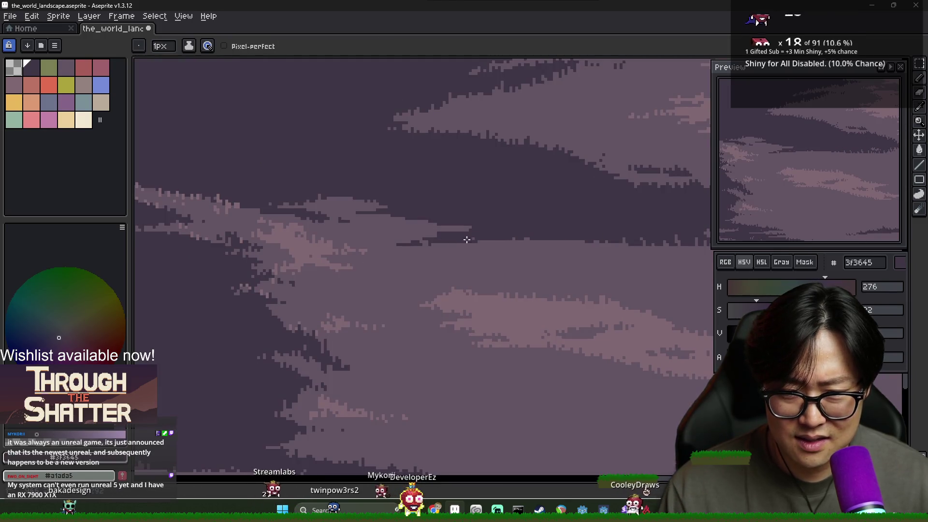
pyautogui.scroll(-1, 466, 240)
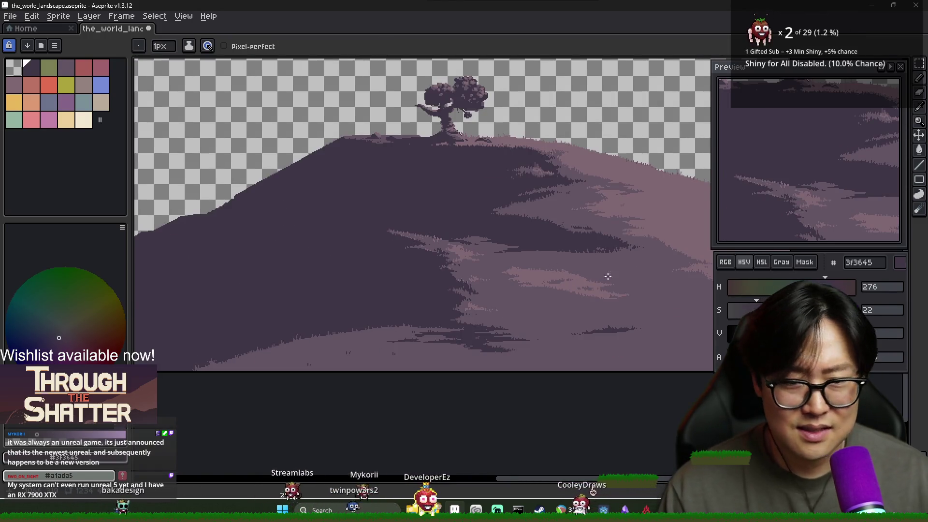
pyautogui.scroll(-1, 608, 276)
pyautogui.scroll(4, 481, 275)
pyautogui.keyDown('alt'); pyautogui.click(480, 276); pyautogui.keyUp('alt')
pyautogui.scroll(-2, 577, 292)
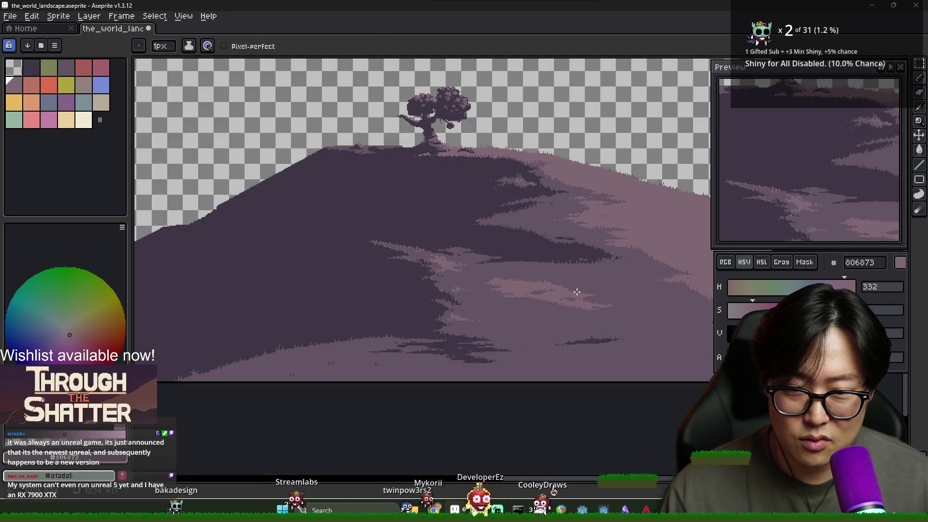
# Outline a diagonal light band on the lower-right slope and bucket-fill it with #806873.
pyautogui.press('v')
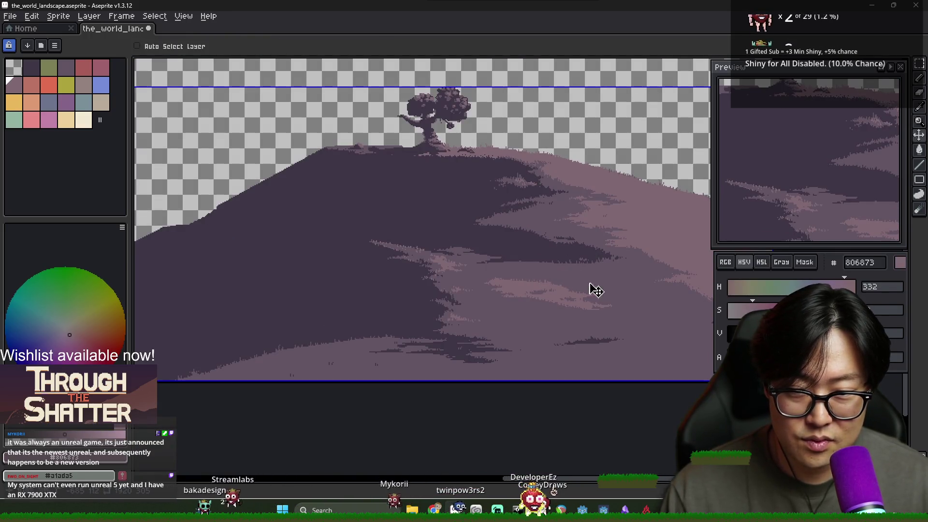
pyautogui.press('b')
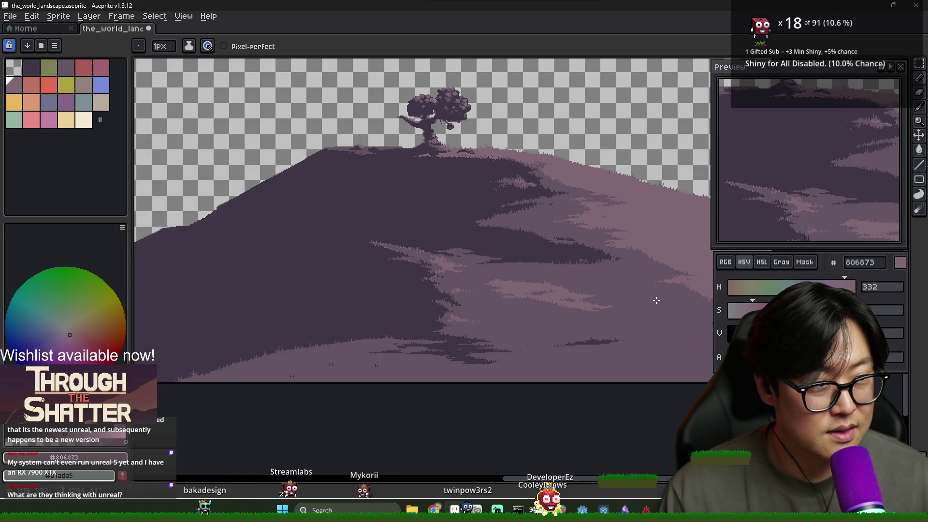
pyautogui.moveTo(661, 303); pyautogui.dragTo(591, 304)
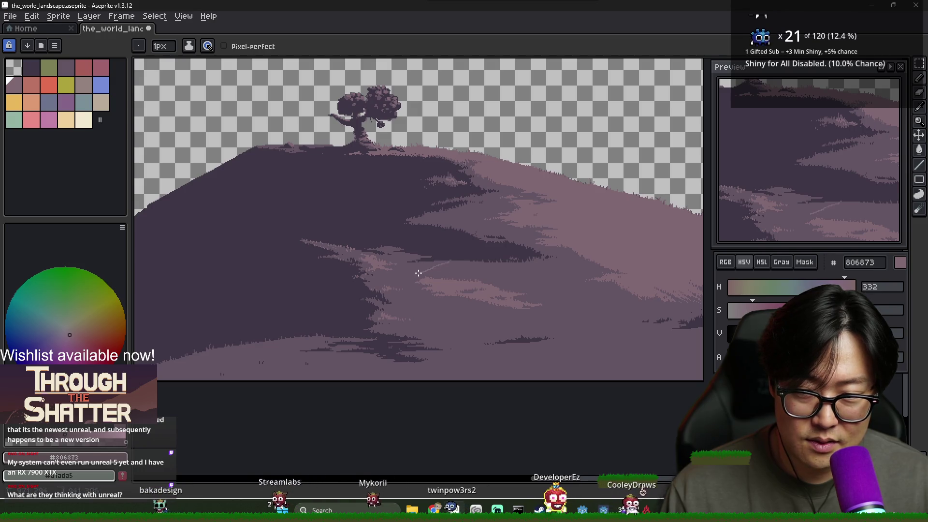
pyautogui.keyDown('shift'); pyautogui.click(536, 262); pyautogui.keyUp('shift')
pyautogui.keyDown('shift'); pyautogui.click(644, 280); pyautogui.keyUp('shift')
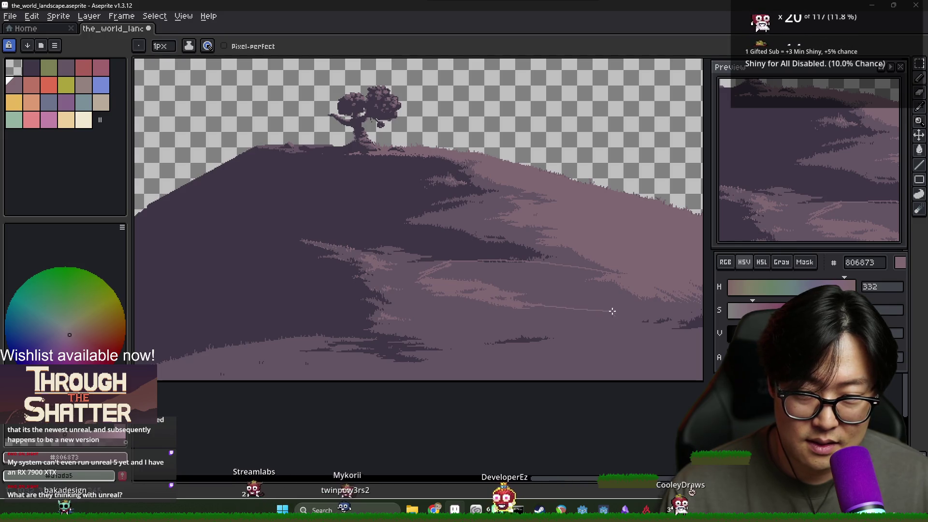
pyautogui.press('g')
pyautogui.click(576, 297)
pyautogui.scroll(-1, 601, 313)
pyautogui.scroll(1, 601, 313)
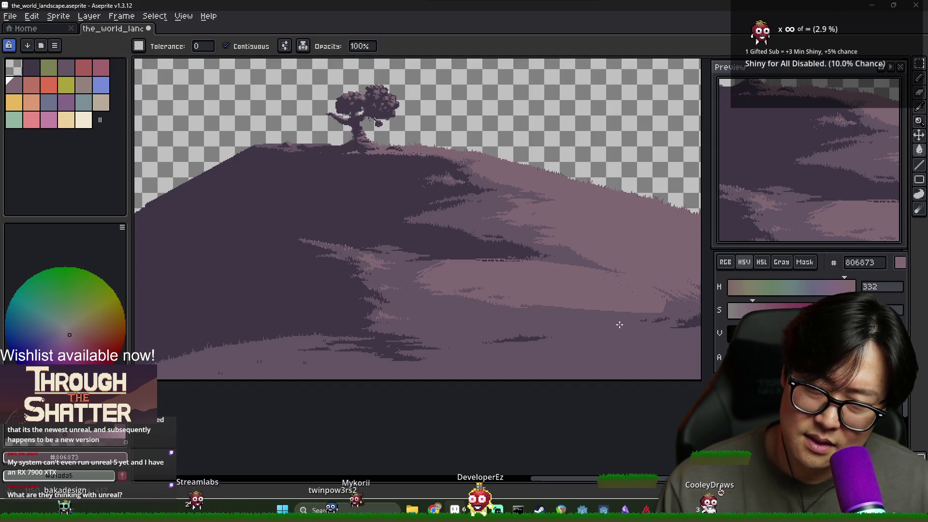
# Pan back over the hillside and sample mid purple #635463 for pencil work.
pyautogui.press('v')
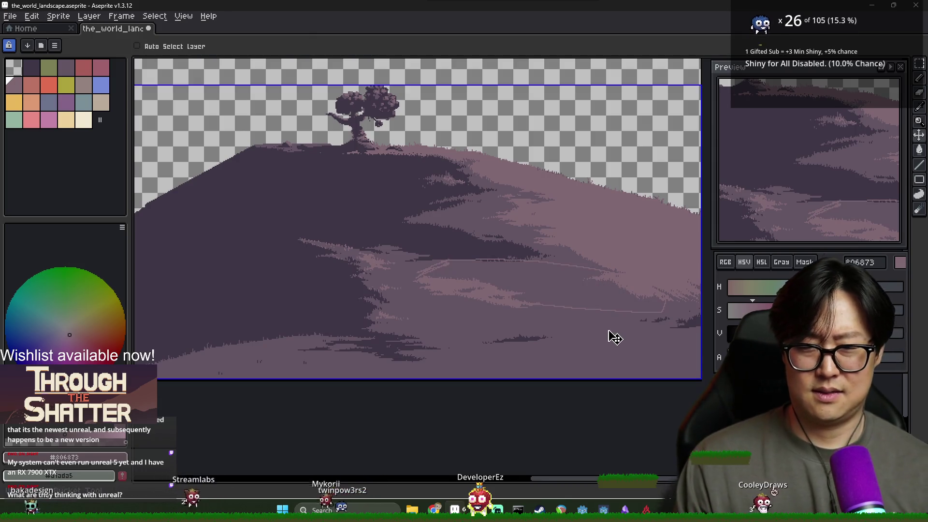
pyautogui.press('g')
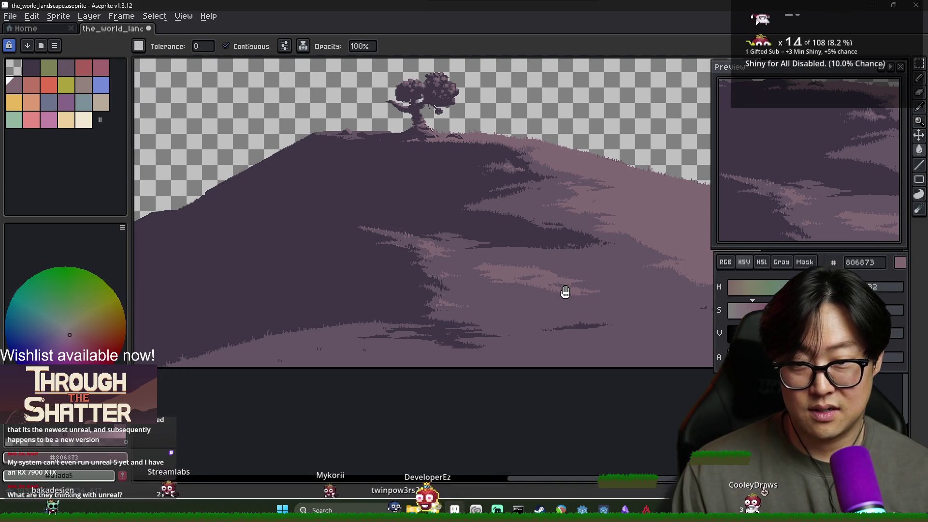
pyautogui.scroll(-2, 505, 303)
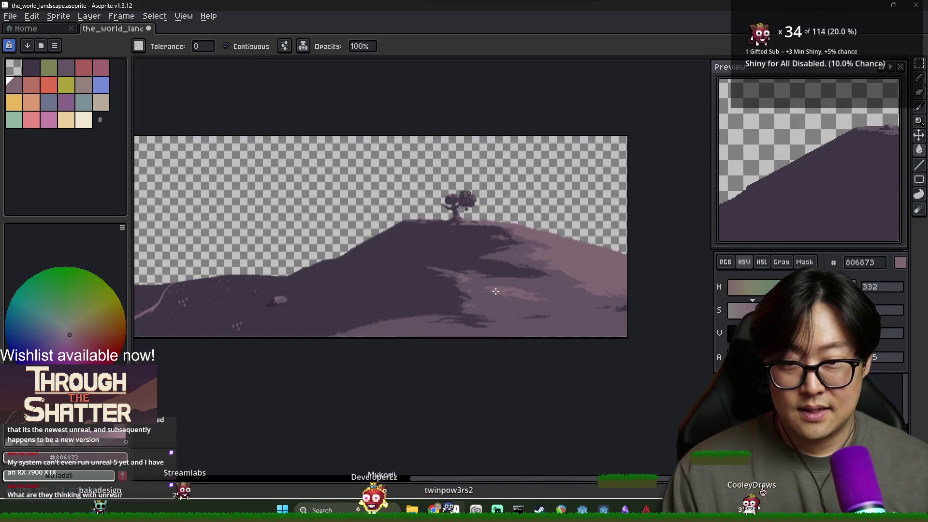
pyautogui.scroll(4, 402, 261)
pyautogui.scroll(-1, 401, 261)
pyautogui.keyDown('alt'); pyautogui.click(426, 257); pyautogui.keyUp('alt')
pyautogui.press('b')
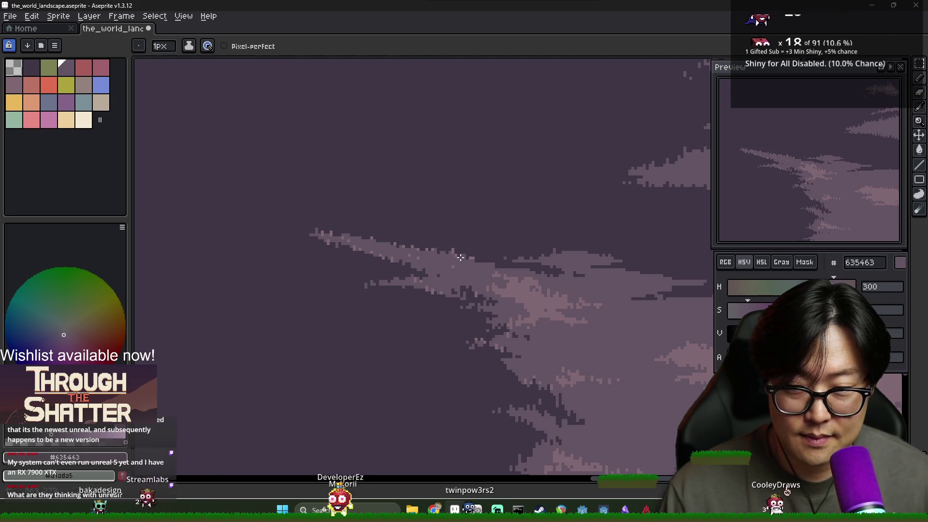
# Sample the lighter pink-purple of the grass streaks from the canvas.
pyautogui.scroll(-2, 491, 287)
pyautogui.scroll(3, 450, 272)
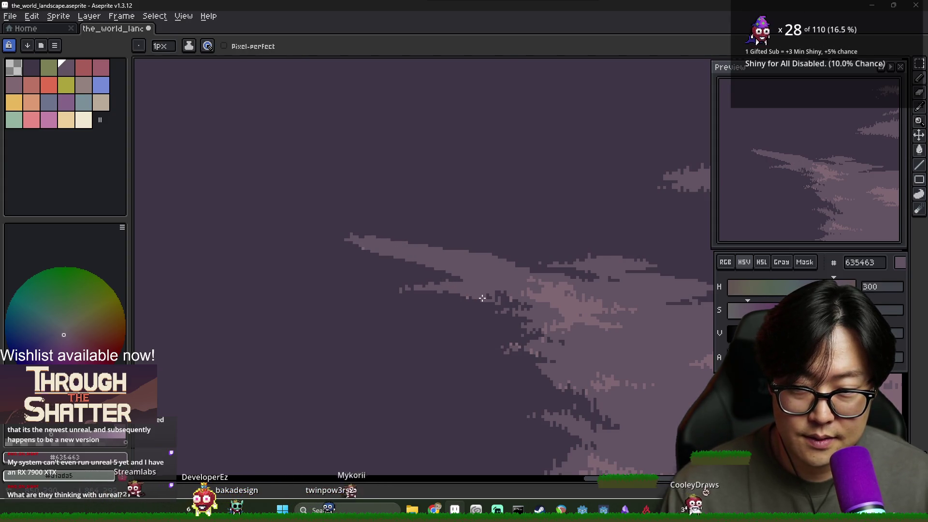
pyautogui.scroll(-4, 541, 305)
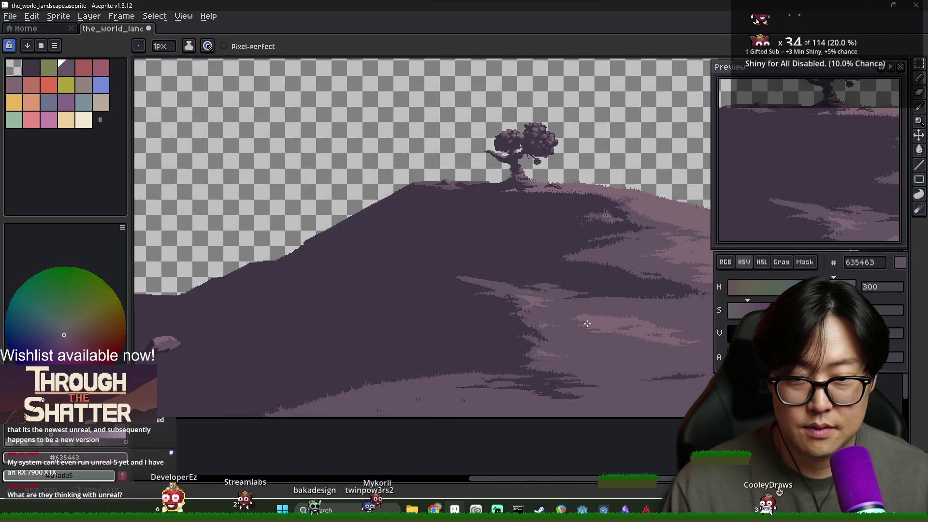
pyautogui.scroll(3, 546, 305)
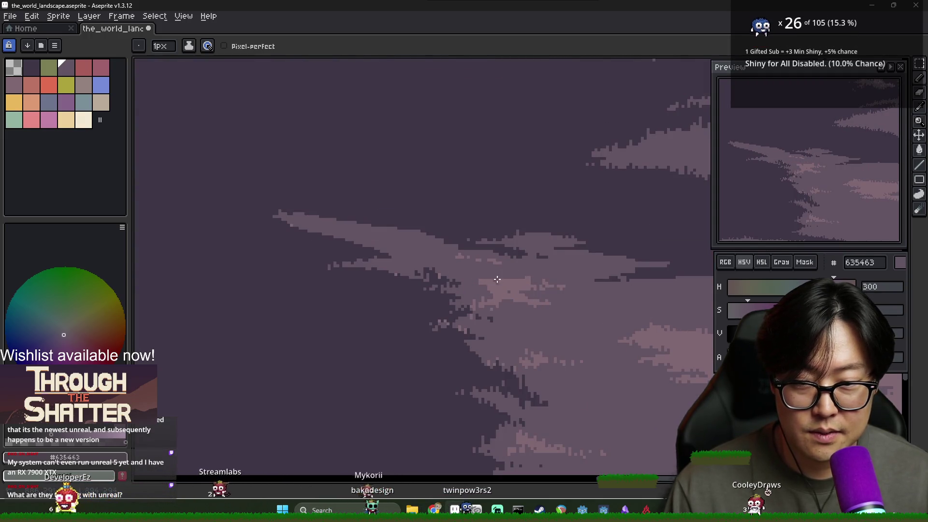
pyautogui.scroll(-3, 566, 296)
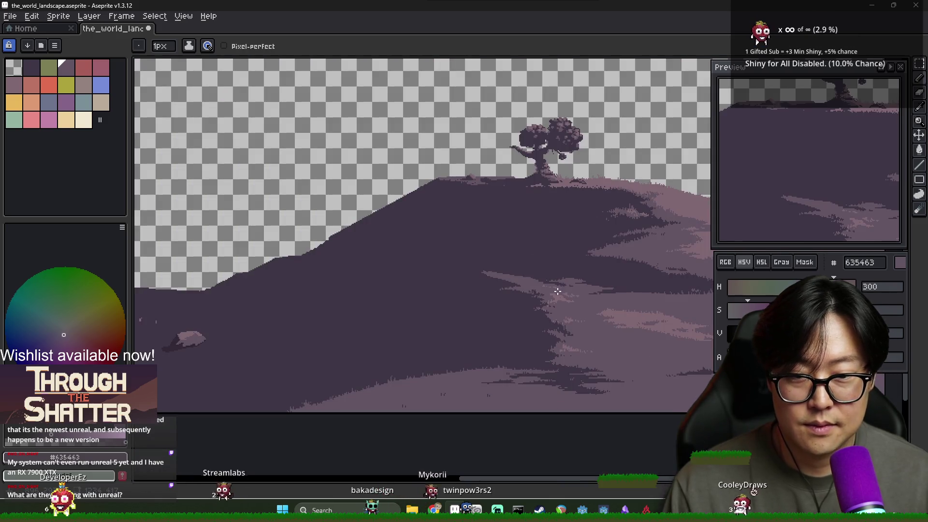
pyautogui.scroll(3, 555, 293)
pyautogui.press('alt')
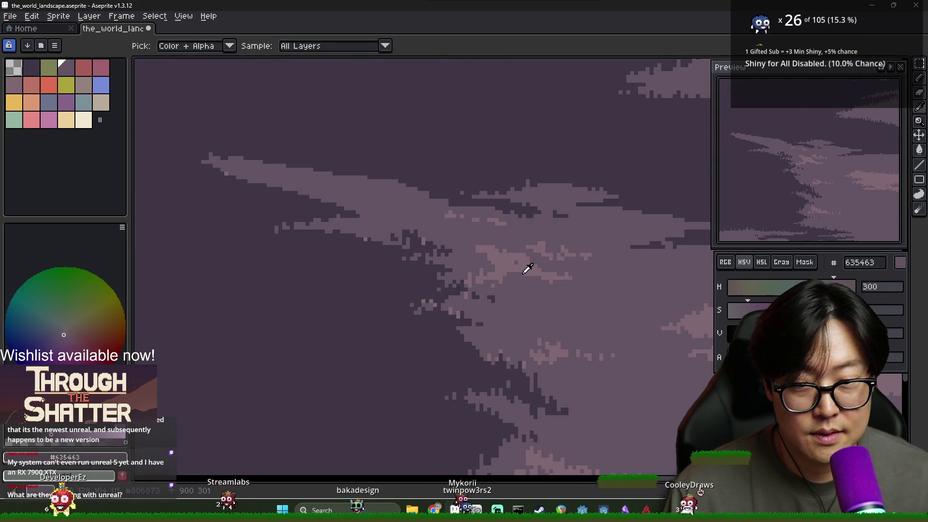
pyautogui.keyDown('alt'); pyautogui.click(528, 263); pyautogui.keyUp('alt')
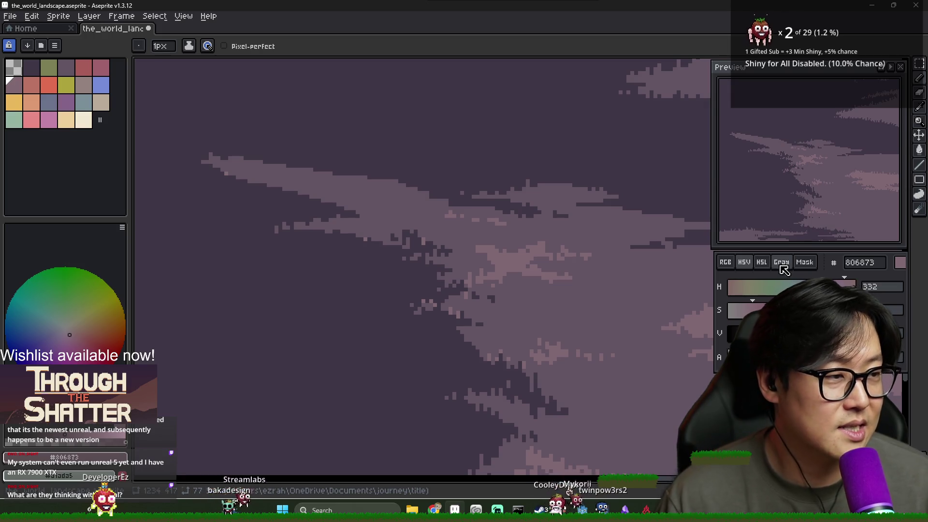
# Try palette swatch 635463 as the drawing colour, then return to mauve 806873.
pyautogui.scroll(-1, 473, 262)
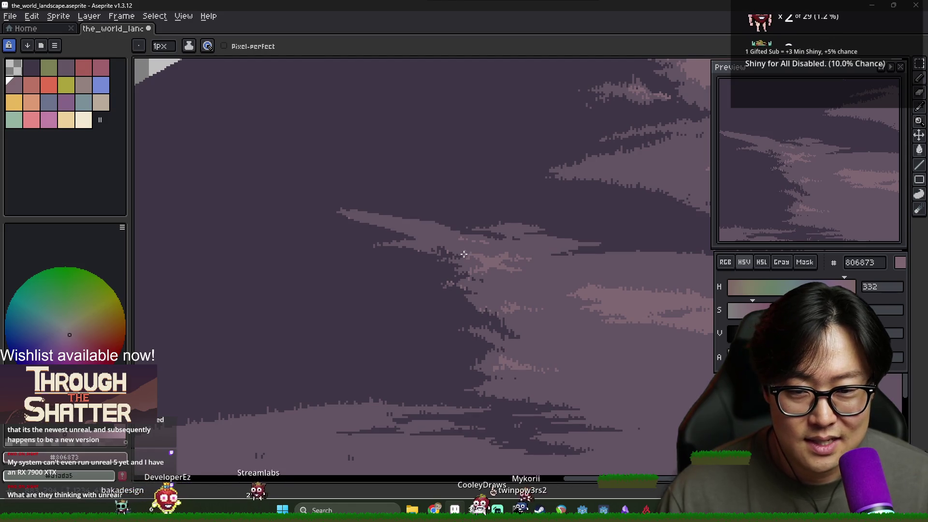
pyautogui.keyDown('alt'); pyautogui.click(468, 259); pyautogui.keyUp('alt')
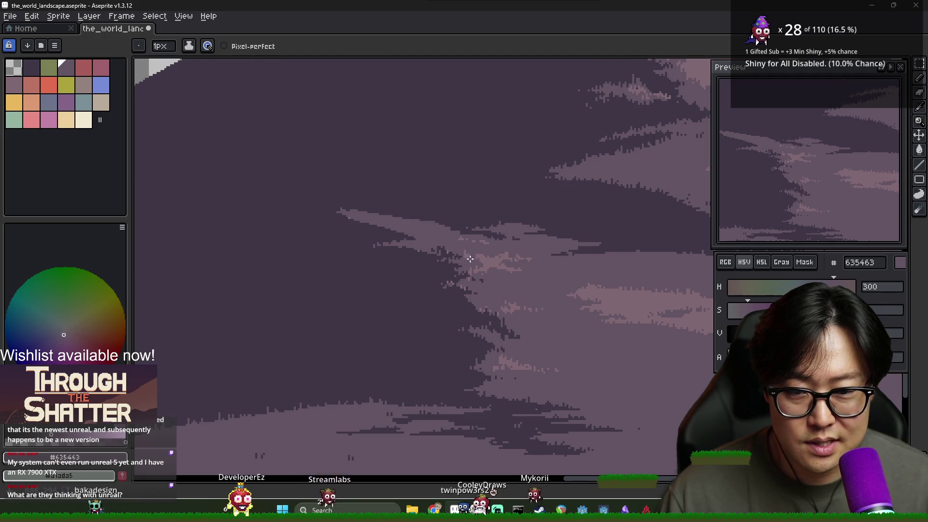
pyautogui.keyDown('alt'); pyautogui.click(468, 254); pyautogui.keyUp('alt')
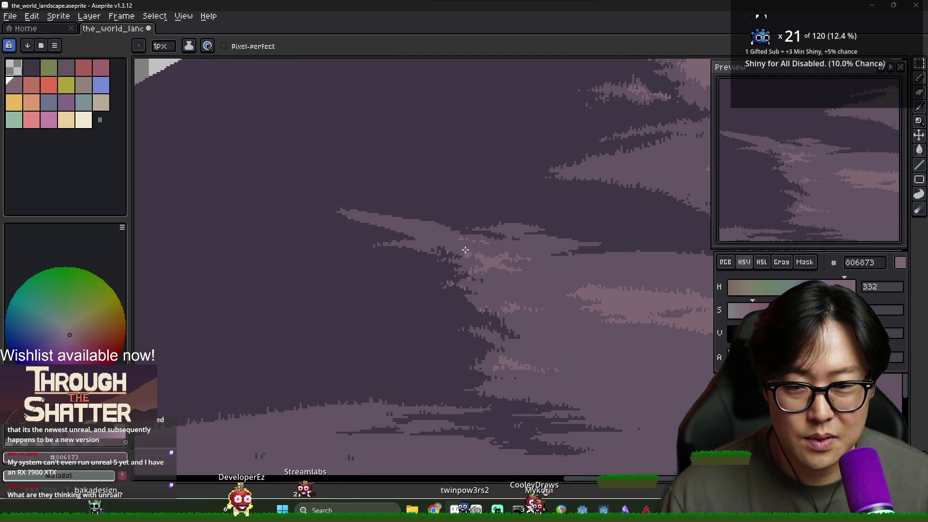
pyautogui.scroll(-2, 475, 269)
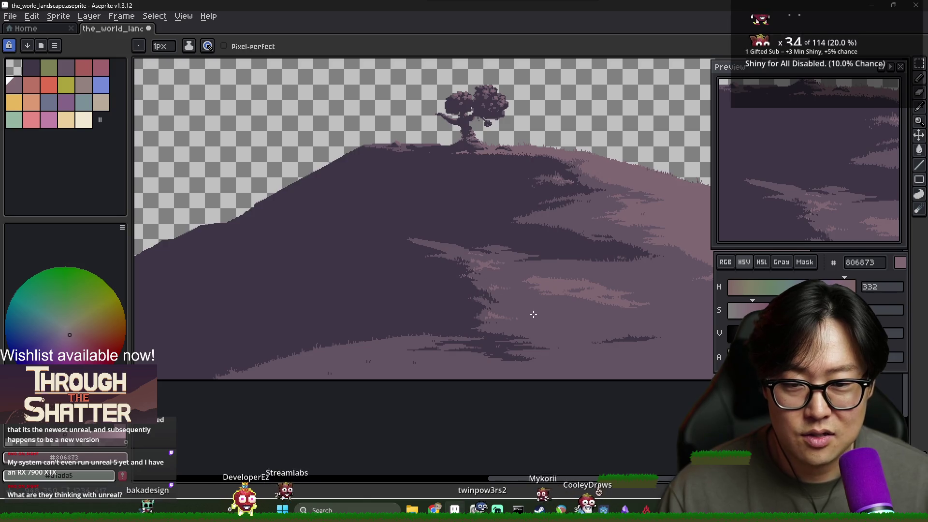
# With the whole hill and tree in view, pick the dark hill shade #3f3645 from the canvas.
pyautogui.moveTo(545, 332); pyautogui.dragTo(497, 313)
pyautogui.scroll(-2, 497, 313)
pyautogui.scroll(2, 472, 332)
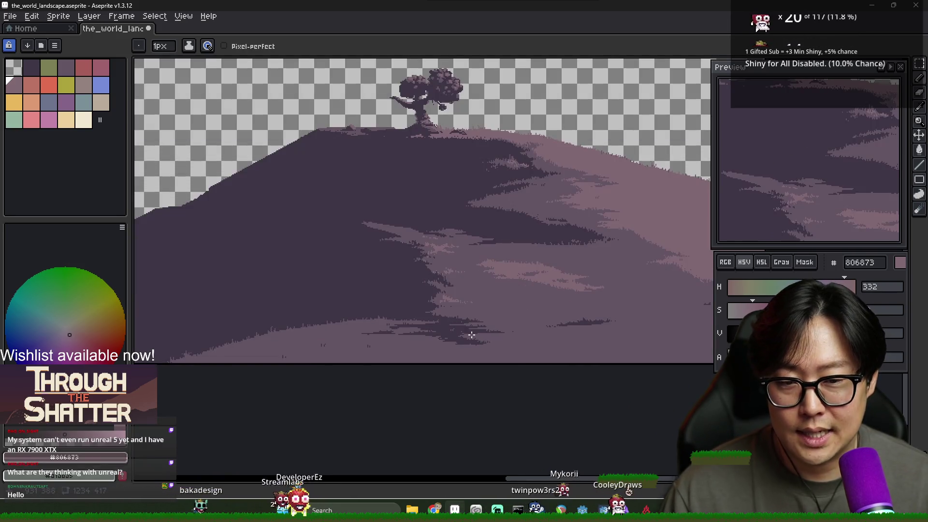
pyautogui.scroll(-2, 608, 281)
pyautogui.scroll(3, 580, 275)
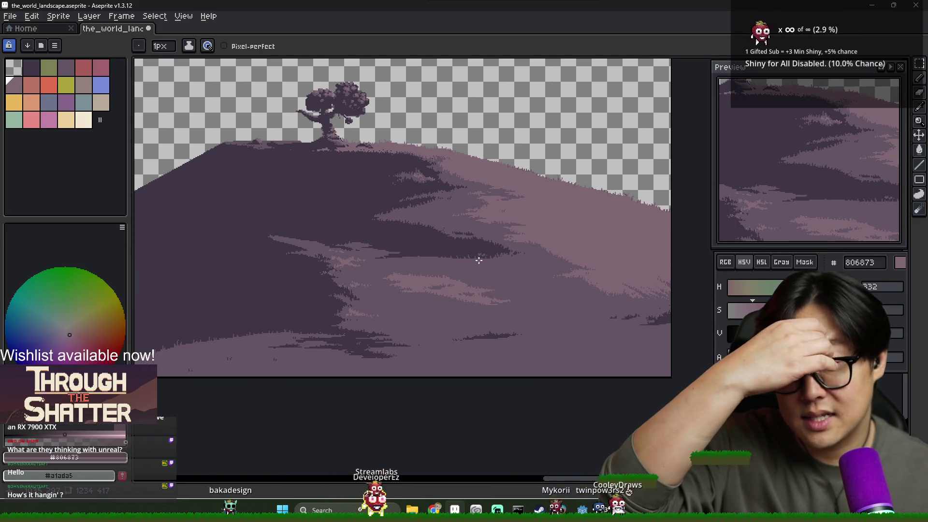
pyautogui.scroll(2, 387, 164)
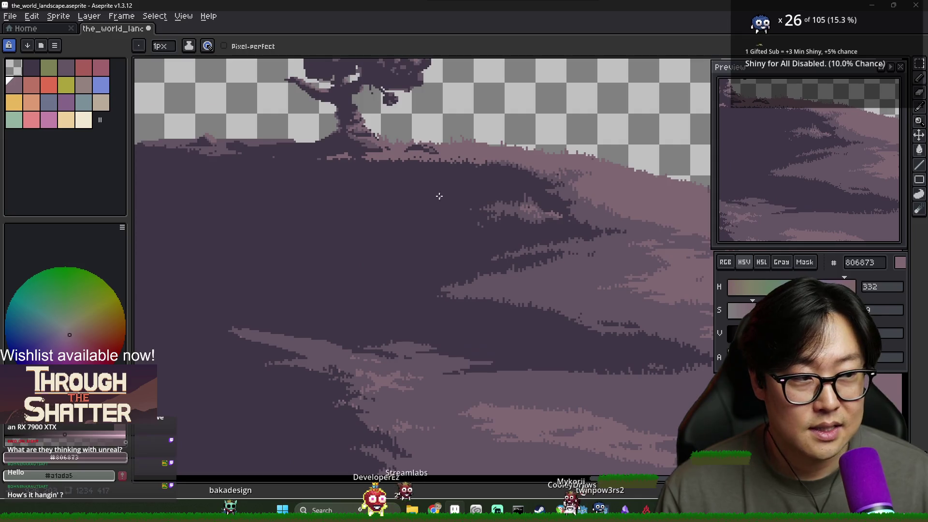
pyautogui.keyDown('alt'); pyautogui.click(516, 196); pyautogui.keyUp('alt')
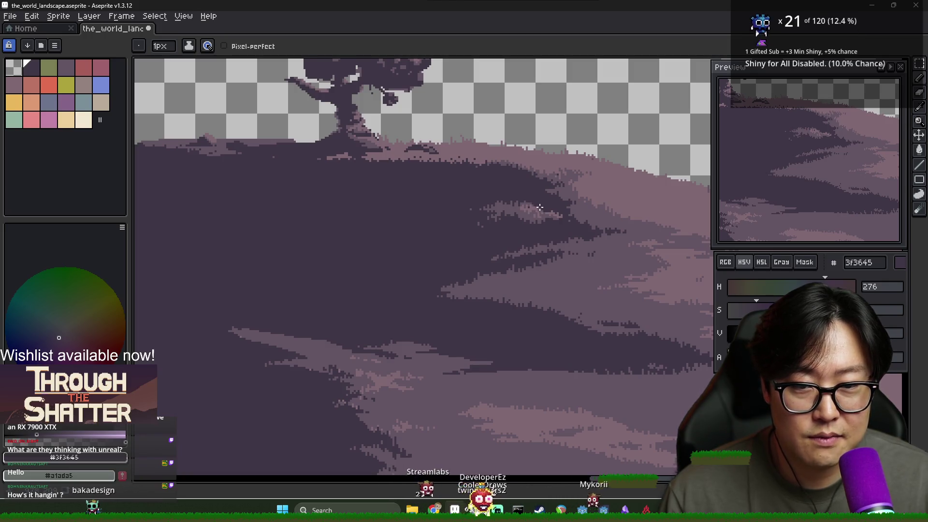
pyautogui.scroll(-2, 551, 210)
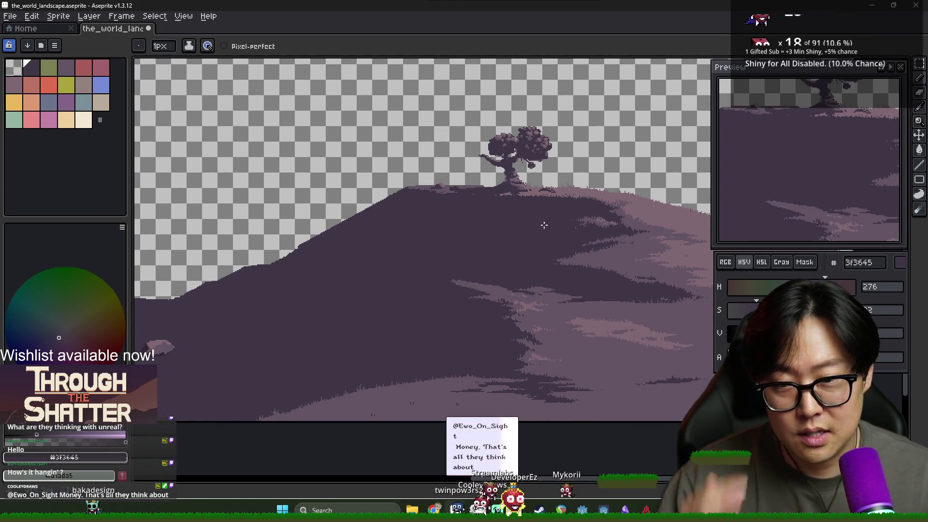
pyautogui.scroll(3, 433, 202)
pyautogui.press('alt')
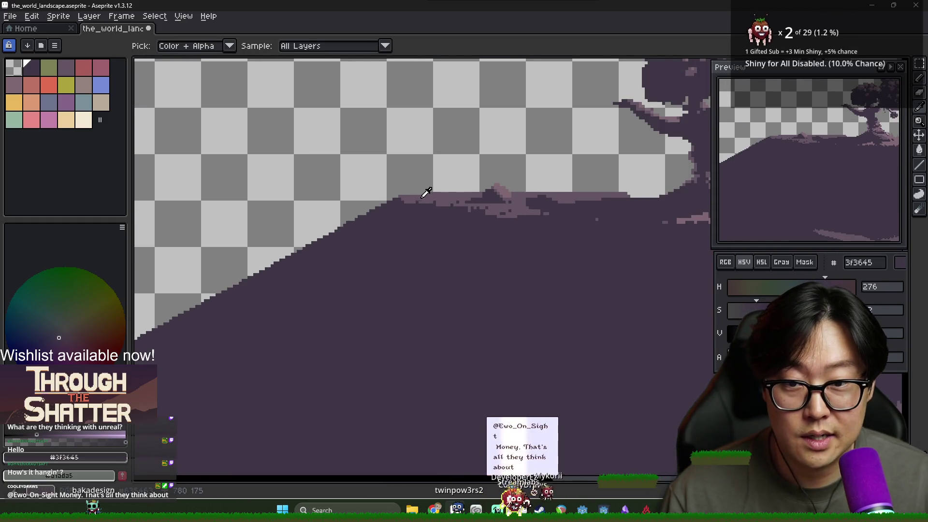
# Magic Wand the strip between the hill edge and the new line and delete it.
pyautogui.scroll(-3, 405, 196)
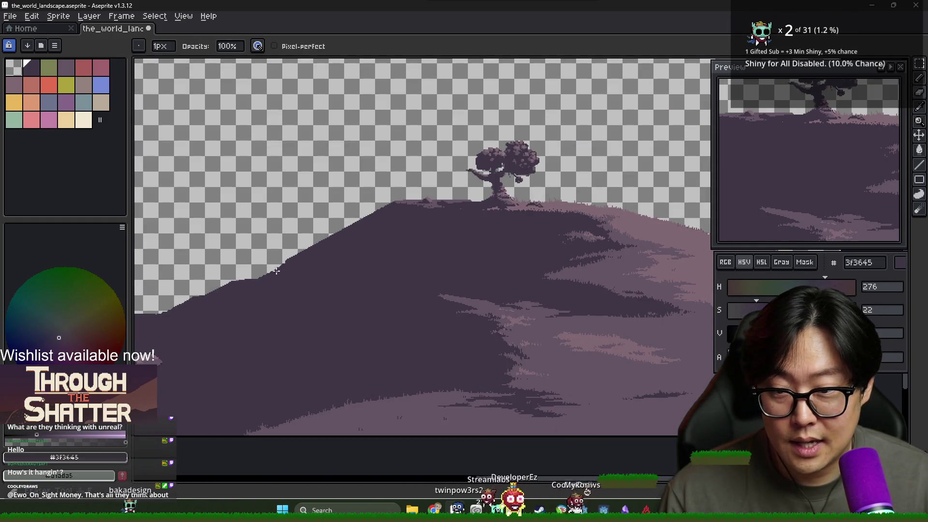
pyautogui.press('w')
pyautogui.click(364, 229)
pyautogui.scroll(3, 290, 266)
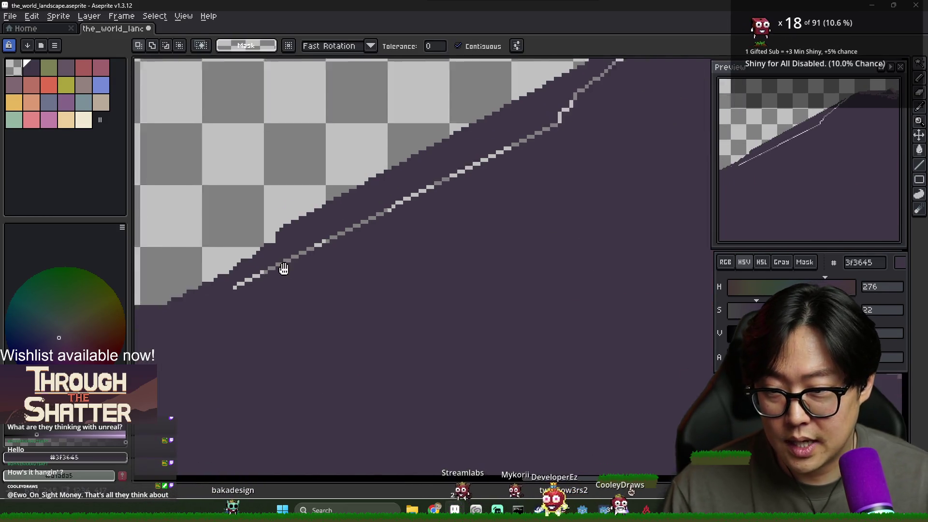
pyautogui.moveTo(283, 269); pyautogui.dragTo(423, 268)
pyautogui.press('b')
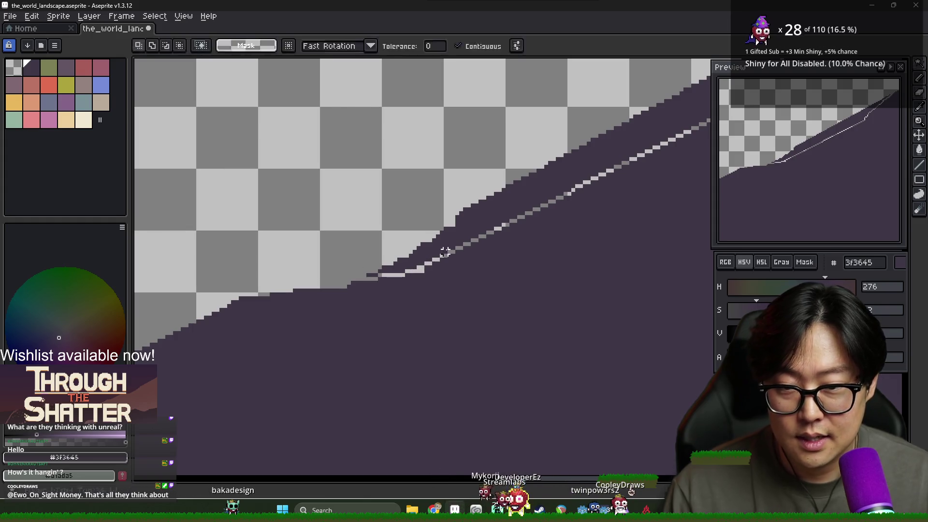
pyautogui.press('w')
pyautogui.click(474, 233)
pyautogui.press('Delete')
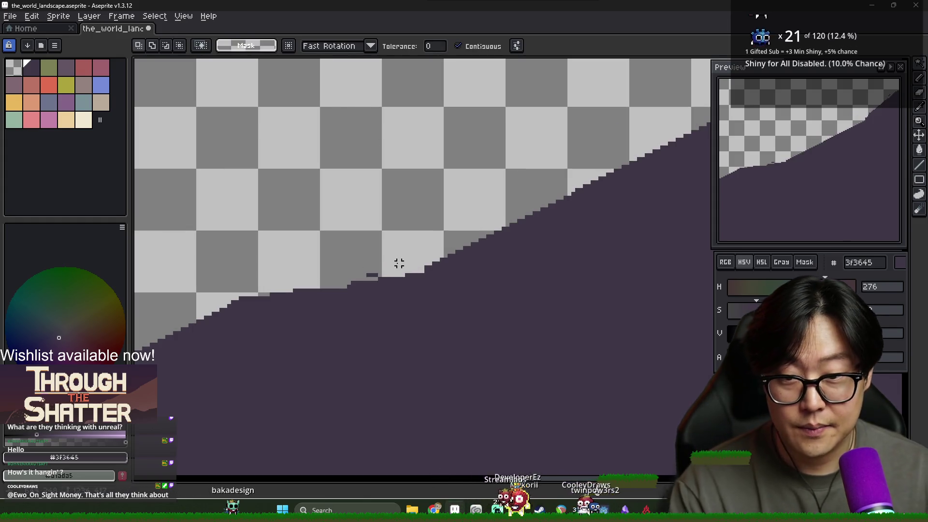
# Select the hill areas outside the cliff outline with the Magic Wand and clear them.
pyautogui.scroll(-5, 484, 252)
pyautogui.scroll(3, 543, 249)
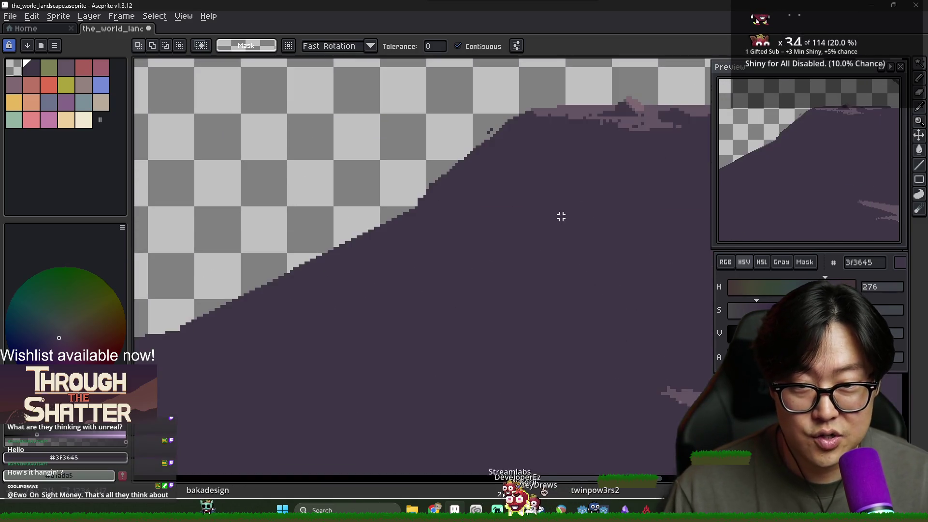
pyautogui.press('b')
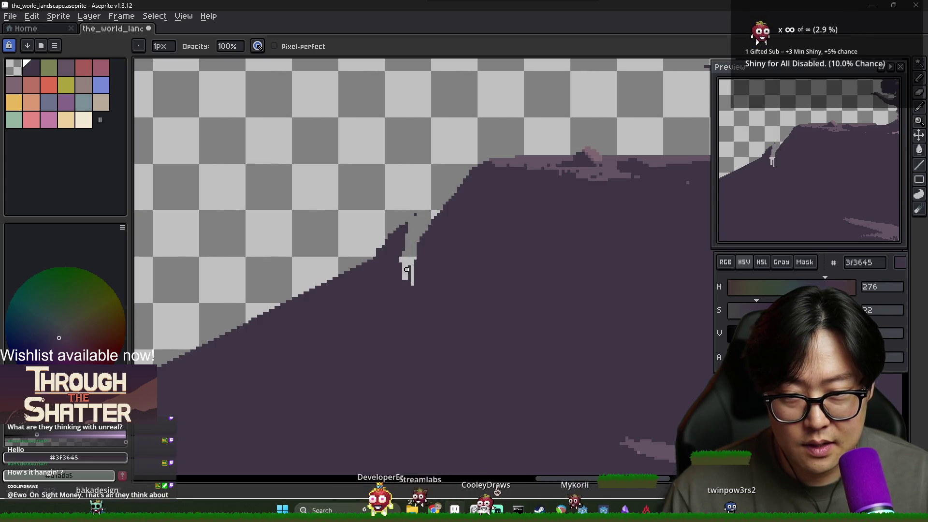
pyautogui.scroll(-5, 407, 270)
pyautogui.scroll(3, 411, 272)
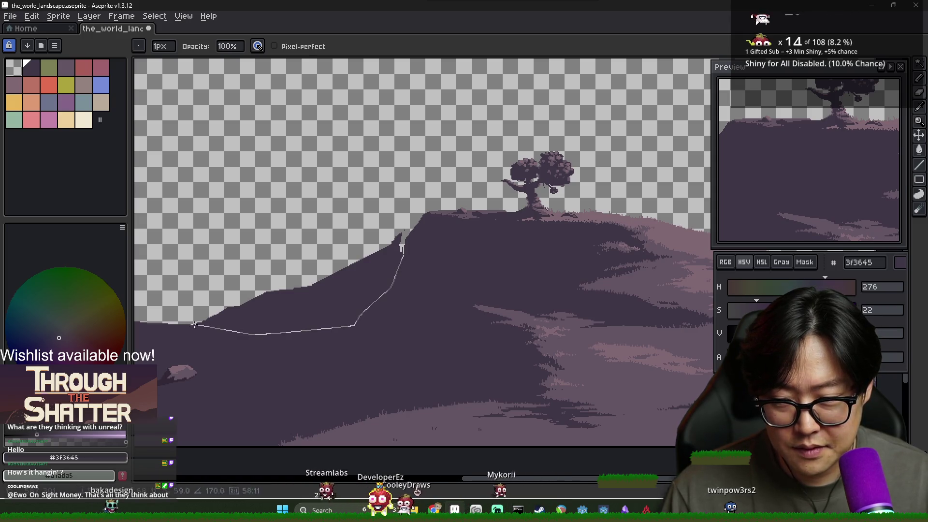
pyautogui.press('w')
pyautogui.click(370, 305)
pyautogui.hotkey('ctrl', 'd')
pyautogui.scroll(3, 300, 315)
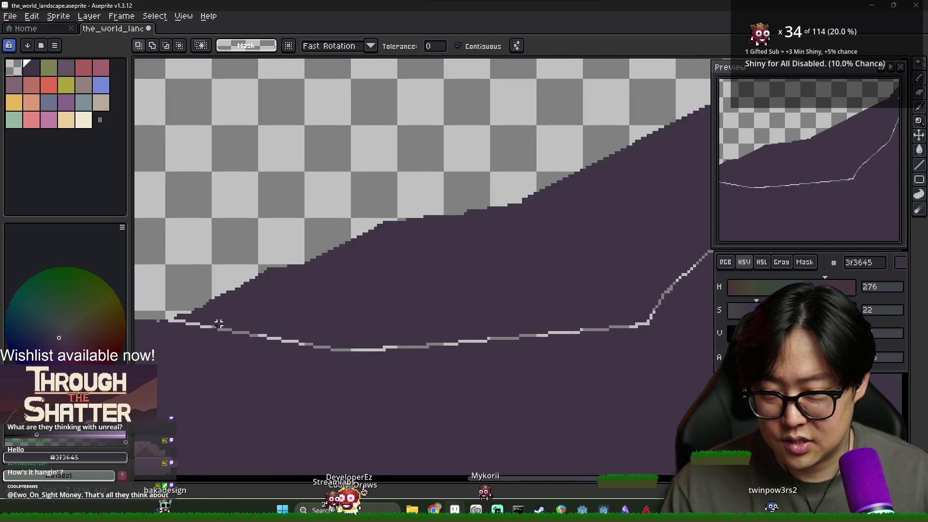
pyautogui.click(429, 271)
pyautogui.hotkey('ctrl', 'd')
pyautogui.scroll(2, 578, 216)
pyautogui.press('b')
# Bring the hill and tree back into view, alternating between Magic Wand and Pencil.
pyautogui.press('w')
pyautogui.scroll(-4, 549, 245)
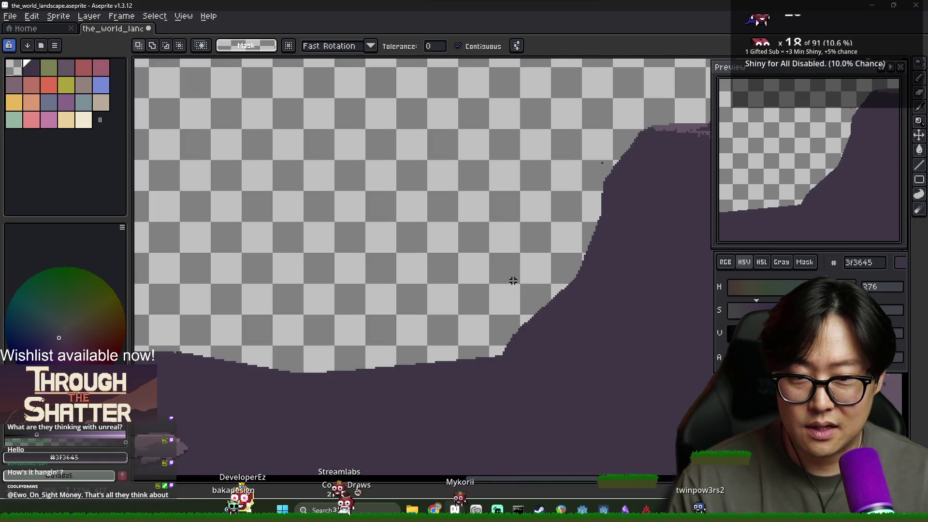
pyautogui.scroll(3, 527, 239)
pyautogui.press('b')
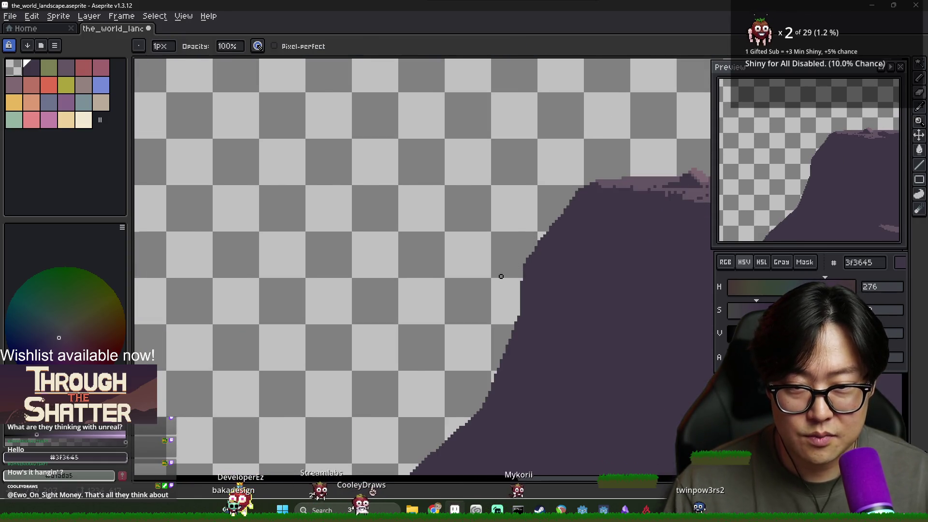
pyautogui.scroll(-4, 502, 276)
pyautogui.scroll(1, 478, 274)
pyautogui.scroll(-1, 469, 272)
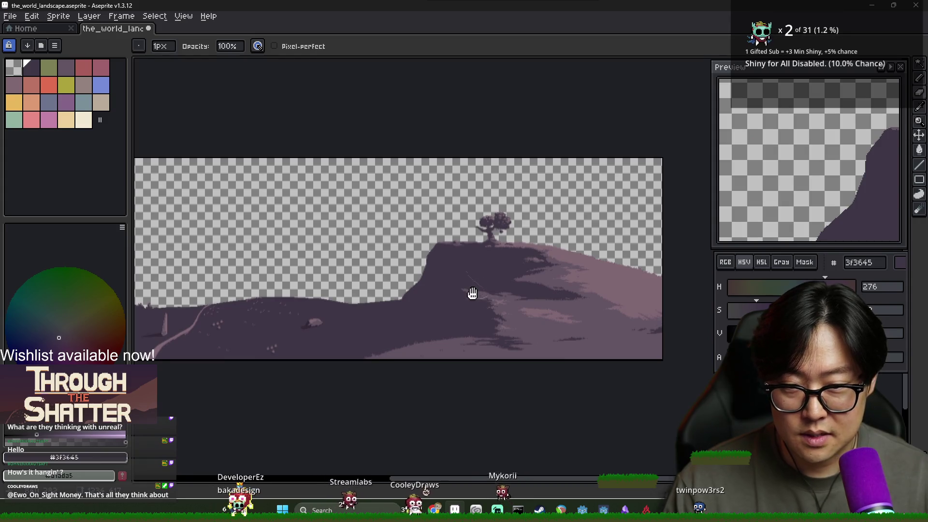
pyautogui.moveTo(473, 294); pyautogui.dragTo(524, 281)
pyautogui.scroll(1, 479, 283)
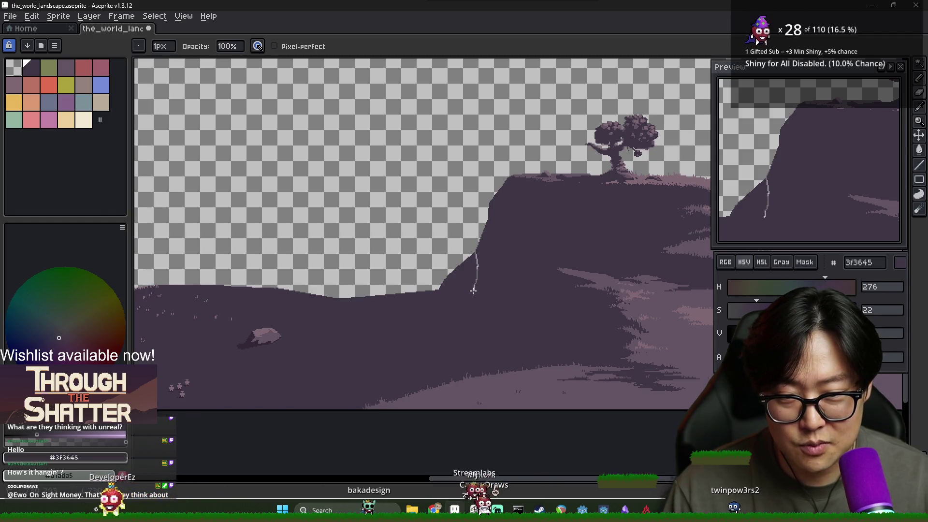
# Fill the gap under the cliff edge with dark #3F3645 and clear the selection.
pyautogui.press('w')
pyautogui.press('f')
pyautogui.hotkey('ctrl', 'd')
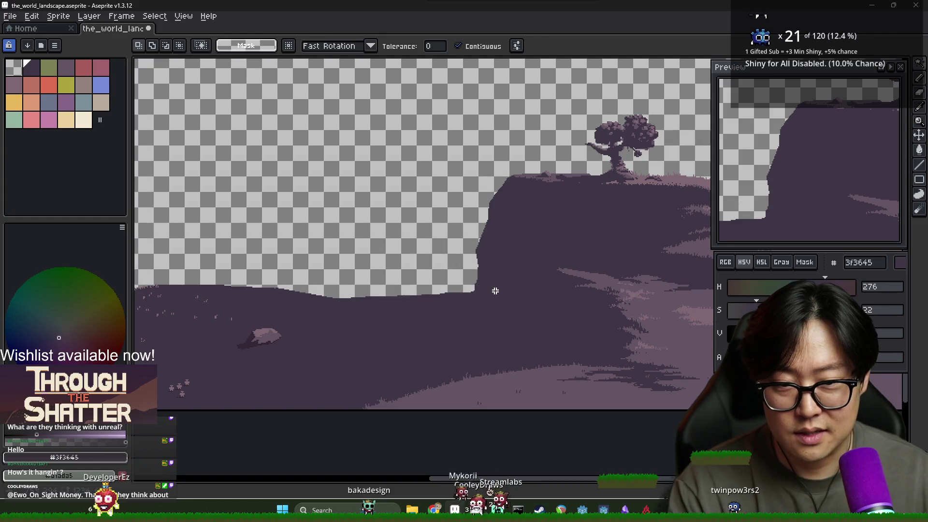
pyautogui.scroll(-1, 498, 292)
pyautogui.scroll(1, 489, 296)
pyautogui.scroll(-1, 484, 296)
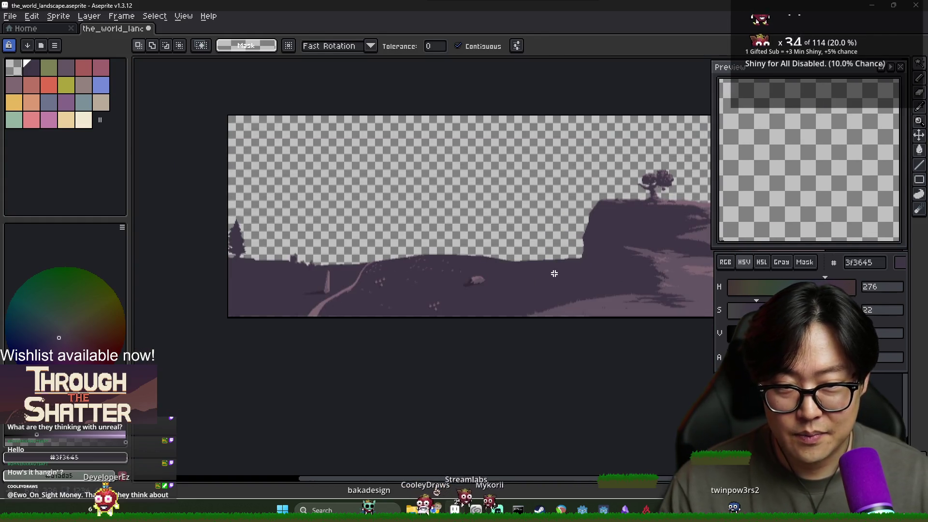
pyautogui.scroll(1, 560, 281)
pyautogui.moveTo(559, 282); pyautogui.dragTo(477, 301)
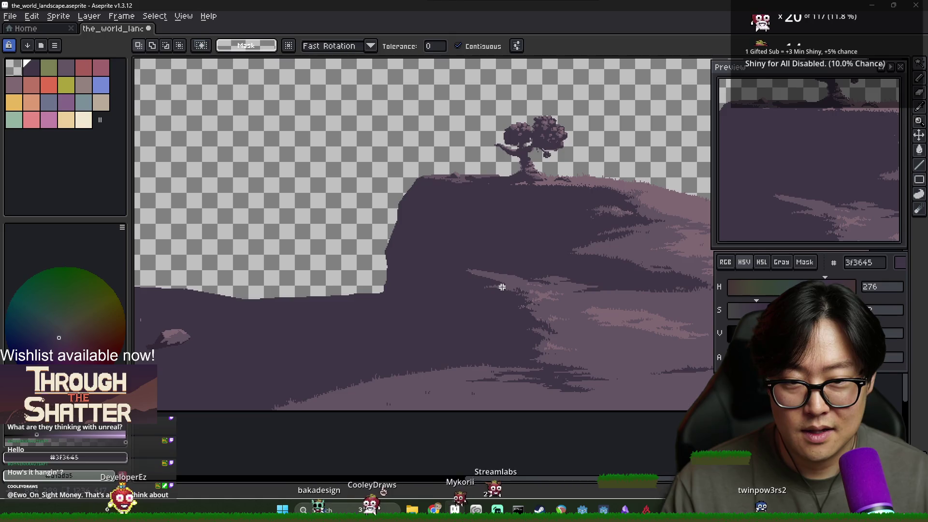